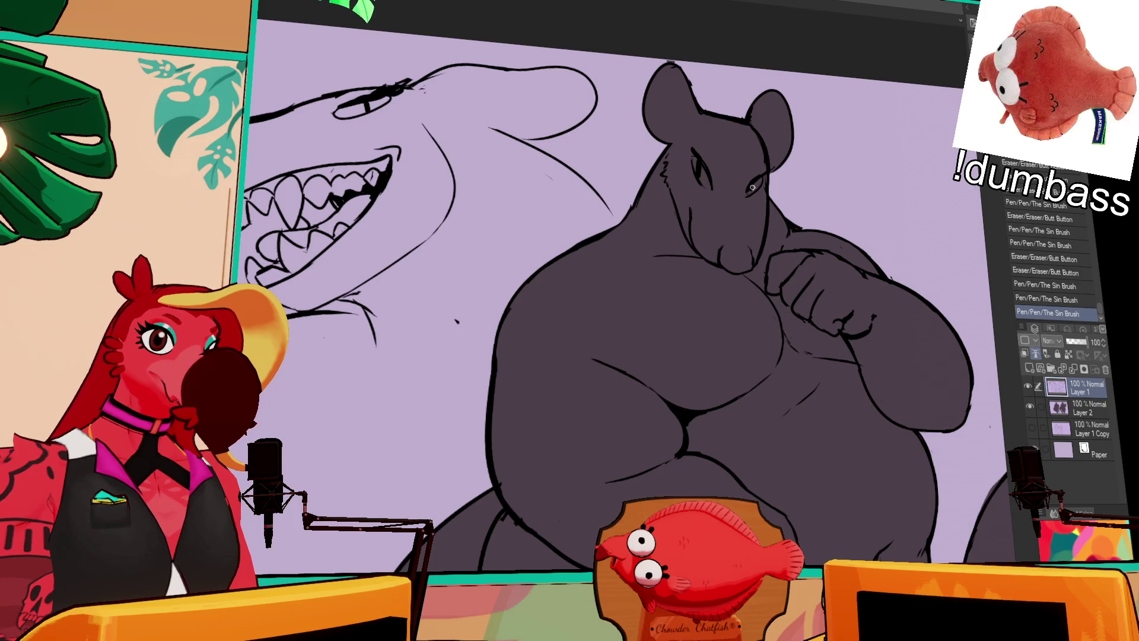
Erase stray marks and rework the lines around the rat's right eye.
{"action": "left_click_drag", "start_coordinate": [739, 149], "coordinate": [638, 169]}
{"action": "scroll", "coordinate": [636, 153], "scroll_direction": "up", "scroll_amount": 3}
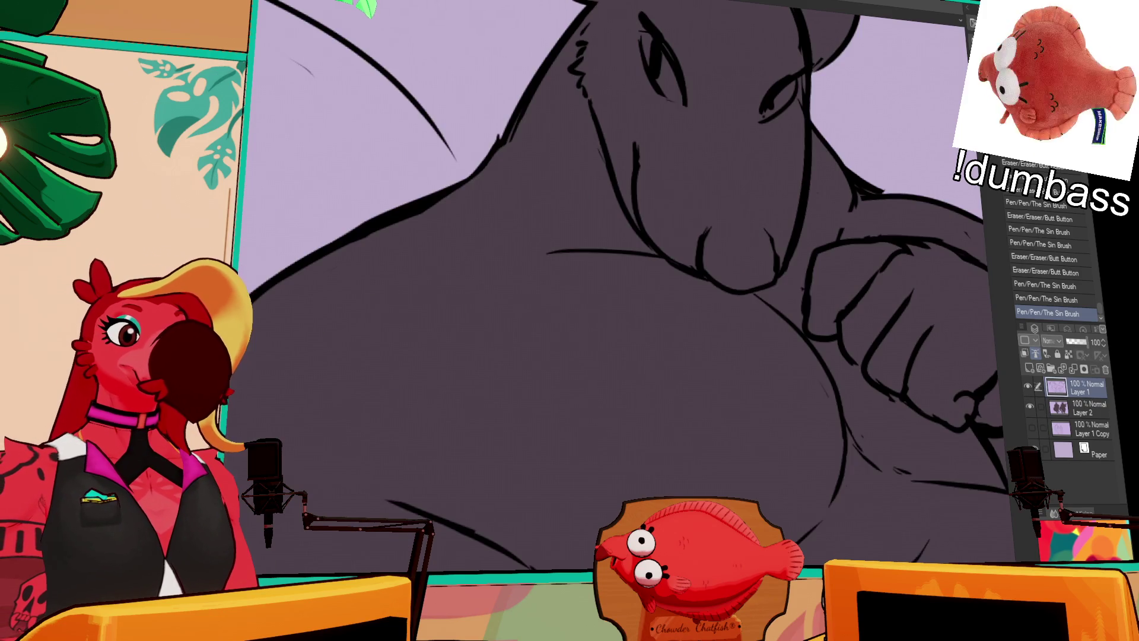
{"action": "scroll", "coordinate": [637, 153], "scroll_direction": "down", "scroll_amount": 2}
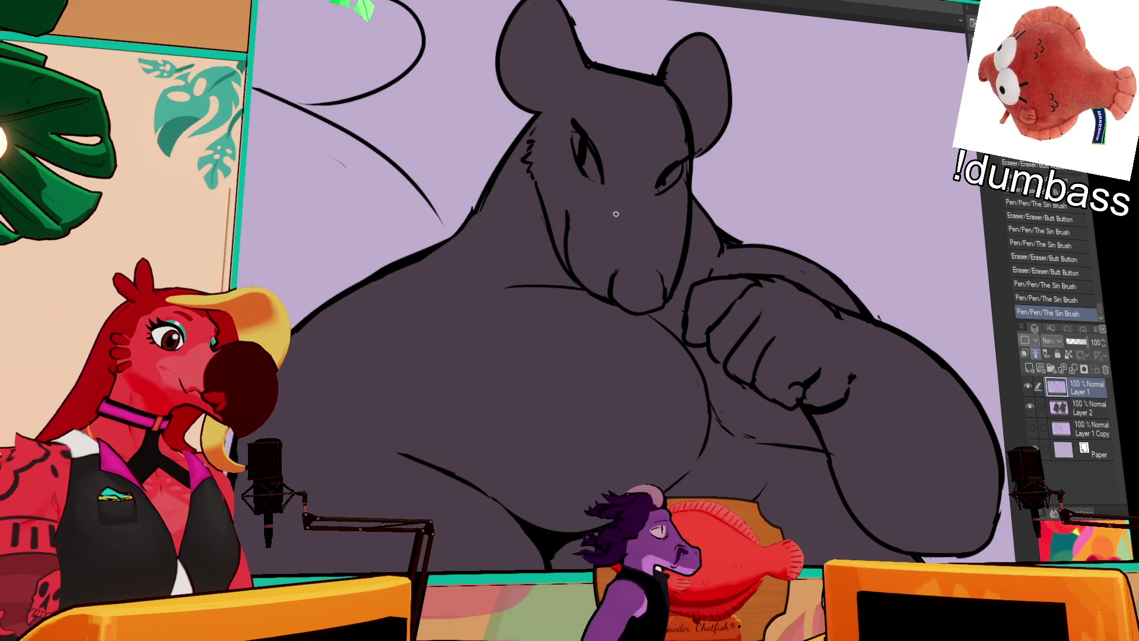
{"action": "mouse_move", "coordinate": [578, 140]}
{"action": "left_mouse_down"}
{"action": "mouse_move", "coordinate": [602, 177]}
{"action": "mouse_move", "coordinate": [581, 183]}
{"action": "mouse_move", "coordinate": [585, 132]}
{"action": "mouse_move", "coordinate": [584, 163]}
{"action": "mouse_move", "coordinate": [586, 150]}
{"action": "left_mouse_up"}
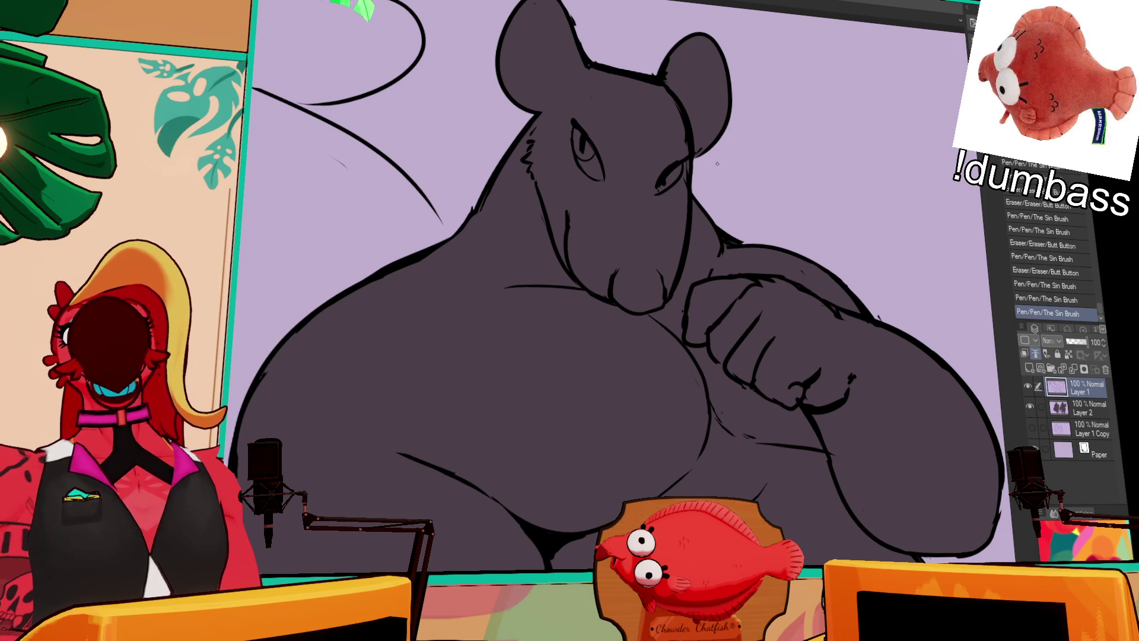
{"action": "mouse_move", "coordinate": [676, 155]}
{"action": "left_mouse_down"}
{"action": "mouse_move", "coordinate": [674, 181]}
{"action": "mouse_move", "coordinate": [659, 185]}
{"action": "mouse_move", "coordinate": [687, 159]}
{"action": "mouse_move", "coordinate": [667, 175]}
{"action": "mouse_move", "coordinate": [668, 167]}
{"action": "left_mouse_up"}
{"action": "left_click_drag", "start_coordinate": [666, 167], "coordinate": [667, 166]}
{"action": "left_click_drag", "start_coordinate": [665, 167], "coordinate": [665, 165]}
{"action": "mouse_move", "coordinate": [660, 168]}
{"action": "left_mouse_down"}
{"action": "mouse_move", "coordinate": [662, 201]}
{"action": "mouse_move", "coordinate": [627, 183]}
{"action": "left_mouse_up"}
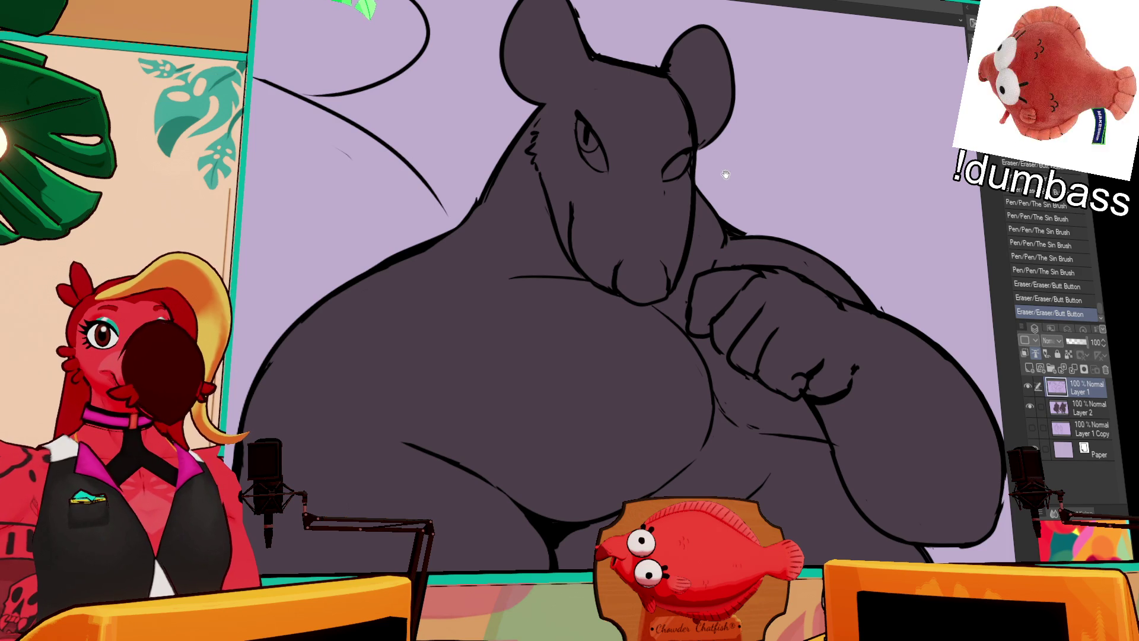
Add brow curves above both eyes and a short tooth stroke at the chin.
{"action": "mouse_move", "coordinate": [726, 232]}
{"action": "left_mouse_down"}
{"action": "mouse_move", "coordinate": [720, 252]}
{"action": "mouse_move", "coordinate": [738, 212]}
{"action": "left_mouse_up"}
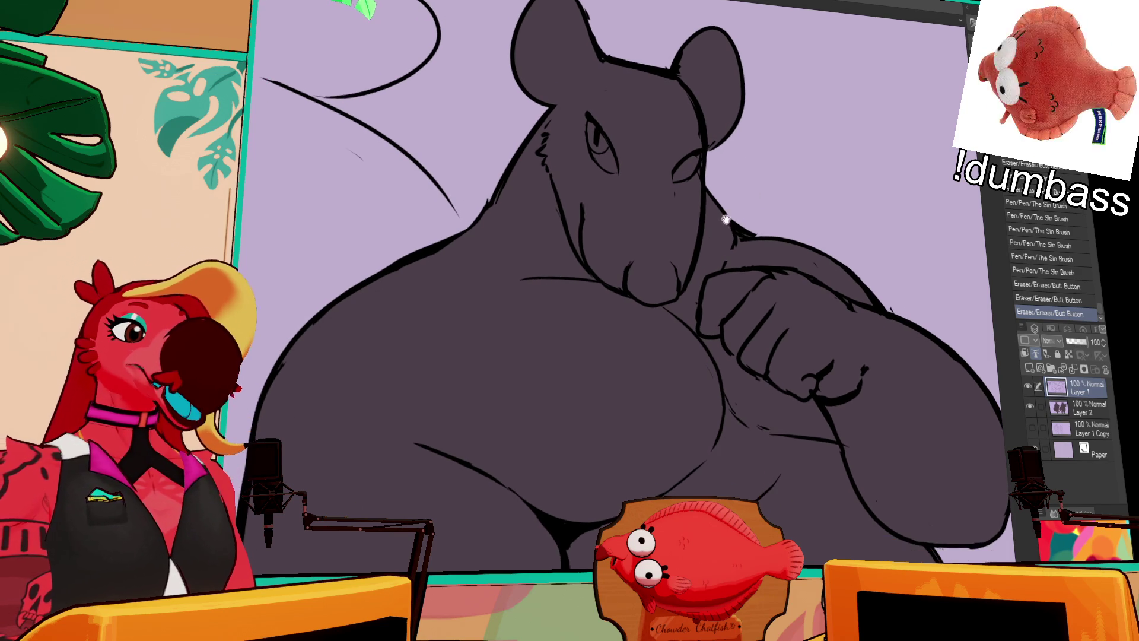
{"action": "mouse_move", "coordinate": [667, 182]}
{"action": "left_mouse_down"}
{"action": "mouse_move", "coordinate": [687, 167]}
{"action": "mouse_move", "coordinate": [736, 184]}
{"action": "left_mouse_up"}
{"action": "left_click_drag", "start_coordinate": [611, 120], "coordinate": [624, 152]}
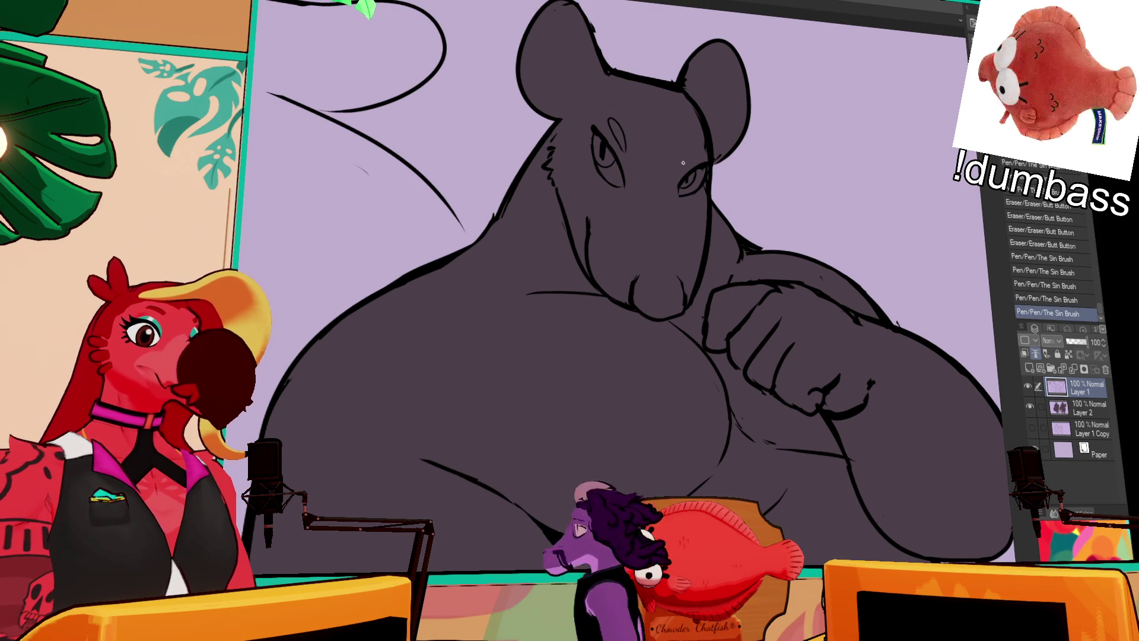
{"action": "mouse_move", "coordinate": [702, 146]}
{"action": "left_mouse_down"}
{"action": "mouse_move", "coordinate": [689, 160]}
{"action": "mouse_move", "coordinate": [741, 135]}
{"action": "left_mouse_up"}
{"action": "key", "text": "ctrl+z"}
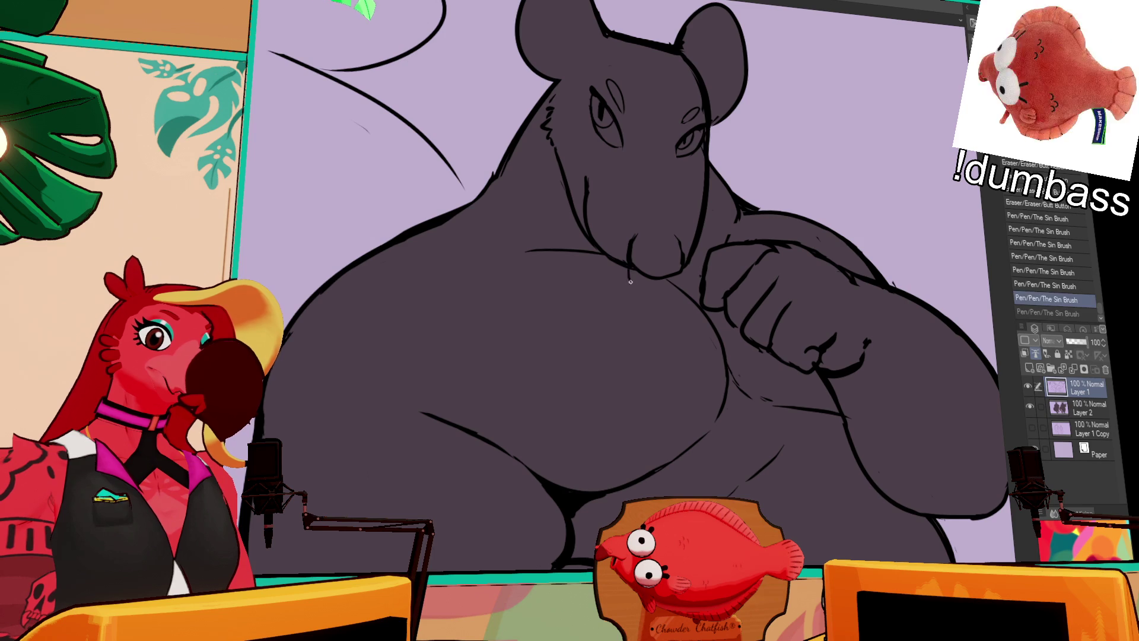
{"action": "mouse_move", "coordinate": [633, 282]}
{"action": "left_mouse_down"}
{"action": "mouse_move", "coordinate": [671, 288]}
{"action": "mouse_move", "coordinate": [644, 280]}
{"action": "left_mouse_up"}
{"action": "key", "text": "ctrl+z"}
Add a nostril mark near the nose and small strokes along the cheek.
{"action": "left_click_drag", "start_coordinate": [653, 268], "coordinate": [672, 286]}
{"action": "left_click_drag", "start_coordinate": [814, 68], "coordinate": [822, 111]}
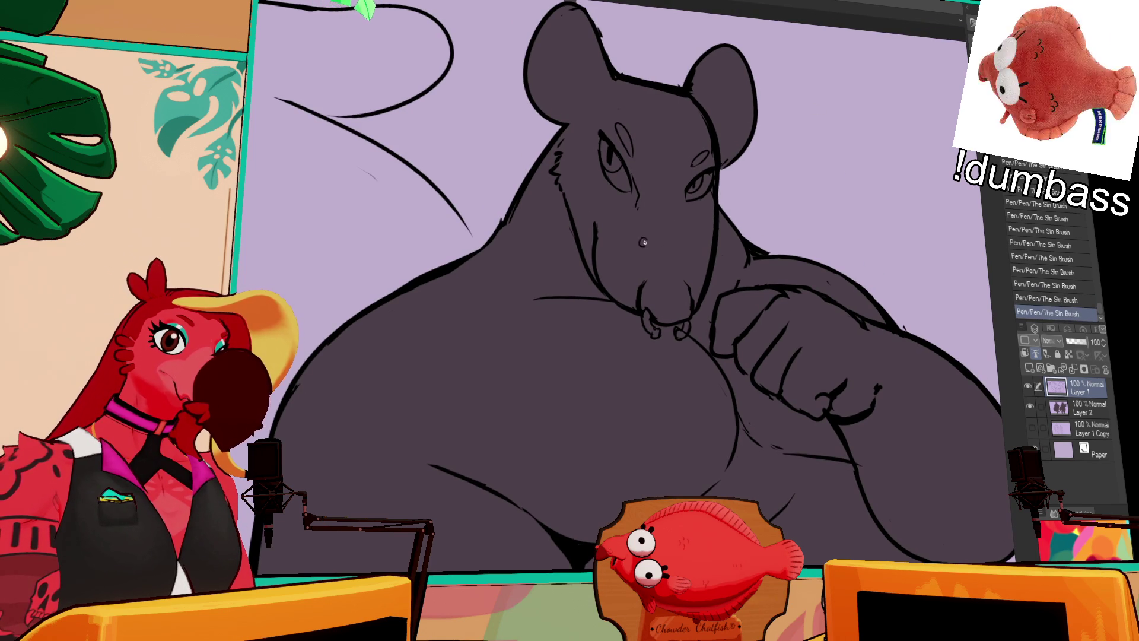
{"action": "left_click_drag", "start_coordinate": [639, 239], "coordinate": [650, 227]}
{"action": "left_click_drag", "start_coordinate": [706, 202], "coordinate": [689, 247]}
{"action": "left_click_drag", "start_coordinate": [689, 240], "coordinate": [690, 264]}
Draw a line inside the left ear and a small box stroke on its edge.
{"action": "scroll", "coordinate": [690, 269], "scroll_direction": "up", "scroll_amount": 1}
{"action": "left_click_drag", "start_coordinate": [587, 84], "coordinate": [586, 131]}
{"action": "scroll", "coordinate": [538, 116], "scroll_direction": "up", "scroll_amount": 3}
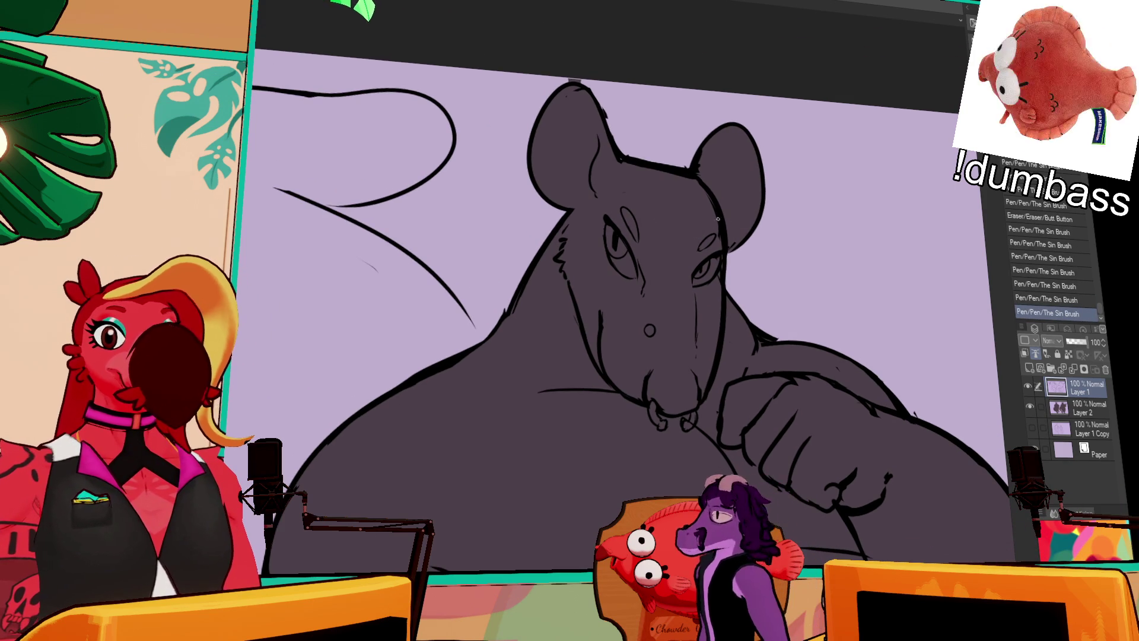
{"action": "left_click_drag", "start_coordinate": [526, 200], "coordinate": [546, 188]}
{"action": "key", "text": "ctrl+z"}
{"action": "key", "text": "ctrl+y"}
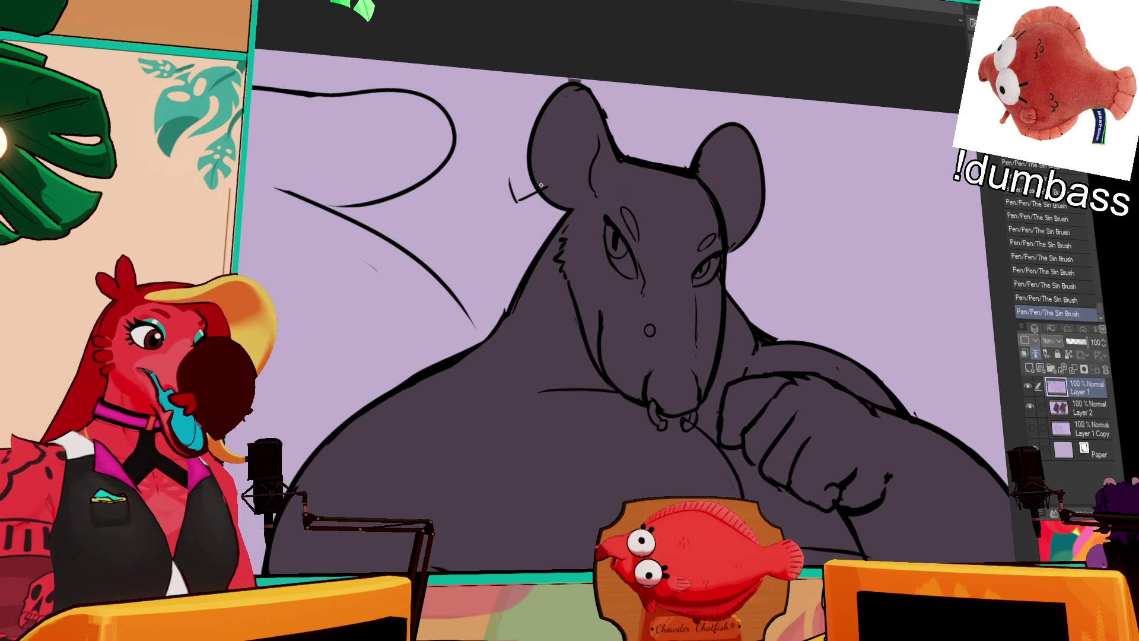
{"action": "left_click_drag", "start_coordinate": [510, 178], "coordinate": [544, 169]}
Complete the left ear's box earring and stack another square above it.
{"action": "mouse_move", "coordinate": [545, 170]}
{"action": "left_mouse_down"}
{"action": "mouse_move", "coordinate": [547, 189]}
{"action": "mouse_move", "coordinate": [534, 159]}
{"action": "mouse_move", "coordinate": [539, 112]}
{"action": "mouse_move", "coordinate": [540, 127]}
{"action": "mouse_move", "coordinate": [519, 130]}
{"action": "left_mouse_up"}
{"action": "left_click_drag", "start_coordinate": [524, 113], "coordinate": [543, 116]}
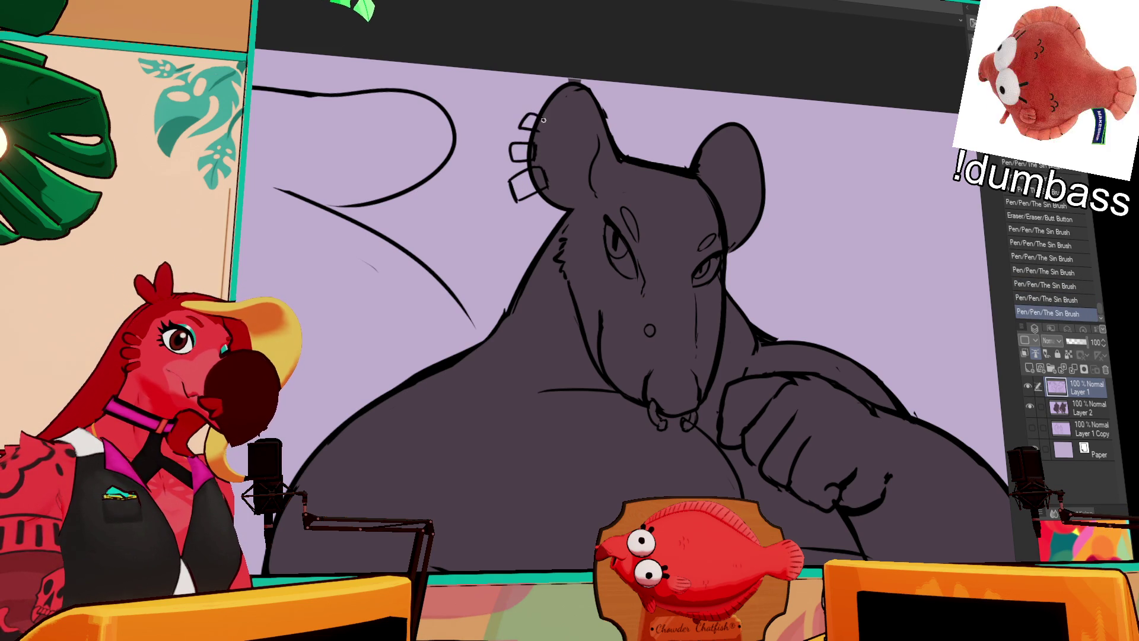
{"action": "mouse_move", "coordinate": [775, 238]}
{"action": "left_mouse_down"}
{"action": "mouse_move", "coordinate": [771, 204]}
{"action": "mouse_move", "coordinate": [735, 202]}
{"action": "mouse_move", "coordinate": [764, 185]}
{"action": "mouse_move", "coordinate": [760, 212]}
{"action": "mouse_move", "coordinate": [750, 179]}
{"action": "mouse_move", "coordinate": [764, 171]}
{"action": "mouse_move", "coordinate": [752, 169]}
{"action": "left_mouse_up"}
Draw a square earring on the right ear and erase stray lines nearby.
{"action": "key", "text": "ctrl+z"}
{"action": "key", "text": "ctrl+z"}
{"action": "key", "text": "ctrl+z"}
{"action": "mouse_move", "coordinate": [454, 321]}
{"action": "left_mouse_down"}
{"action": "mouse_move", "coordinate": [973, 315]}
{"action": "mouse_move", "coordinate": [519, 304]}
{"action": "mouse_move", "coordinate": [320, 327]}
{"action": "left_mouse_up"}
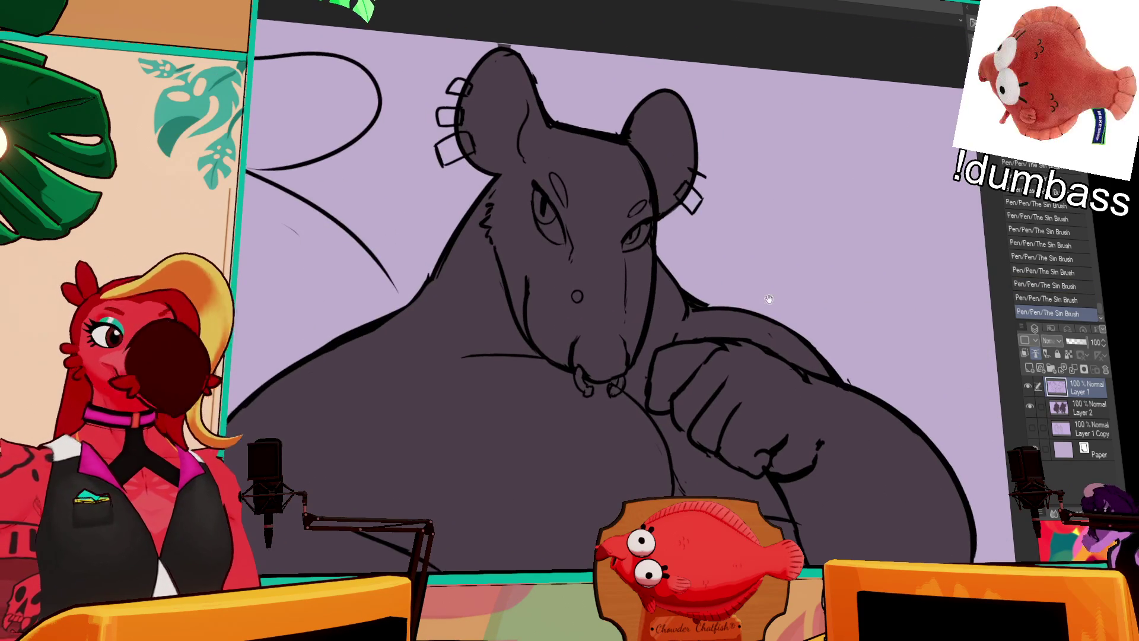
{"action": "mouse_move", "coordinate": [690, 156]}
{"action": "left_mouse_down"}
{"action": "mouse_move", "coordinate": [705, 159]}
{"action": "mouse_move", "coordinate": [703, 175]}
{"action": "mouse_move", "coordinate": [690, 177]}
{"action": "mouse_move", "coordinate": [689, 155]}
{"action": "mouse_move", "coordinate": [703, 144]}
{"action": "left_mouse_up"}
{"action": "scroll", "coordinate": [731, 145], "scroll_direction": "right", "scroll_amount": 1}
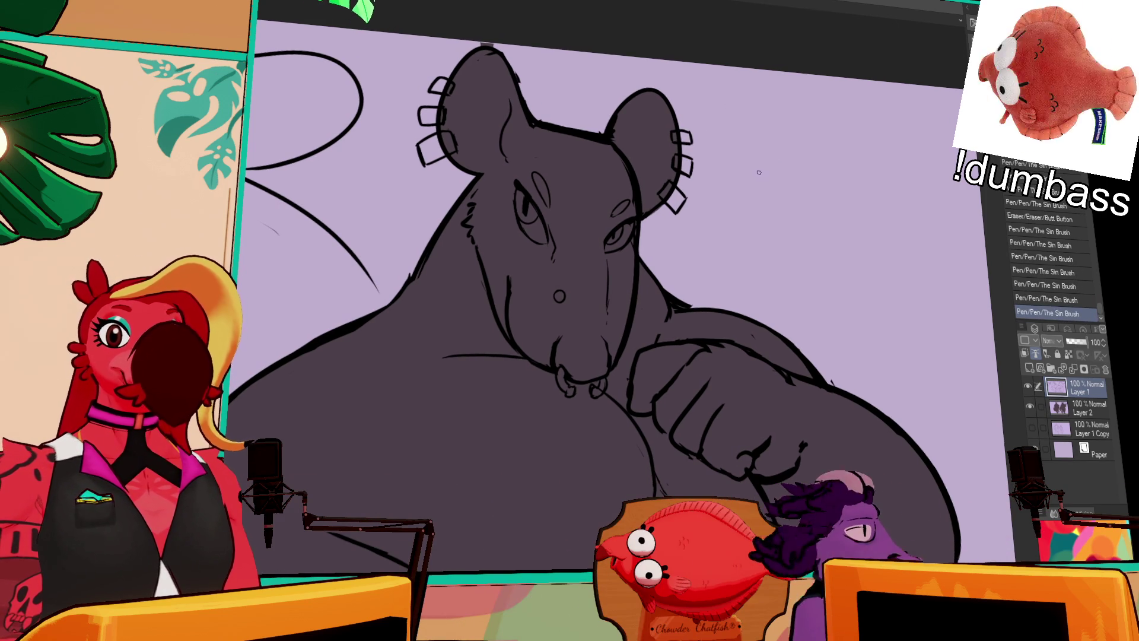
{"action": "scroll", "coordinate": [712, 178], "scroll_direction": "up", "scroll_amount": 2}
{"action": "scroll", "coordinate": [682, 184], "scroll_direction": "left", "scroll_amount": 2}
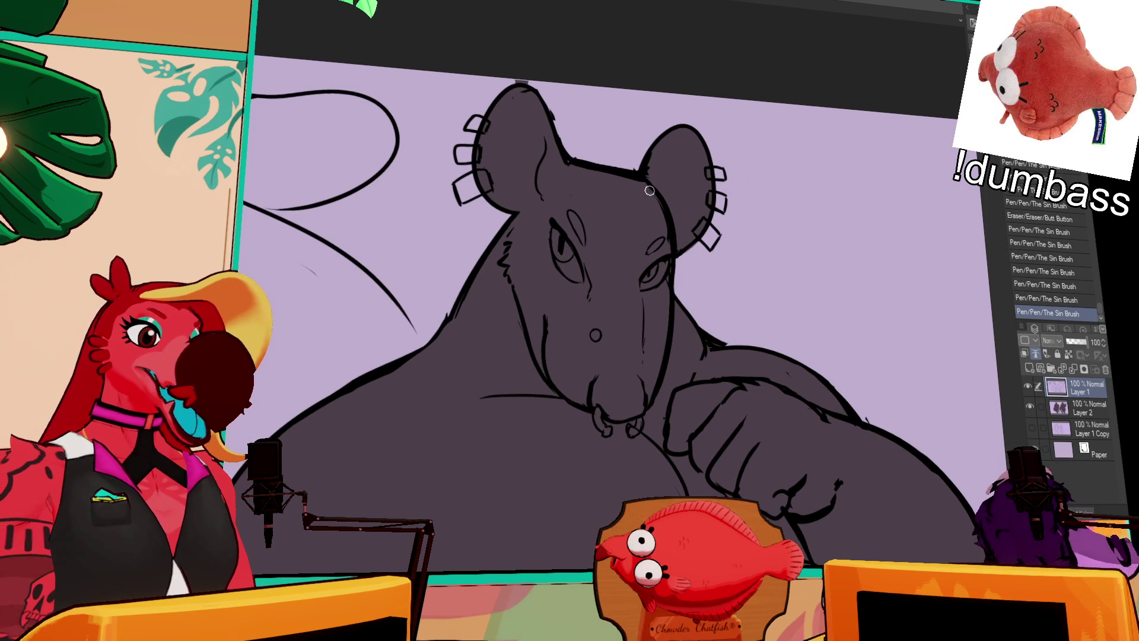
{"action": "left_click_drag", "start_coordinate": [653, 191], "coordinate": [634, 175]}
Clean up near the right ear and redraw the right cheek line.
{"action": "mouse_move", "coordinate": [661, 205]}
{"action": "left_mouse_down"}
{"action": "mouse_move", "coordinate": [599, 166]}
{"action": "mouse_move", "coordinate": [658, 193]}
{"action": "mouse_move", "coordinate": [662, 226]}
{"action": "mouse_move", "coordinate": [675, 214]}
{"action": "mouse_move", "coordinate": [662, 190]}
{"action": "left_mouse_up"}
{"action": "key", "text": "ctrl+z"}
{"action": "left_click_drag", "start_coordinate": [652, 175], "coordinate": [644, 163]}
{"action": "mouse_move", "coordinate": [664, 213]}
{"action": "left_mouse_down"}
{"action": "mouse_move", "coordinate": [657, 203]}
{"action": "mouse_move", "coordinate": [671, 309]}
{"action": "mouse_move", "coordinate": [667, 231]}
{"action": "left_mouse_up"}
{"action": "left_click_drag", "start_coordinate": [667, 232], "coordinate": [686, 215]}
Erase and redraw the small lines around the mouth, face and chin.
{"action": "mouse_move", "coordinate": [644, 376]}
{"action": "left_mouse_down"}
{"action": "mouse_move", "coordinate": [642, 398]}
{"action": "mouse_move", "coordinate": [729, 343]}
{"action": "left_mouse_up"}
{"action": "left_click_drag", "start_coordinate": [625, 294], "coordinate": [572, 285]}
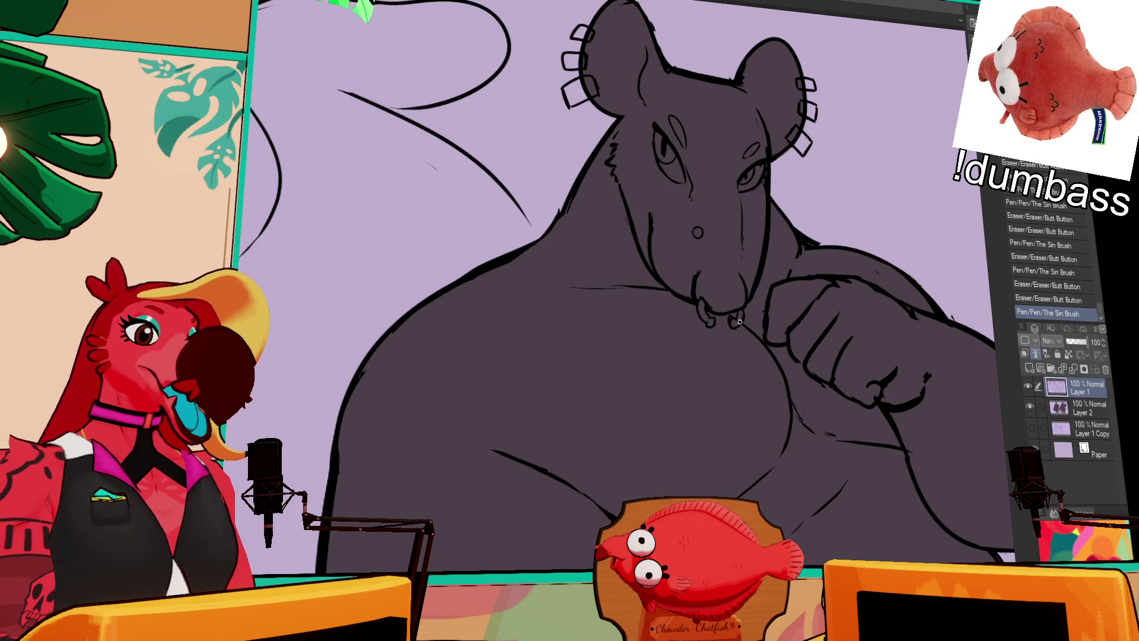
{"action": "left_click_drag", "start_coordinate": [894, 362], "coordinate": [903, 373]}
{"action": "mouse_move", "coordinate": [789, 430]}
{"action": "left_mouse_down"}
{"action": "mouse_move", "coordinate": [824, 384]}
{"action": "mouse_move", "coordinate": [813, 392]}
{"action": "mouse_move", "coordinate": [812, 369]}
{"action": "mouse_move", "coordinate": [810, 409]}
{"action": "left_mouse_up"}
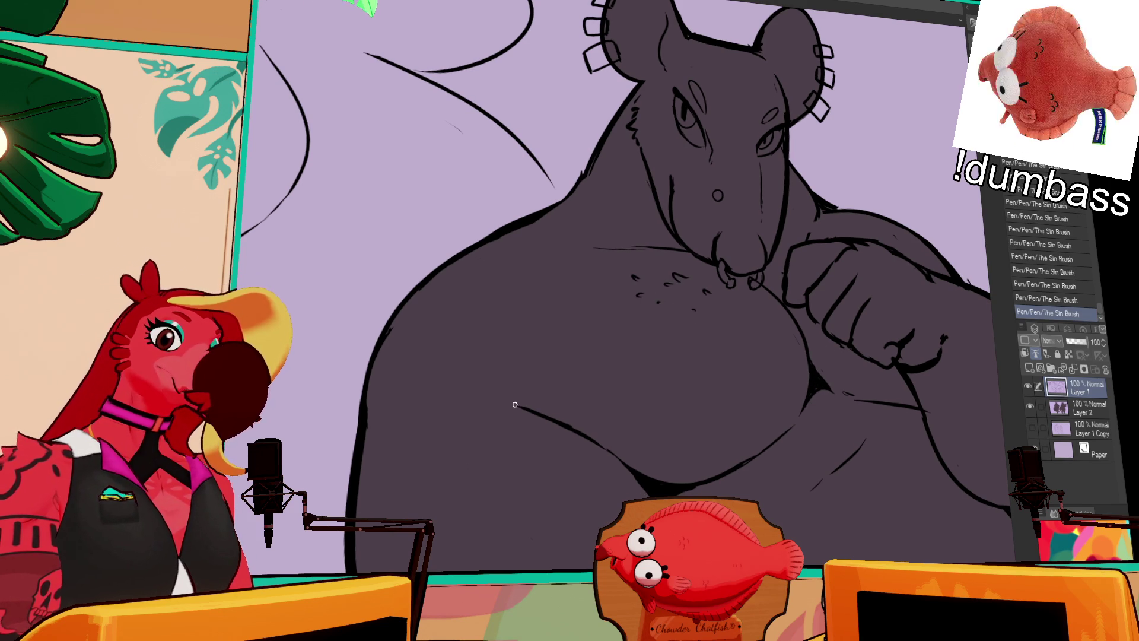
{"action": "mouse_move", "coordinate": [878, 383]}
{"action": "left_mouse_down"}
{"action": "mouse_move", "coordinate": [878, 414]}
{"action": "mouse_move", "coordinate": [821, 435]}
{"action": "mouse_move", "coordinate": [744, 345]}
{"action": "mouse_move", "coordinate": [743, 357]}
{"action": "left_mouse_up"}
{"action": "left_click_drag", "start_coordinate": [744, 350], "coordinate": [740, 356]}
Add neck strokes and erase the leftover sketch marks around the neck.
{"action": "scroll", "coordinate": [669, 146], "scroll_direction": "up", "scroll_amount": 2}
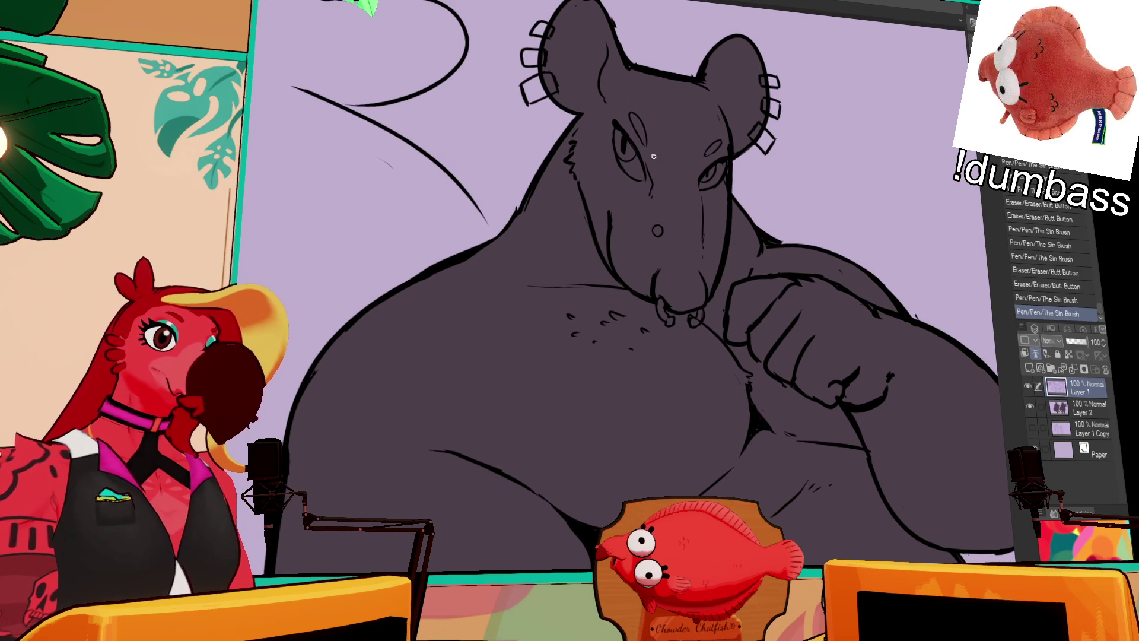
{"action": "left_click_drag", "start_coordinate": [575, 223], "coordinate": [602, 267]}
{"action": "mouse_move", "coordinate": [541, 185]}
{"action": "left_mouse_down"}
{"action": "mouse_move", "coordinate": [515, 231]}
{"action": "mouse_move", "coordinate": [517, 203]}
{"action": "mouse_move", "coordinate": [510, 220]}
{"action": "left_mouse_up"}
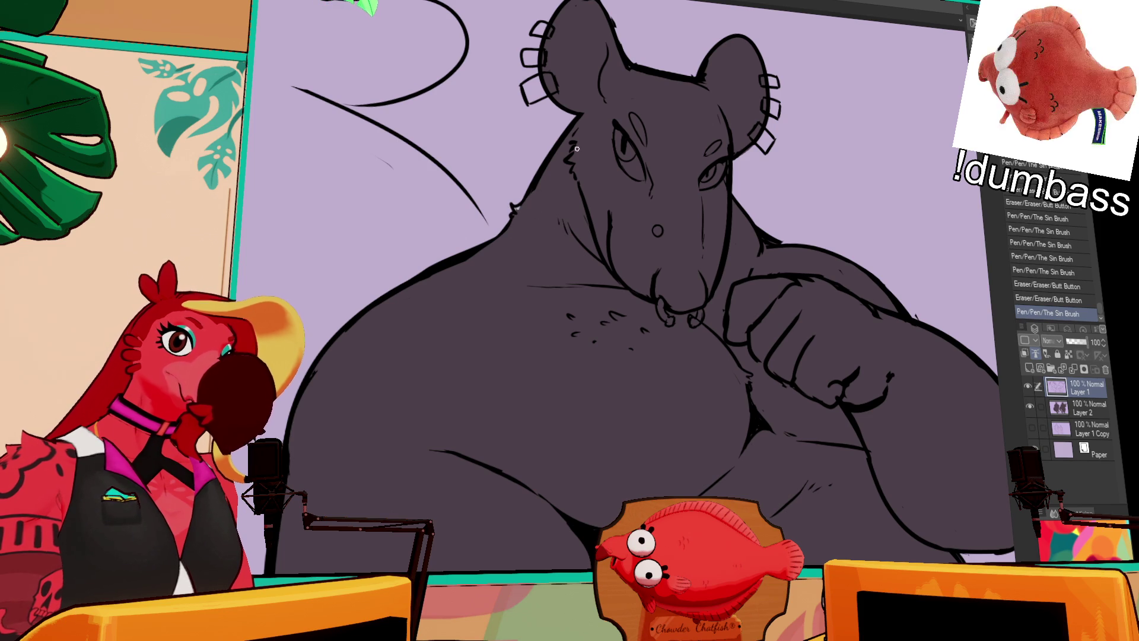
{"action": "scroll", "coordinate": [653, 237], "scroll_direction": "up", "scroll_amount": 1}
{"action": "left_click_drag", "start_coordinate": [795, 250], "coordinate": [747, 271]}
{"action": "left_click_drag", "start_coordinate": [749, 264], "coordinate": [744, 272]}
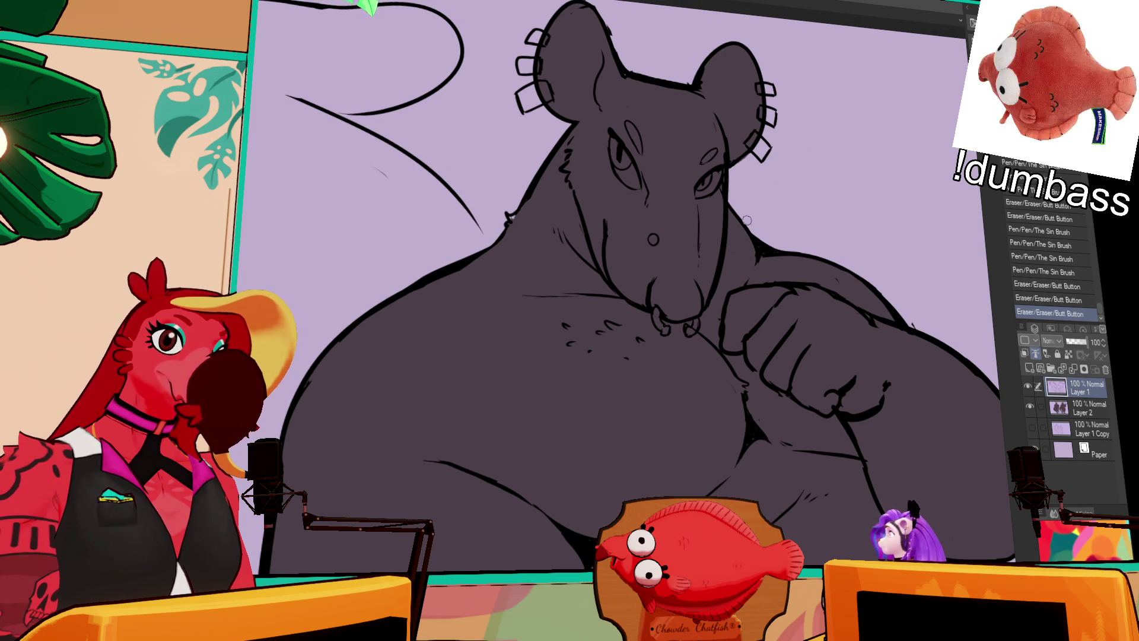
Trim and touch up the rings on the rat's left ear.
{"action": "scroll", "coordinate": [753, 237], "scroll_direction": "up", "scroll_amount": 5}
{"action": "left_click_drag", "start_coordinate": [535, 150], "coordinate": [576, 197]}
{"action": "left_click_drag", "start_coordinate": [583, 205], "coordinate": [577, 172]}
{"action": "left_click_drag", "start_coordinate": [582, 177], "coordinate": [584, 165]}
{"action": "left_click_drag", "start_coordinate": [587, 173], "coordinate": [591, 139]}
{"action": "left_click_drag", "start_coordinate": [586, 146], "coordinate": [589, 141]}
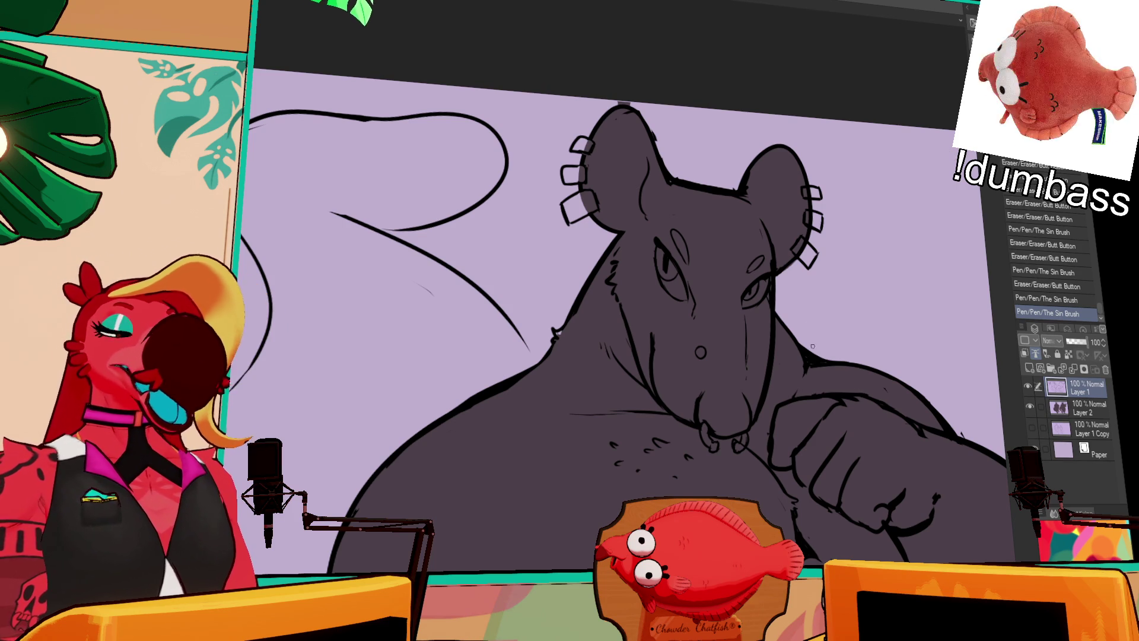
Add small fur notches at the shoulder edge, discarding an extra shoulder stroke.
{"action": "scroll", "coordinate": [679, 339], "scroll_direction": "down", "scroll_amount": 1}
{"action": "mouse_move", "coordinate": [584, 302]}
{"action": "left_mouse_down"}
{"action": "mouse_move", "coordinate": [575, 323]}
{"action": "mouse_move", "coordinate": [585, 305]}
{"action": "left_mouse_up"}
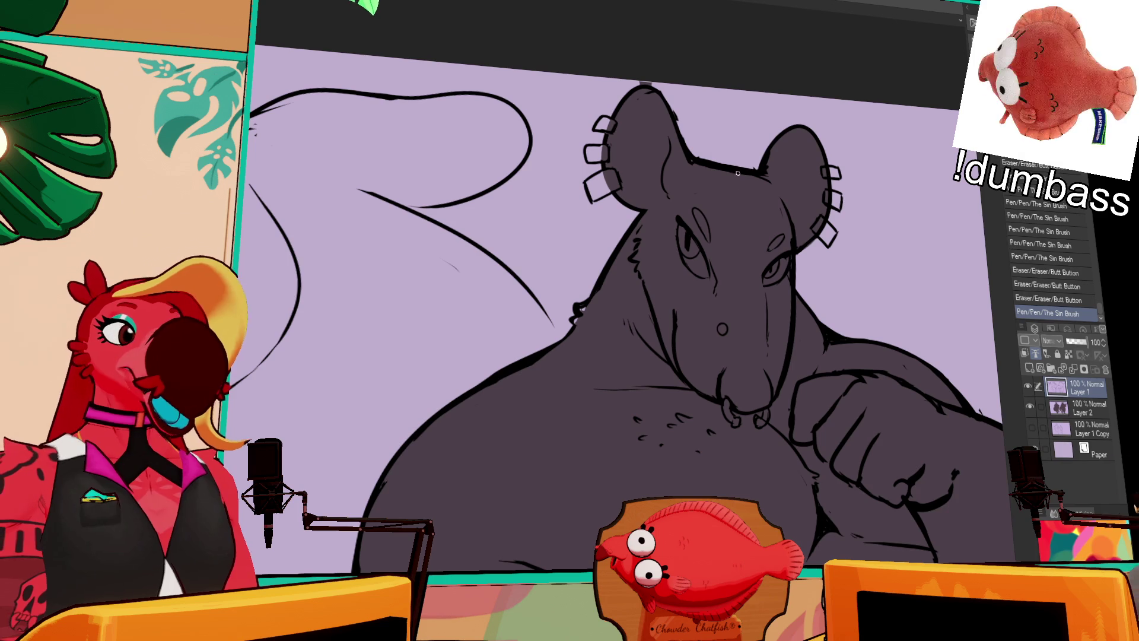
{"action": "mouse_move", "coordinate": [487, 403]}
{"action": "left_mouse_down"}
{"action": "mouse_move", "coordinate": [582, 307]}
{"action": "mouse_move", "coordinate": [573, 294]}
{"action": "left_mouse_up"}
{"action": "mouse_move", "coordinate": [611, 262]}
{"action": "left_mouse_down"}
{"action": "mouse_move", "coordinate": [588, 273]}
{"action": "mouse_move", "coordinate": [682, 229]}
{"action": "left_mouse_up"}
{"action": "key", "text": "ctrl+z"}
{"action": "key", "text": "ctrl+y"}
{"action": "key", "text": "ctrl+z"}
{"action": "key", "text": "ctrl+y"}
{"action": "key", "text": "ctrl+z"}
Erase the stray lines and small strokes along the rat's neck.
{"action": "left_click_drag", "start_coordinate": [684, 220], "coordinate": [669, 239]}
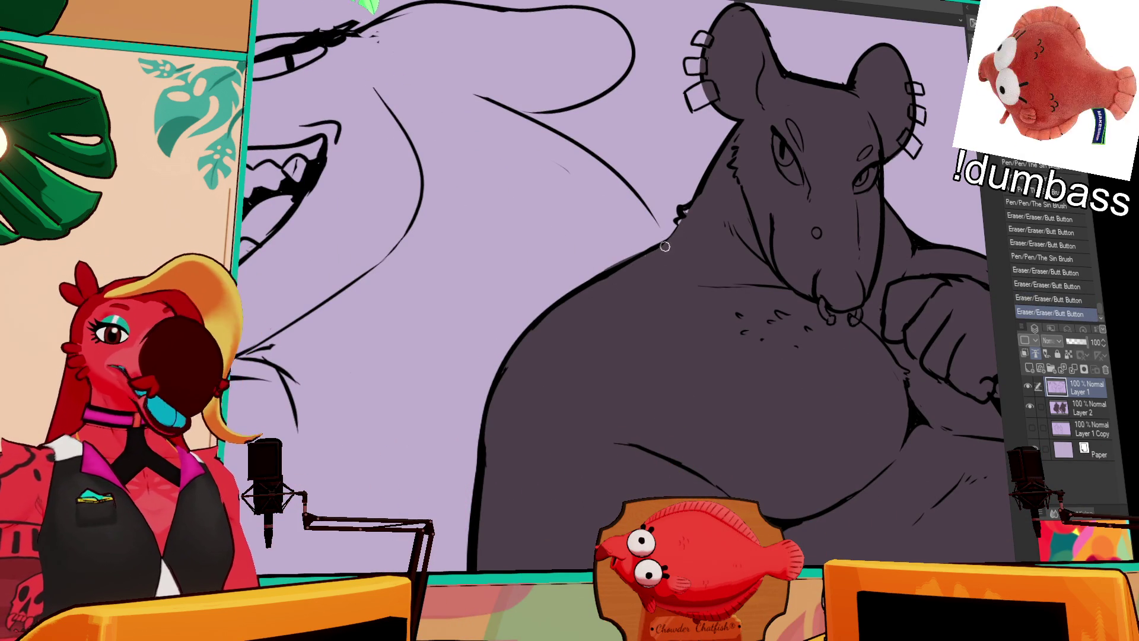
{"action": "left_click_drag", "start_coordinate": [632, 274], "coordinate": [720, 232]}
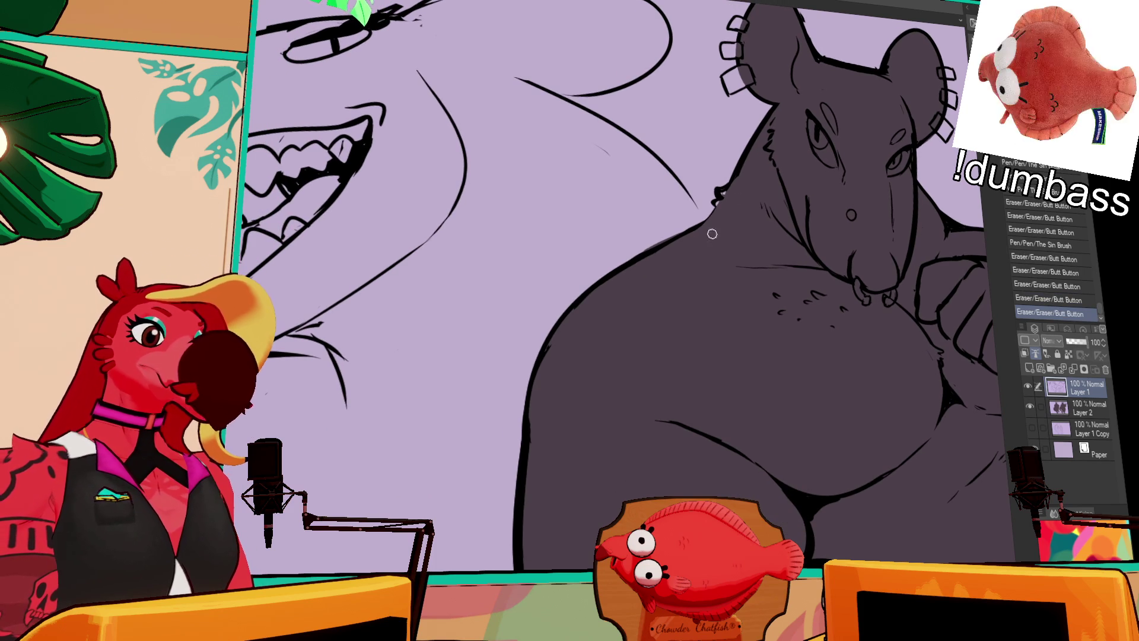
{"action": "left_click_drag", "start_coordinate": [624, 274], "coordinate": [672, 242]}
{"action": "scroll", "coordinate": [579, 312], "scroll_direction": "down", "scroll_amount": 3}
Try thinning the body's left outline with the eraser, then undo those erasures.
{"action": "mouse_move", "coordinate": [579, 312]}
{"action": "left_mouse_down"}
{"action": "mouse_move", "coordinate": [589, 221]}
{"action": "mouse_move", "coordinate": [546, 274]}
{"action": "mouse_move", "coordinate": [527, 422]}
{"action": "left_mouse_up"}
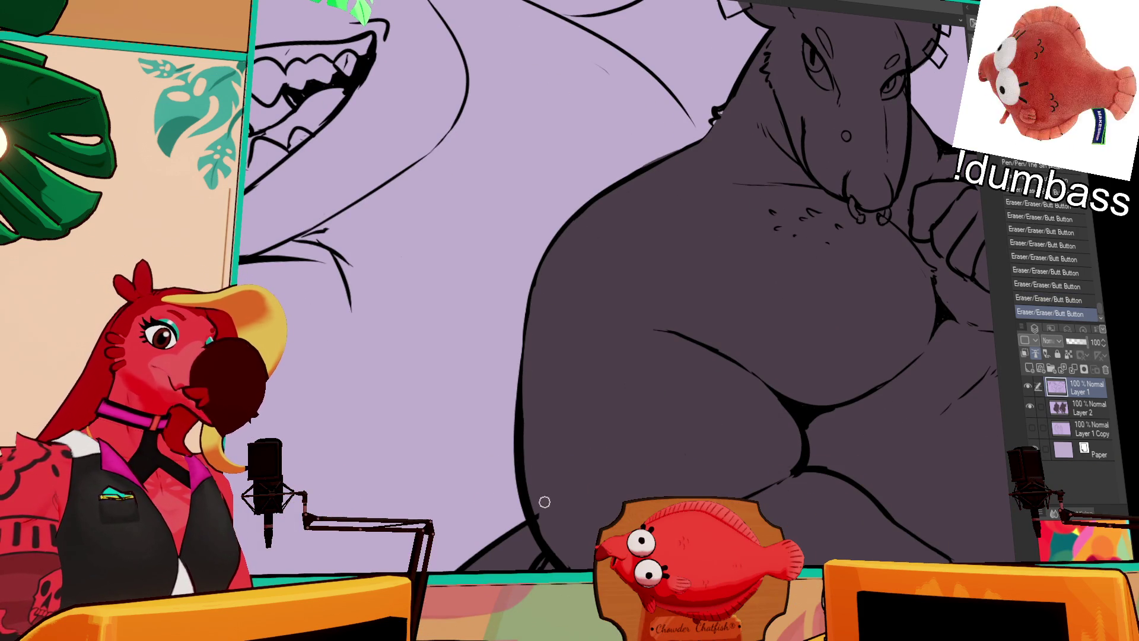
{"action": "left_click_drag", "start_coordinate": [552, 539], "coordinate": [528, 404]}
{"action": "key", "text": "ctrl+z"}
{"action": "left_click_drag", "start_coordinate": [525, 486], "coordinate": [523, 409]}
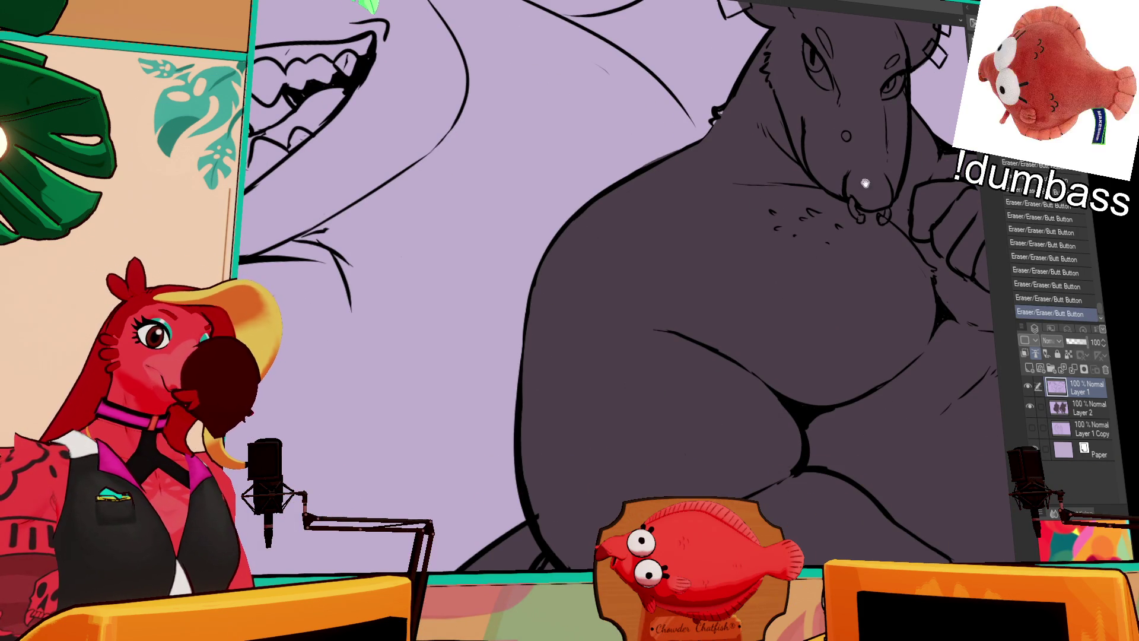
{"action": "scroll", "coordinate": [853, 178], "scroll_direction": "up", "scroll_amount": 5}
{"action": "key", "text": "ctrl+z"}
{"action": "key", "text": "ctrl+z"}
{"action": "key", "text": "ctrl+z"}
{"action": "key", "text": "ctrl+z"}
{"action": "key", "text": "ctrl+z"}
{"action": "key", "text": "ctrl+z"}
{"action": "scroll", "coordinate": [772, 267], "scroll_direction": "down", "scroll_amount": 2}
{"action": "key", "text": "ctrl+z"}
{"action": "key", "text": "ctrl+z"}
{"action": "scroll", "coordinate": [842, 283], "scroll_direction": "down", "scroll_amount": 2}
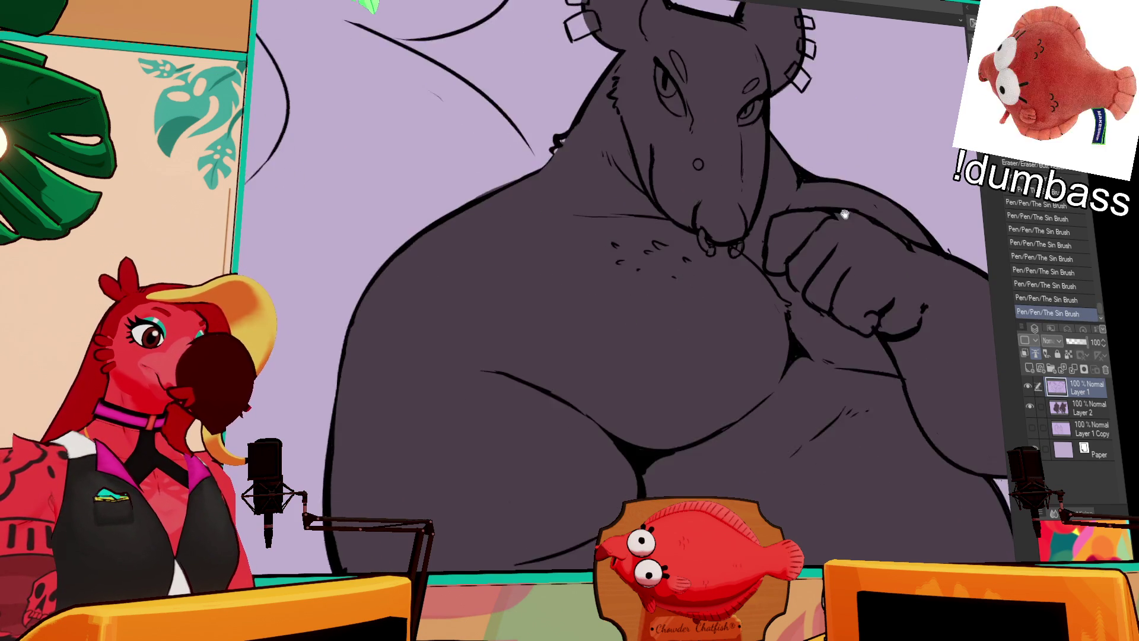
{"action": "mouse_move", "coordinate": [765, 314]}
{"action": "left_mouse_down"}
{"action": "mouse_move", "coordinate": [784, 298]}
{"action": "mouse_move", "coordinate": [756, 318]}
{"action": "left_mouse_up"}
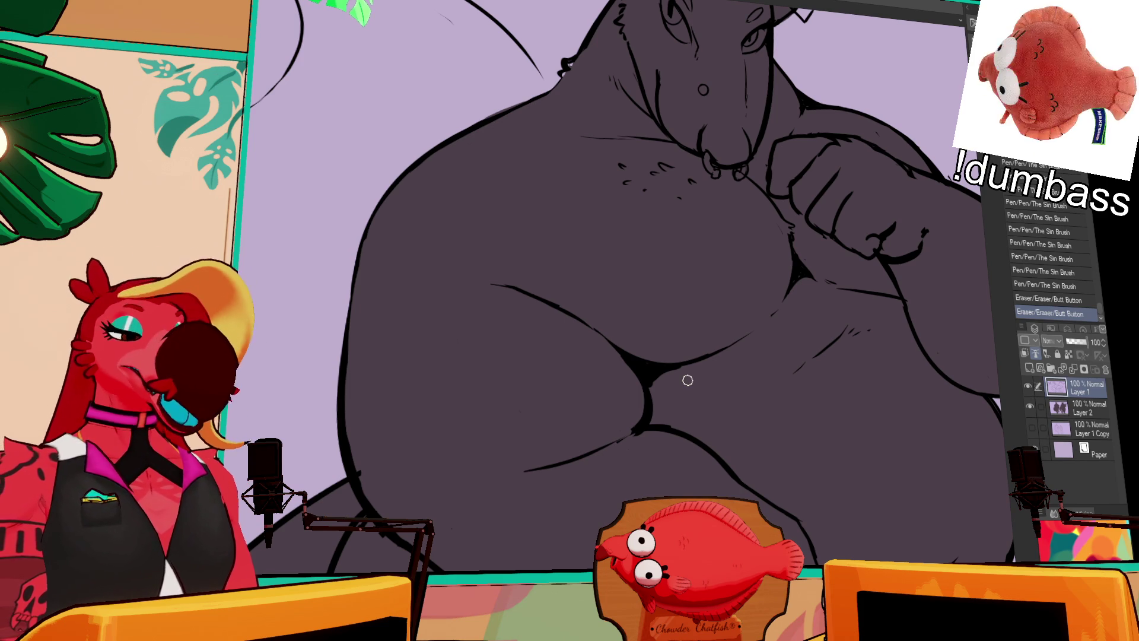
Zoom out and pan until both rat figures, front and back views, fill the view.
{"action": "scroll", "coordinate": [688, 379], "scroll_direction": "down", "scroll_amount": 5}
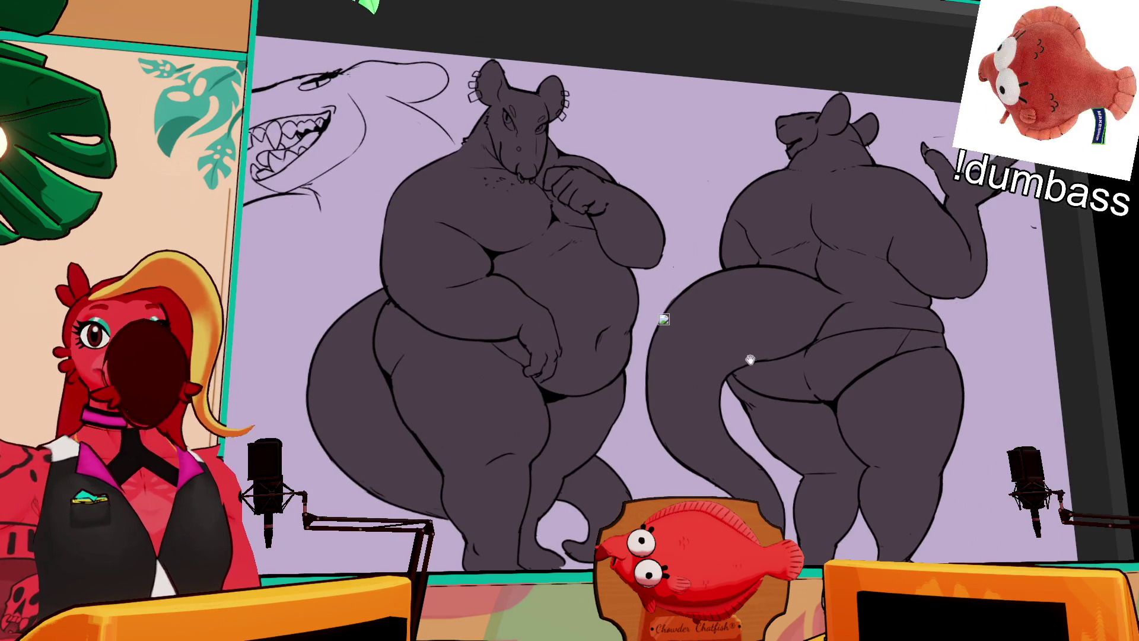
{"action": "scroll", "coordinate": [749, 362], "scroll_direction": "down", "scroll_amount": 3}
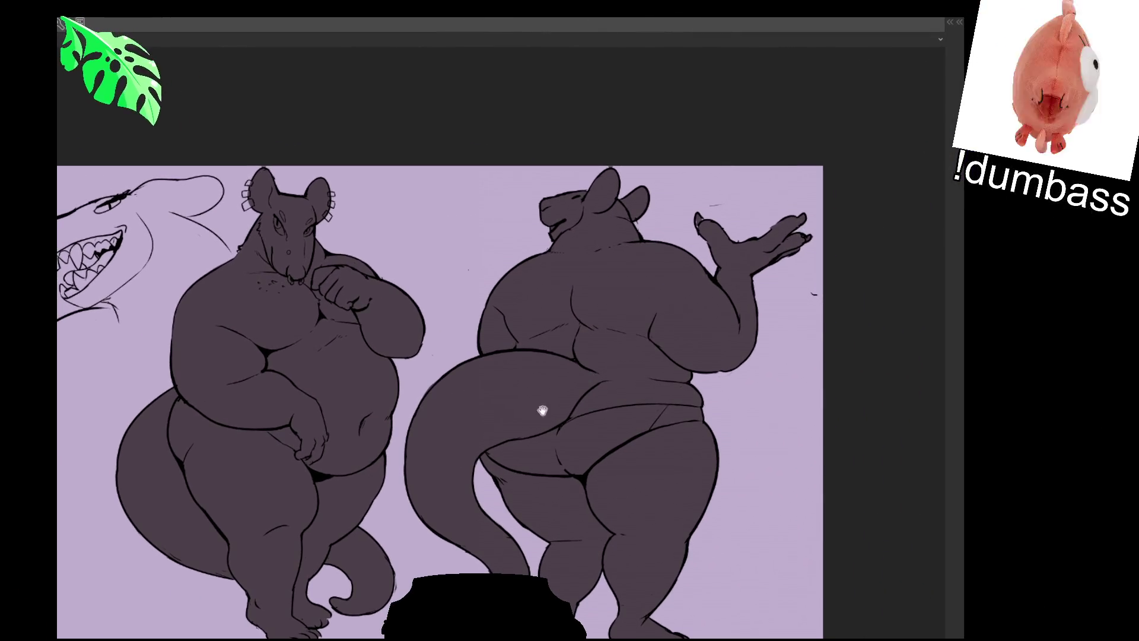
{"action": "scroll", "coordinate": [542, 407], "scroll_direction": "up", "scroll_amount": 2}
{"action": "mouse_move", "coordinate": [529, 427]}
{"action": "left_mouse_down"}
{"action": "mouse_move", "coordinate": [676, 401]}
{"action": "mouse_move", "coordinate": [650, 406]}
{"action": "left_mouse_up"}
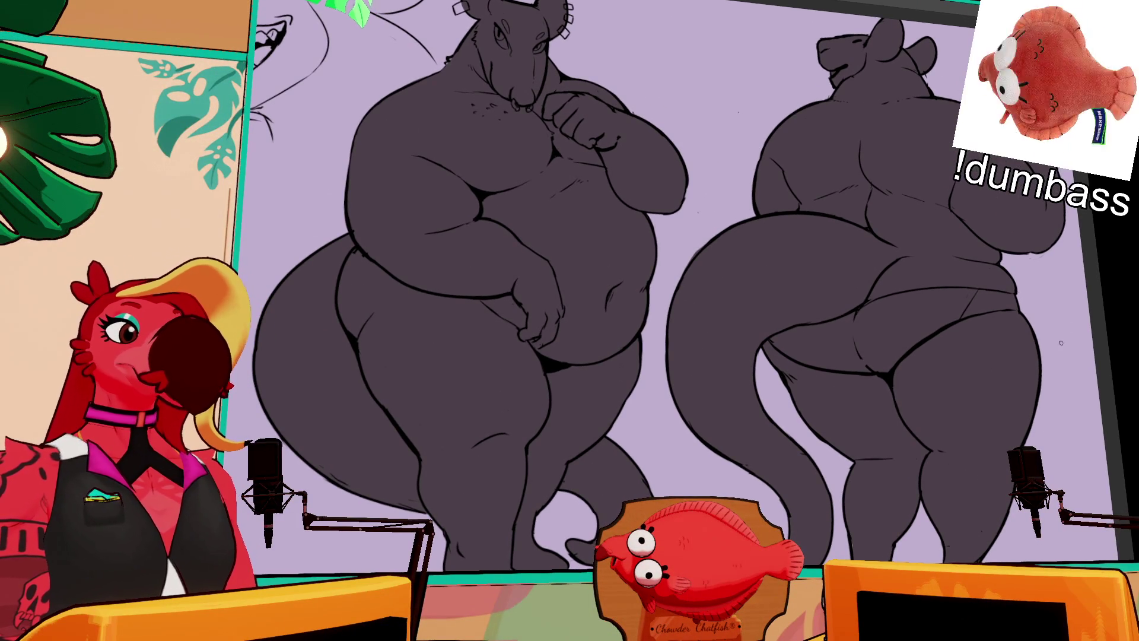
{"action": "left_click_drag", "start_coordinate": [984, 401], "coordinate": [979, 413]}
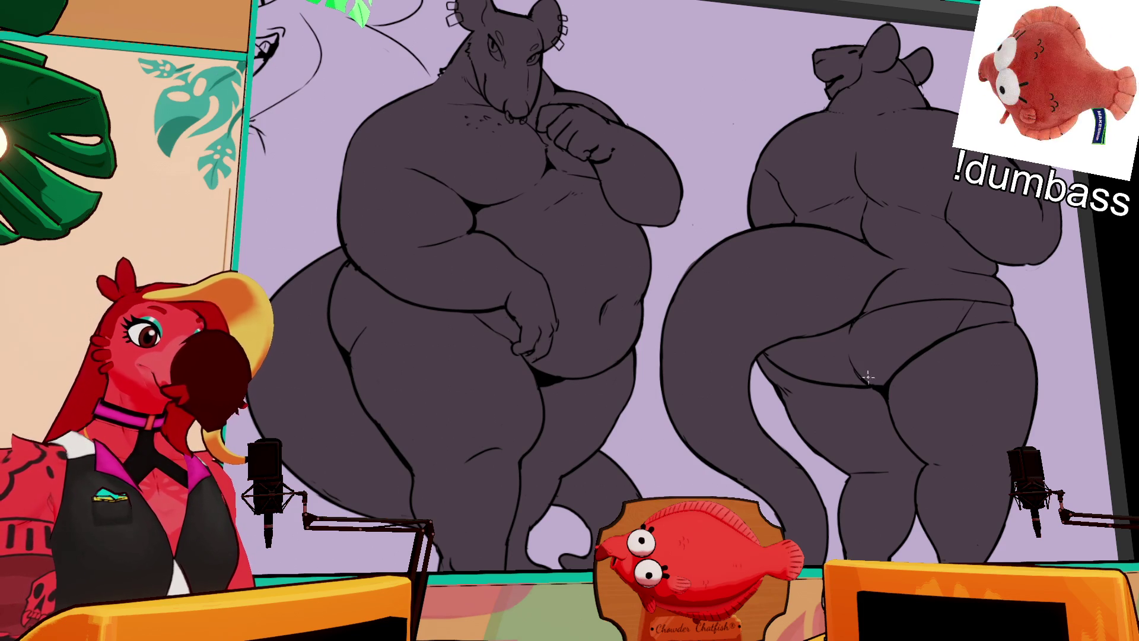
Frame both rats with side panels shown, then erase and ink small gaps in the outline.
{"action": "mouse_move", "coordinate": [921, 113]}
{"action": "left_mouse_down"}
{"action": "mouse_move", "coordinate": [952, 115]}
{"action": "mouse_move", "coordinate": [867, 150]}
{"action": "mouse_move", "coordinate": [879, 166]}
{"action": "mouse_move", "coordinate": [873, 151]}
{"action": "left_mouse_up"}
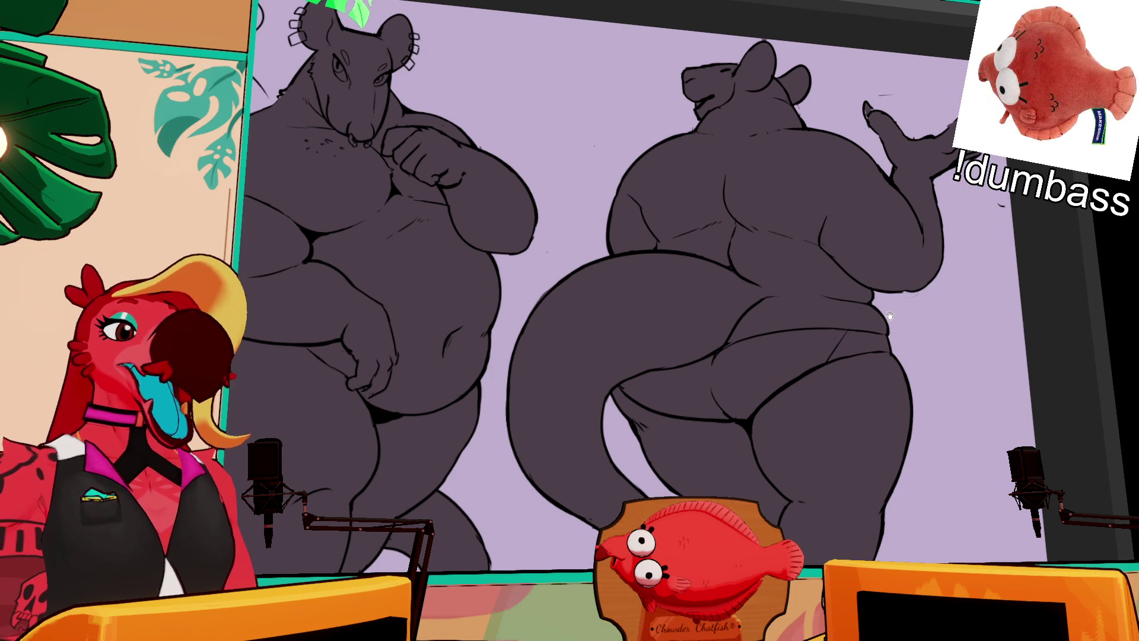
{"action": "left_click_drag", "start_coordinate": [887, 308], "coordinate": [890, 295]}
{"action": "key", "text": "Tab"}
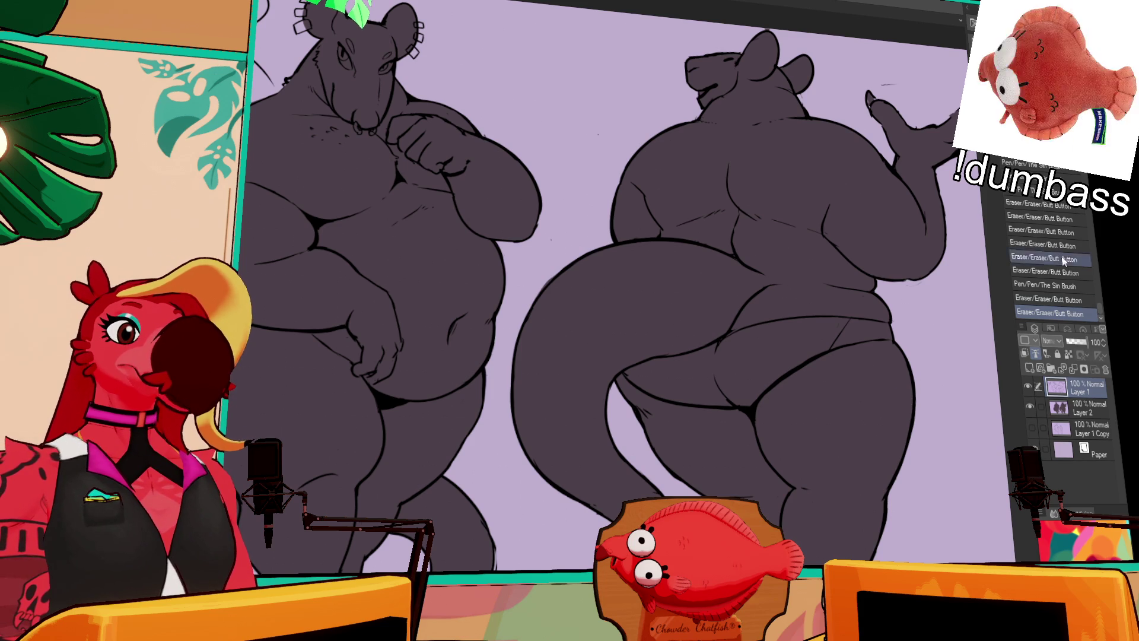
{"action": "scroll", "coordinate": [911, 371], "scroll_direction": "up", "scroll_amount": 2}
{"action": "left_click", "coordinate": [754, 344]}
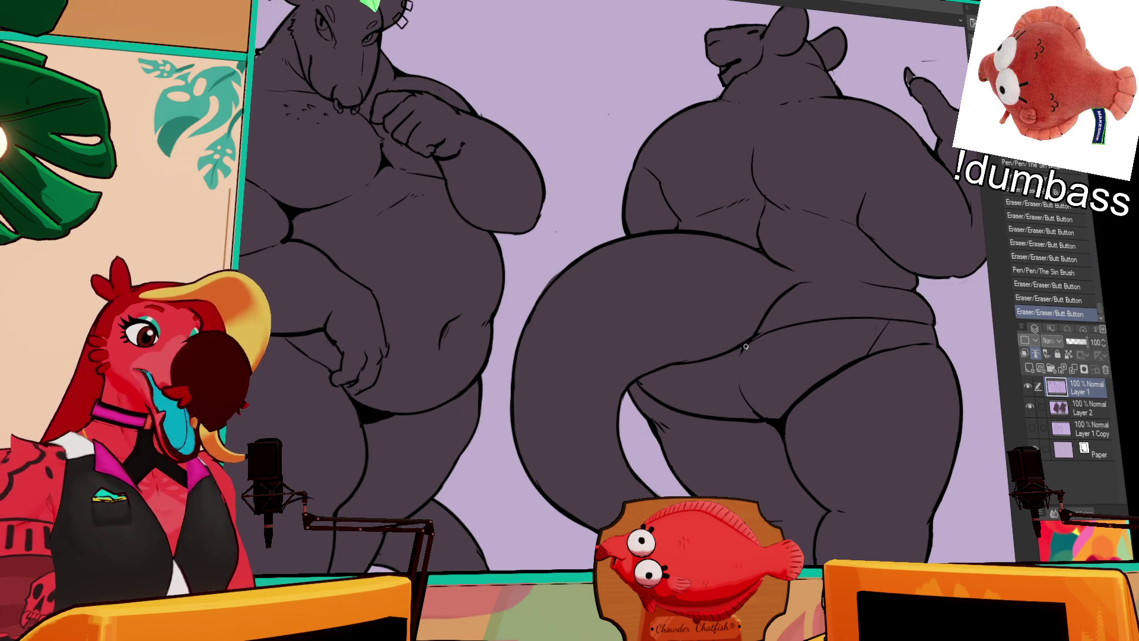
{"action": "left_click", "coordinate": [792, 397]}
{"action": "left_click", "coordinate": [737, 356]}
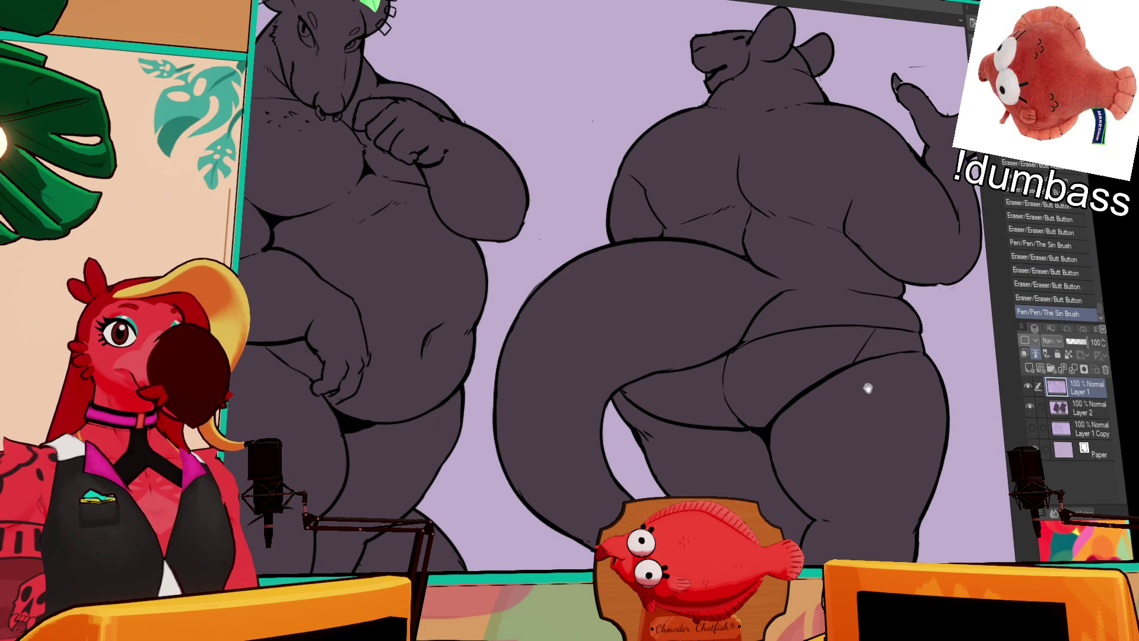
{"action": "left_click_drag", "start_coordinate": [830, 417], "coordinate": [876, 370]}
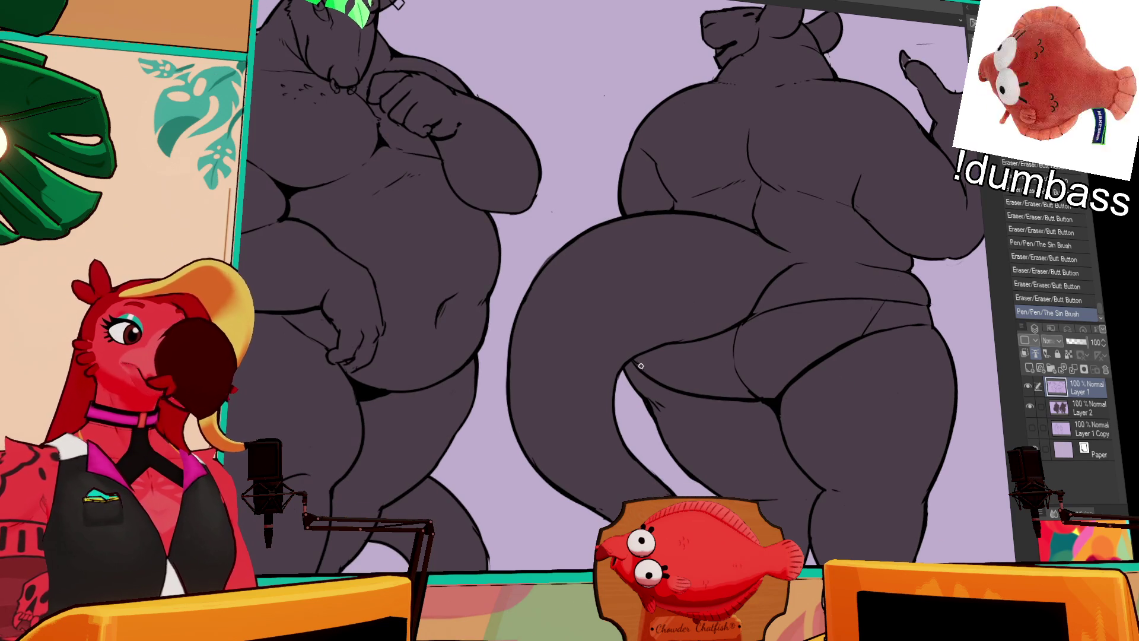
{"action": "left_click", "coordinate": [624, 372]}
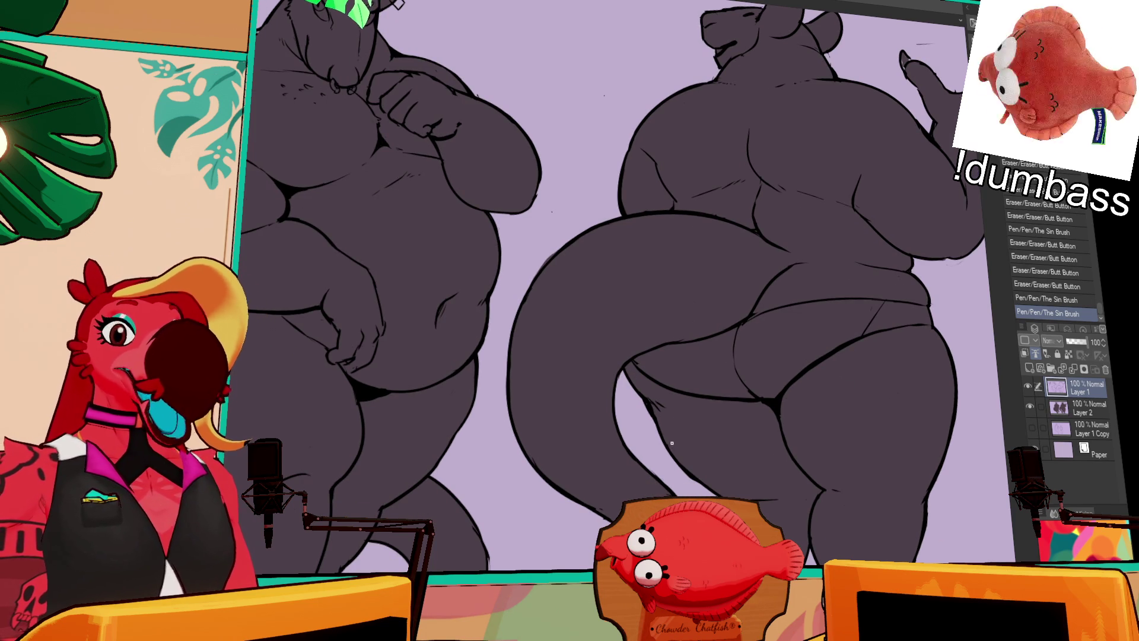
Erase the back-view rat's buttock crease line, undoing and redoing strokes until it looks right.
{"action": "scroll", "coordinate": [682, 385], "scroll_direction": "left", "scroll_amount": 2}
{"action": "left_click_drag", "start_coordinate": [650, 360], "coordinate": [726, 393]}
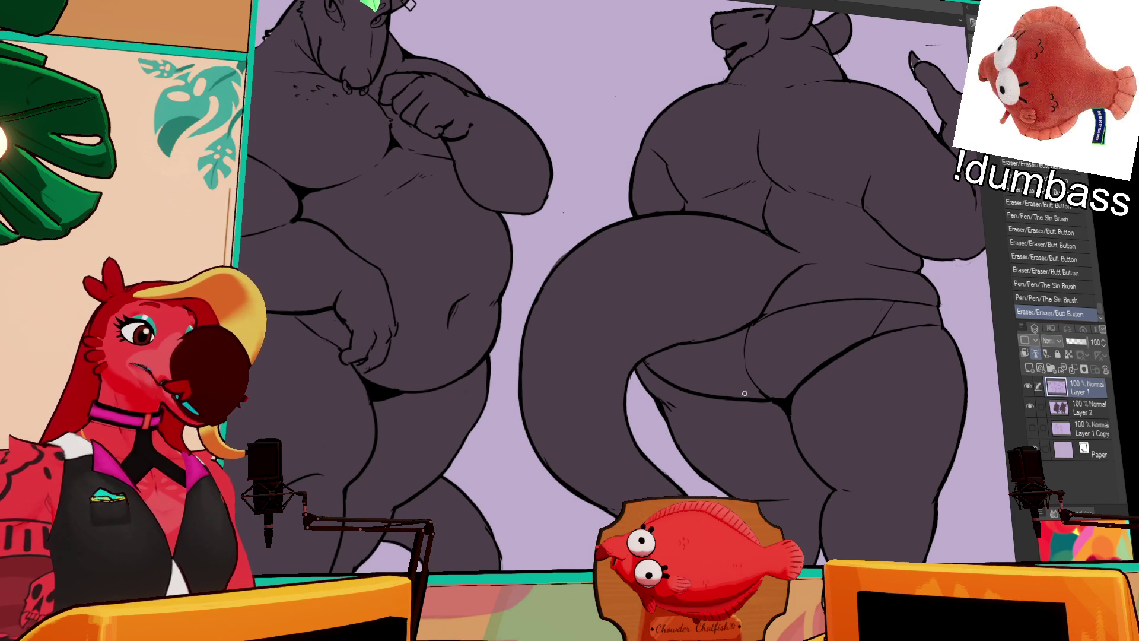
{"action": "left_click_drag", "start_coordinate": [823, 392], "coordinate": [821, 385]}
{"action": "mouse_move", "coordinate": [820, 382]}
{"action": "left_mouse_down"}
{"action": "mouse_move", "coordinate": [856, 343]}
{"action": "mouse_move", "coordinate": [802, 377]}
{"action": "left_mouse_up"}
{"action": "key", "text": "ctrl+z"}
{"action": "key", "text": "ctrl+z"}
{"action": "left_click_drag", "start_coordinate": [883, 329], "coordinate": [803, 377]}
{"action": "key", "text": "ctrl+z"}
{"action": "left_click_drag", "start_coordinate": [850, 344], "coordinate": [814, 369]}
{"action": "left_click_drag", "start_coordinate": [884, 327], "coordinate": [805, 377]}
{"action": "key", "text": "ctrl+z"}
{"action": "left_click_drag", "start_coordinate": [858, 332], "coordinate": [815, 356]}
{"action": "key", "text": "ctrl+z"}
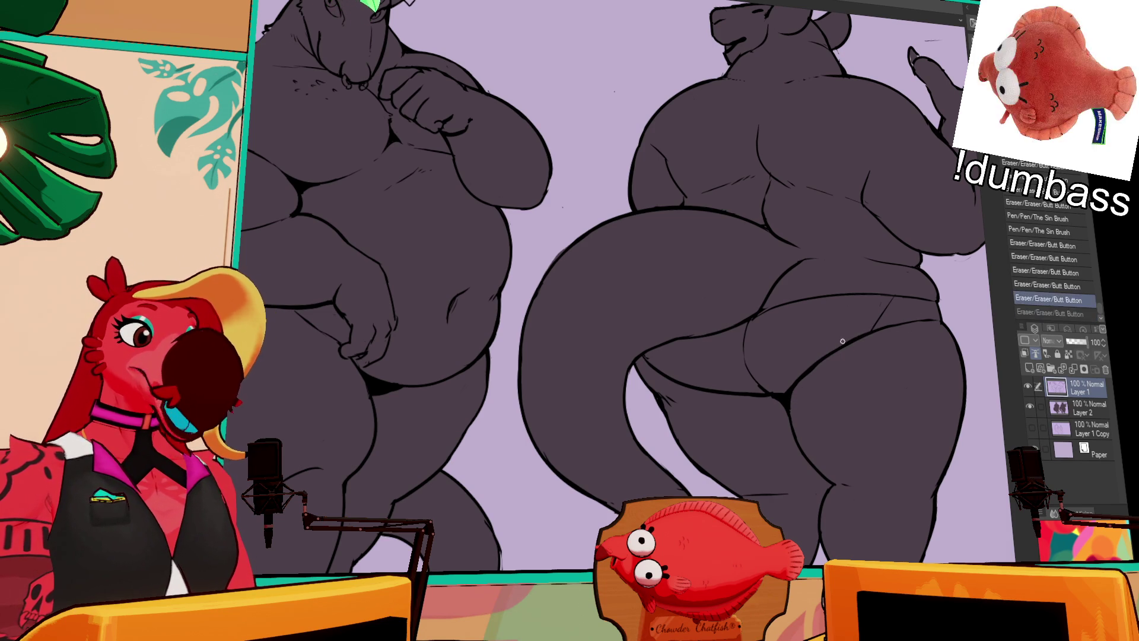
{"action": "left_click_drag", "start_coordinate": [863, 327], "coordinate": [797, 381]}
{"action": "mouse_move", "coordinate": [890, 329]}
{"action": "left_mouse_down"}
{"action": "mouse_move", "coordinate": [808, 377]}
{"action": "mouse_move", "coordinate": [895, 323]}
{"action": "mouse_move", "coordinate": [867, 335]}
{"action": "mouse_move", "coordinate": [937, 319]}
{"action": "left_mouse_up"}
{"action": "key", "text": "ctrl+z"}
{"action": "key", "text": "ctrl+y"}
Redraw the buttock crease with the pen and remove stray bits.
{"action": "key", "text": "p"}
{"action": "mouse_move", "coordinate": [917, 324]}
{"action": "left_mouse_down"}
{"action": "mouse_move", "coordinate": [935, 323]}
{"action": "mouse_move", "coordinate": [872, 341]}
{"action": "left_mouse_up"}
{"action": "left_click_drag", "start_coordinate": [872, 343], "coordinate": [875, 347]}
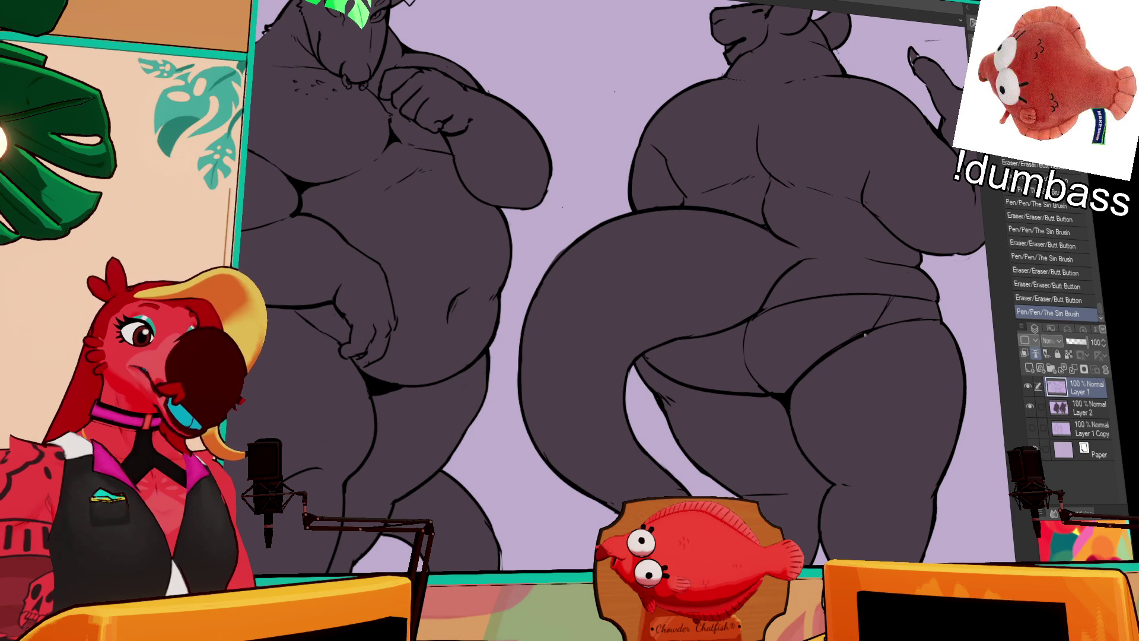
{"action": "key", "text": "ctrl+z"}
{"action": "mouse_move", "coordinate": [768, 328]}
{"action": "left_mouse_down"}
{"action": "mouse_move", "coordinate": [767, 304]}
{"action": "mouse_move", "coordinate": [804, 310]}
{"action": "mouse_move", "coordinate": [797, 281]}
{"action": "mouse_move", "coordinate": [782, 279]}
{"action": "mouse_move", "coordinate": [834, 254]}
{"action": "mouse_move", "coordinate": [796, 256]}
{"action": "mouse_move", "coordinate": [819, 265]}
{"action": "mouse_move", "coordinate": [762, 253]}
{"action": "mouse_move", "coordinate": [821, 288]}
{"action": "left_mouse_up"}
{"action": "key", "text": "ctrl+z"}
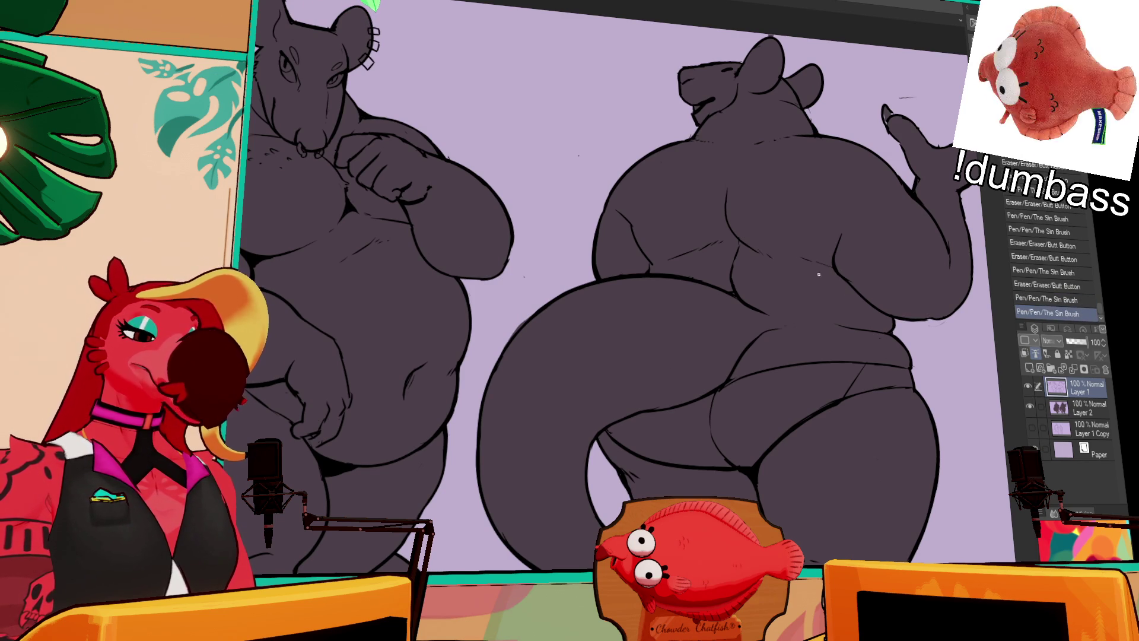
Ink fresh lines at the back-view rat's raised hand claw, undoing an accidental layer move.
{"action": "scroll", "coordinate": [858, 338], "scroll_direction": "up", "scroll_amount": 2}
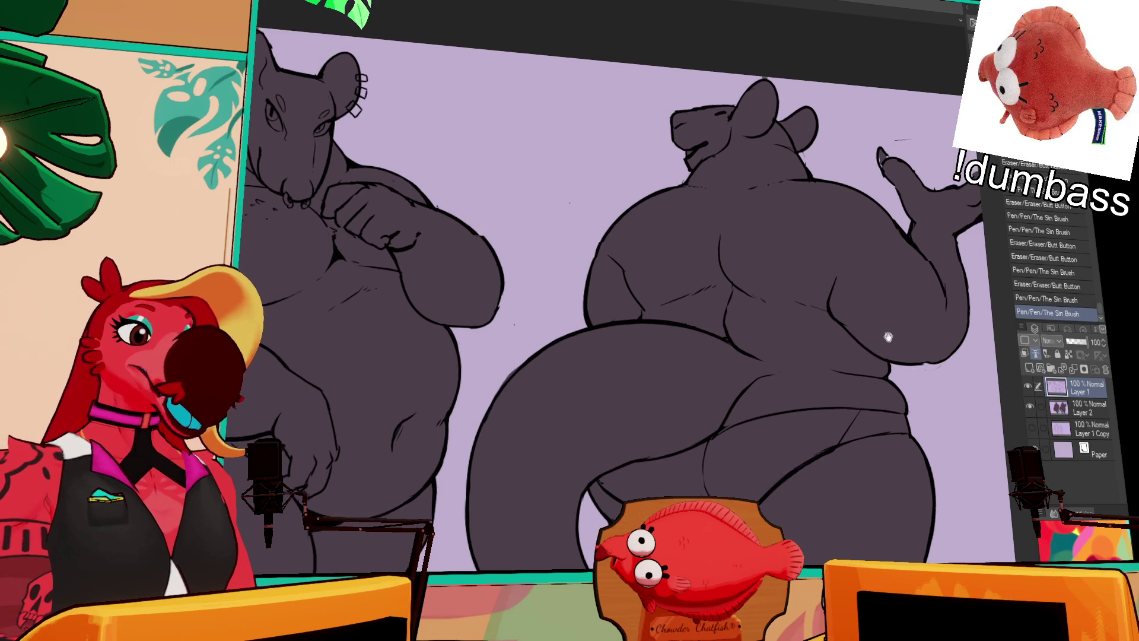
{"action": "mouse_move", "coordinate": [718, 240]}
{"action": "left_mouse_down"}
{"action": "mouse_move", "coordinate": [722, 250]}
{"action": "mouse_move", "coordinate": [836, 243]}
{"action": "left_mouse_up"}
{"action": "mouse_move", "coordinate": [890, 185]}
{"action": "left_mouse_down"}
{"action": "mouse_move", "coordinate": [879, 165]}
{"action": "mouse_move", "coordinate": [842, 172]}
{"action": "left_mouse_up"}
{"action": "key", "text": "ctrl+z"}
{"action": "scroll", "coordinate": [878, 178], "scroll_direction": "down", "scroll_amount": 1}
{"action": "left_click_drag", "start_coordinate": [921, 193], "coordinate": [915, 174]}
{"action": "left_click_drag", "start_coordinate": [921, 326], "coordinate": [908, 335]}
{"action": "mouse_move", "coordinate": [824, 383]}
{"action": "left_mouse_down"}
{"action": "mouse_move", "coordinate": [938, 309]}
{"action": "mouse_move", "coordinate": [913, 277]}
{"action": "left_mouse_up"}
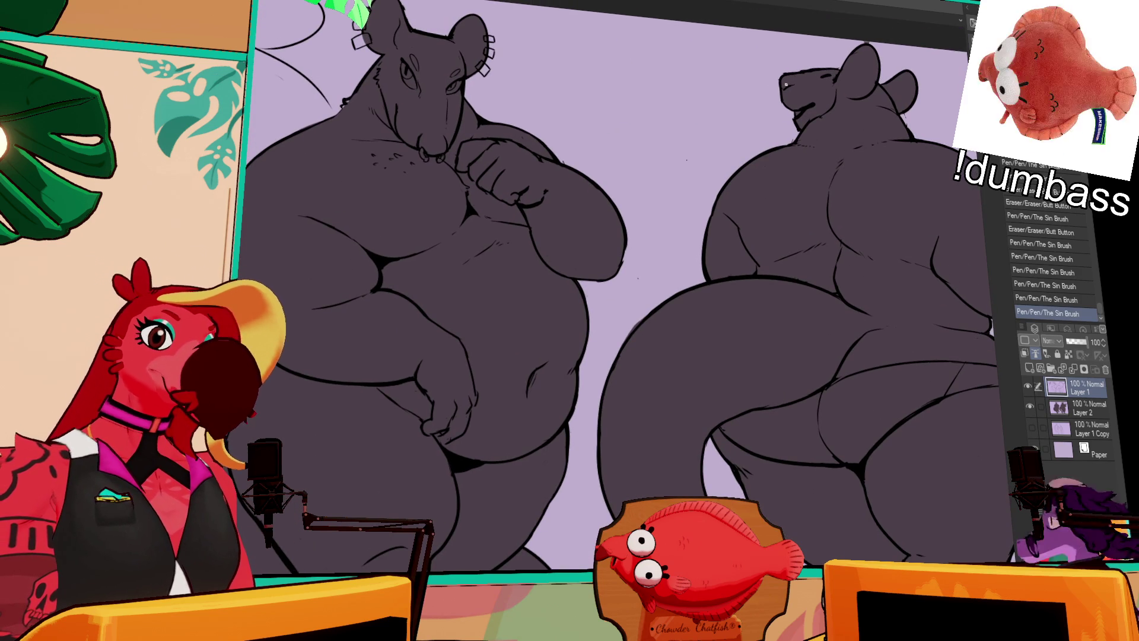
Clean up and redraw the small lines around the back-view rat's nose.
{"action": "left_click_drag", "start_coordinate": [784, 90], "coordinate": [777, 94]}
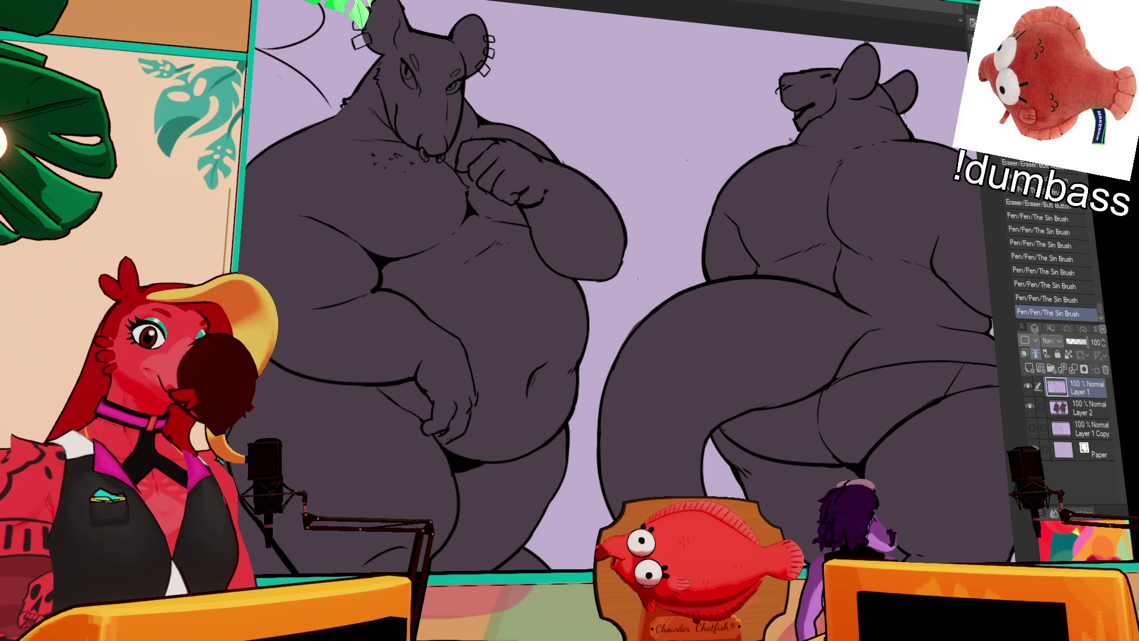
{"action": "left_click_drag", "start_coordinate": [775, 90], "coordinate": [779, 89]}
{"action": "left_click_drag", "start_coordinate": [777, 92], "coordinate": [779, 89]}
{"action": "left_click_drag", "start_coordinate": [779, 89], "coordinate": [781, 90]}
{"action": "left_click_drag", "start_coordinate": [783, 90], "coordinate": [786, 92]}
{"action": "left_click_drag", "start_coordinate": [787, 92], "coordinate": [791, 94]}
{"action": "left_click_drag", "start_coordinate": [791, 94], "coordinate": [795, 97]}
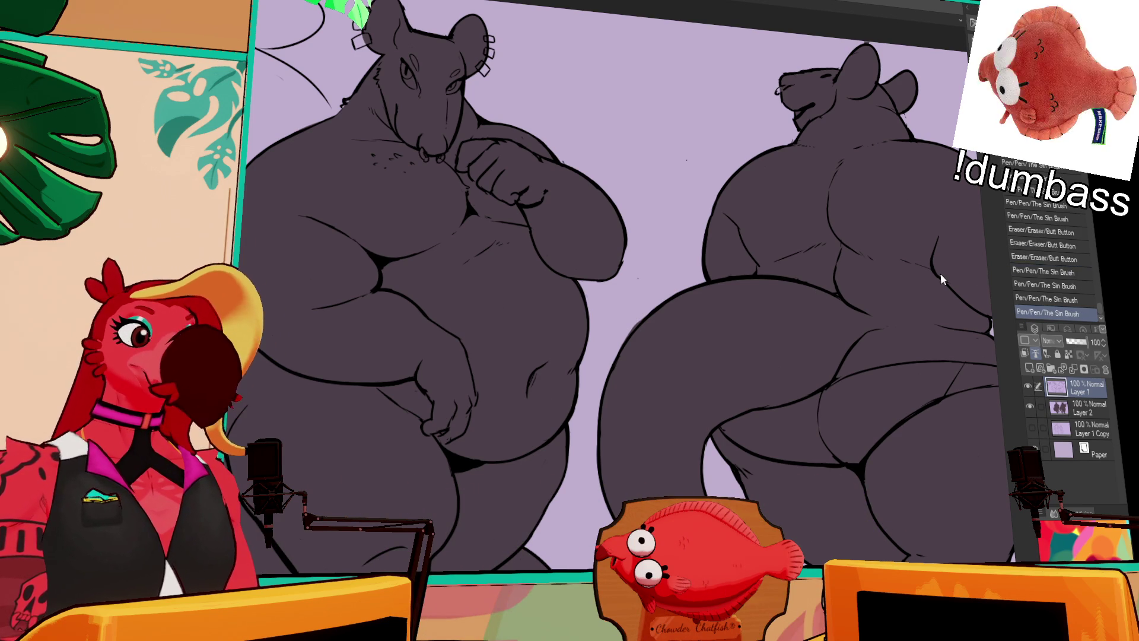
Touch up remaining outline gaps with ink and erase small stray marks.
{"action": "scroll", "coordinate": [777, 395], "scroll_direction": "down", "scroll_amount": 3}
{"action": "left_click", "coordinate": [687, 332]}
{"action": "left_click", "coordinate": [749, 306]}
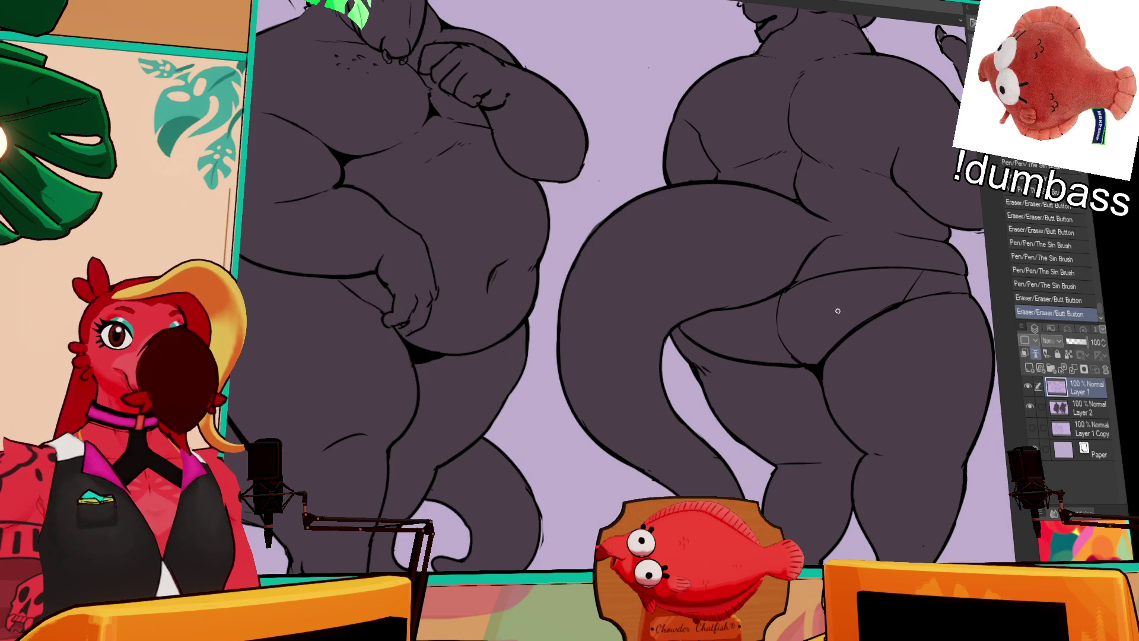
{"action": "mouse_move", "coordinate": [801, 358]}
{"action": "left_mouse_down"}
{"action": "mouse_move", "coordinate": [760, 367]}
{"action": "mouse_move", "coordinate": [798, 356]}
{"action": "left_mouse_up"}
{"action": "left_click_drag", "start_coordinate": [798, 356], "coordinate": [800, 352]}
{"action": "left_click", "coordinate": [810, 363]}
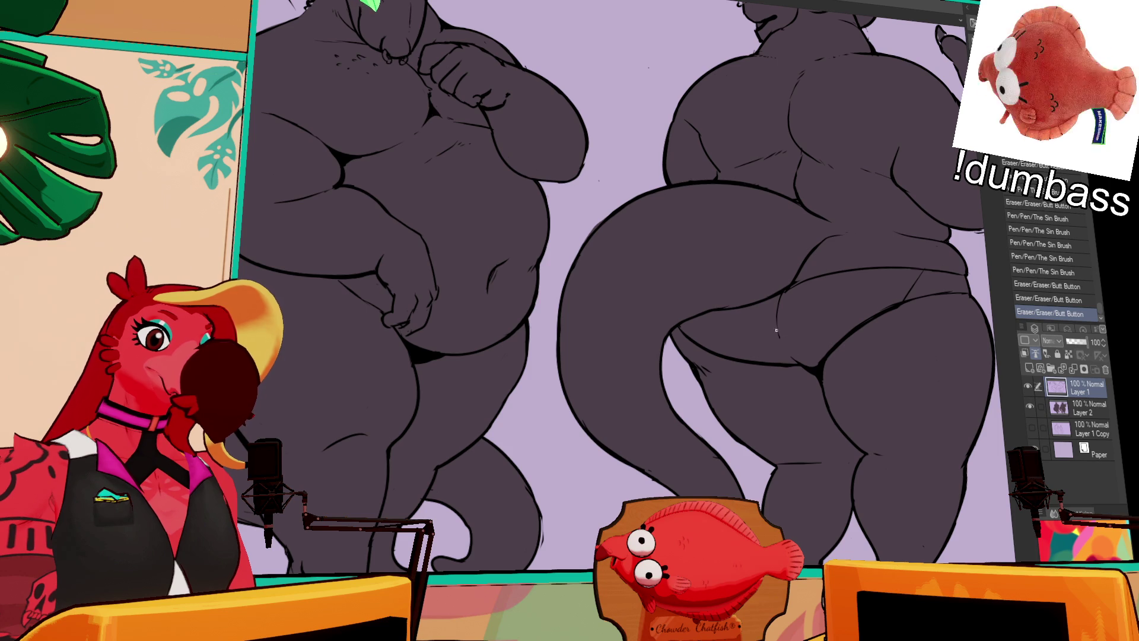
{"action": "left_click_drag", "start_coordinate": [960, 313], "coordinate": [912, 333]}
{"action": "left_click", "coordinate": [875, 328]}
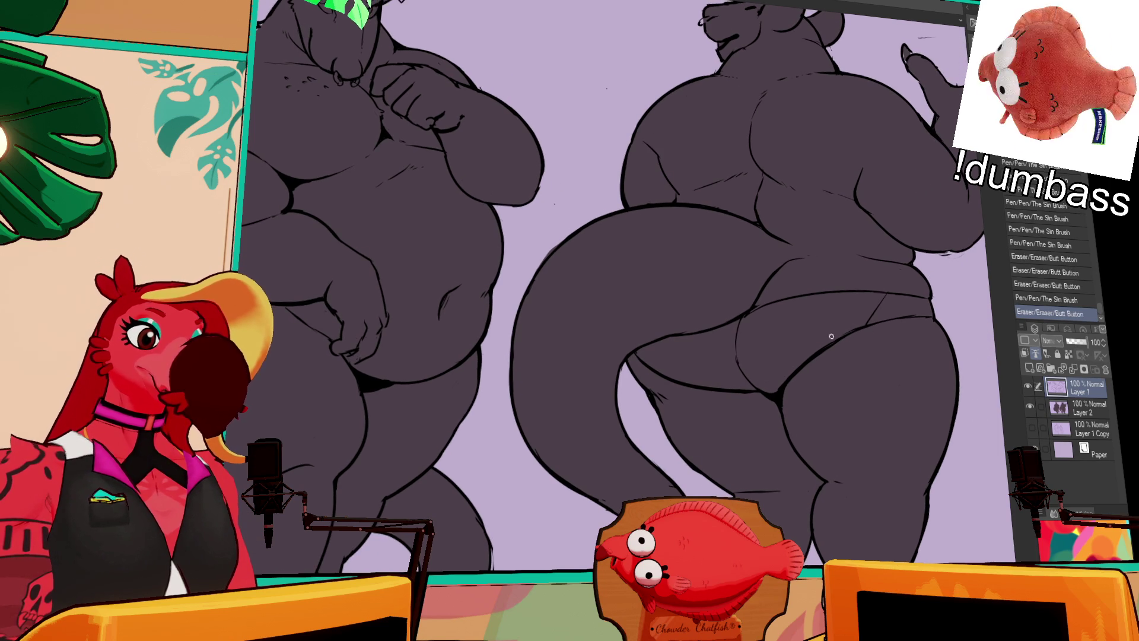
{"action": "left_click", "coordinate": [829, 336]}
Bring the front rat's head and ears into view and erase a stray mark near the ear.
{"action": "left_click_drag", "start_coordinate": [829, 336], "coordinate": [836, 293]}
{"action": "scroll", "coordinate": [837, 293], "scroll_direction": "up", "scroll_amount": 5}
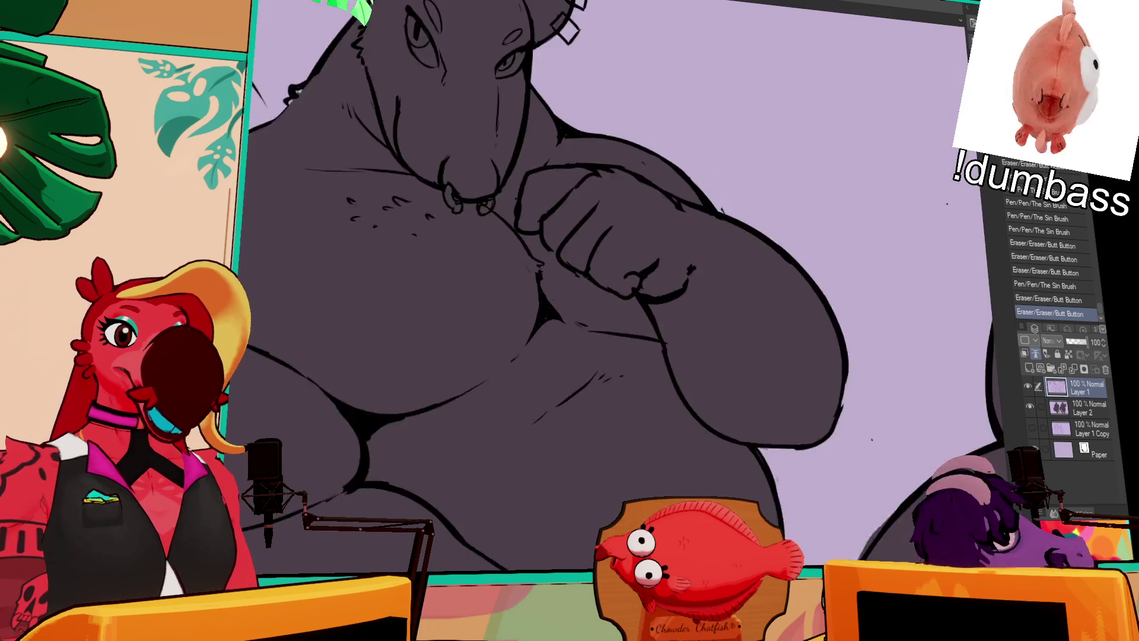
{"action": "left_click_drag", "start_coordinate": [765, 101], "coordinate": [758, 338]}
{"action": "left_click", "coordinate": [789, 475]}
Erase stray bits around the front rat's ear studs and darken the snout line.
{"action": "left_click_drag", "start_coordinate": [742, 379], "coordinate": [771, 406]}
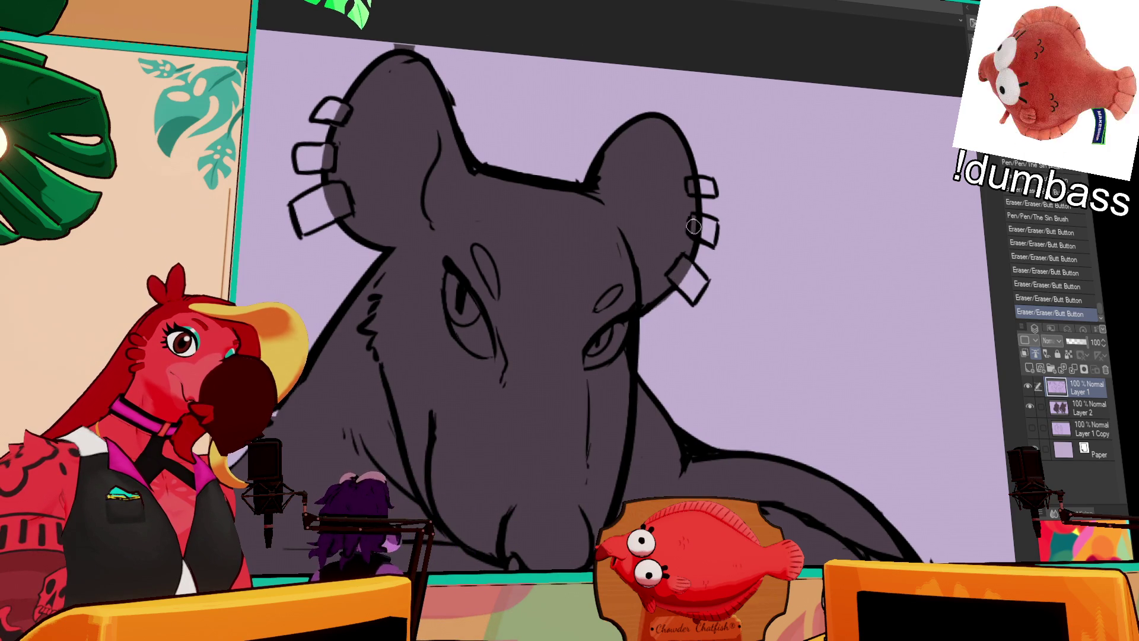
{"action": "left_click", "coordinate": [694, 186]}
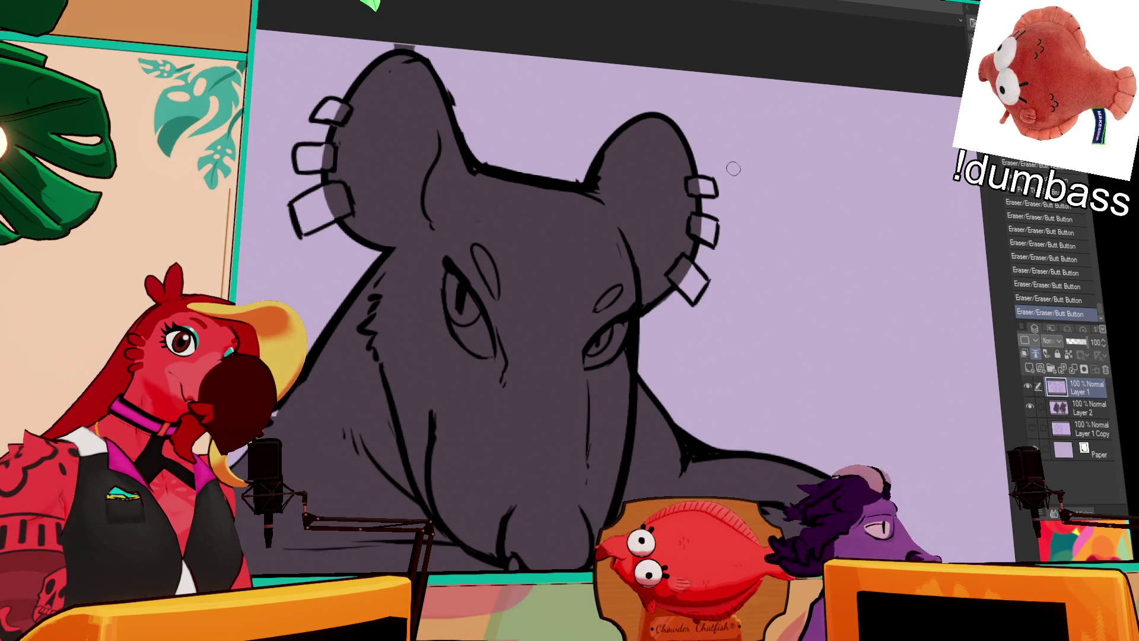
{"action": "left_click", "coordinate": [697, 183]}
{"action": "left_click_drag", "start_coordinate": [594, 265], "coordinate": [653, 404]}
{"action": "left_click", "coordinate": [532, 310]}
Add small ink touch-ups to the foot and toe lines, undoing unwanted marks.
{"action": "scroll", "coordinate": [508, 317], "scroll_direction": "down", "scroll_amount": 3}
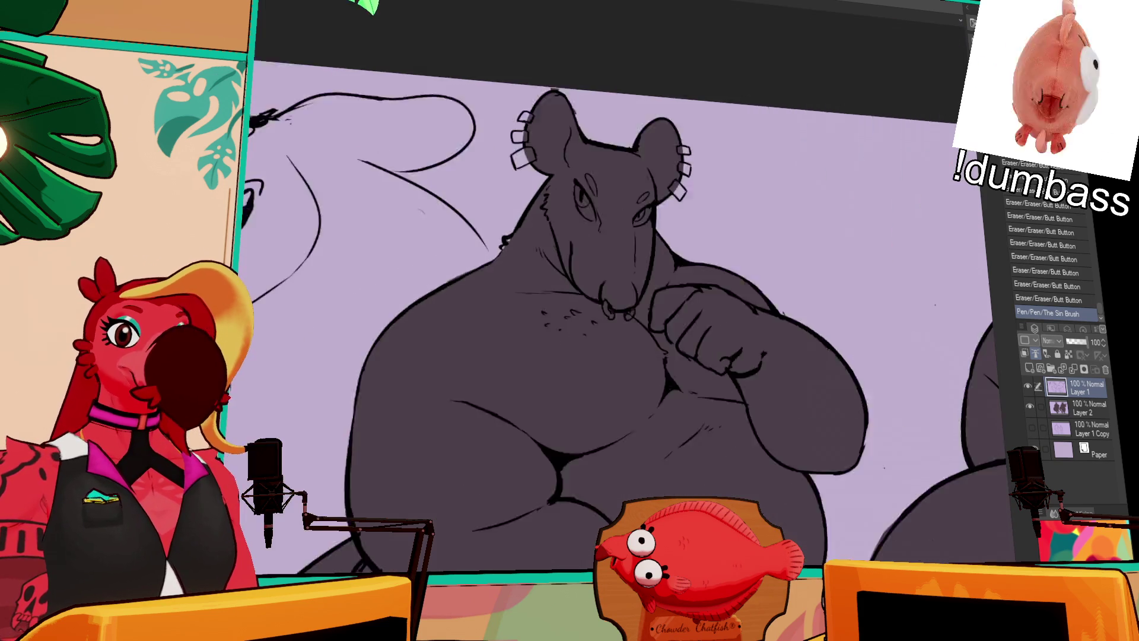
{"action": "left_click_drag", "start_coordinate": [877, 493], "coordinate": [853, 191]}
{"action": "mouse_move", "coordinate": [926, 268]}
{"action": "left_mouse_down"}
{"action": "mouse_move", "coordinate": [905, 152]}
{"action": "mouse_move", "coordinate": [763, 216]}
{"action": "mouse_move", "coordinate": [751, 278]}
{"action": "left_mouse_up"}
{"action": "left_click", "coordinate": [609, 378]}
{"action": "left_click", "coordinate": [607, 381]}
{"action": "key", "text": "ctrl+z"}
{"action": "left_click", "coordinate": [609, 380]}
{"action": "left_click", "coordinate": [617, 382]}
{"action": "left_click", "coordinate": [617, 373]}
{"action": "key", "text": "ctrl+z"}
{"action": "left_click", "coordinate": [623, 382]}
{"action": "left_click", "coordinate": [624, 366]}
{"action": "key", "text": "ctrl+z"}
{"action": "left_click", "coordinate": [628, 376]}
{"action": "left_click", "coordinate": [627, 366]}
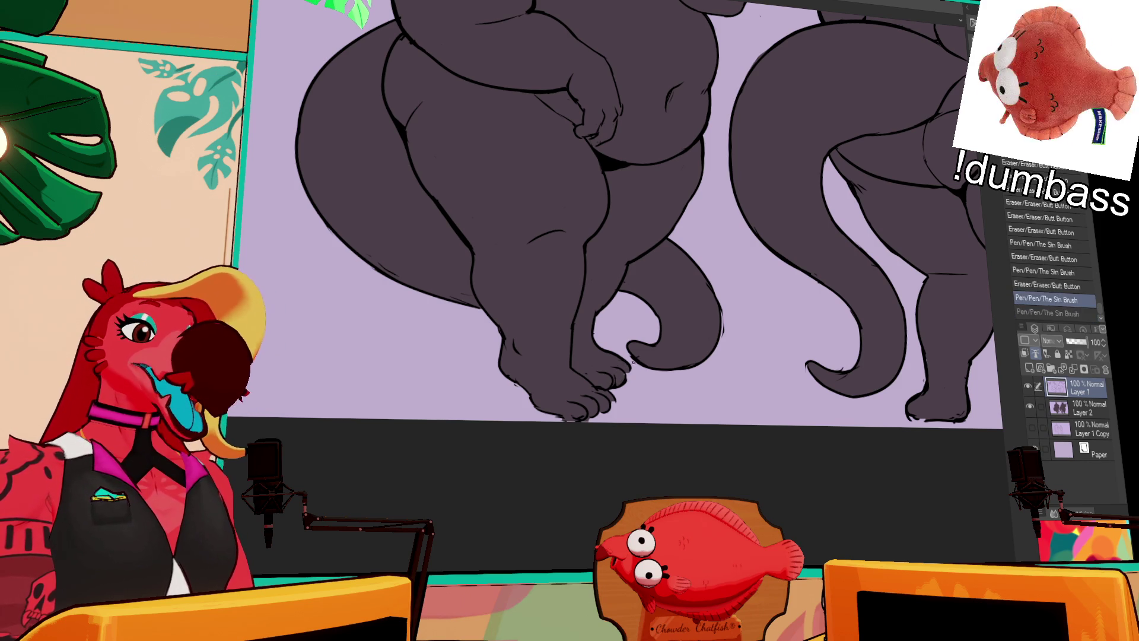
{"action": "key", "text": "ctrl+z"}
{"action": "left_click", "coordinate": [627, 377]}
Erase a small mark near the feet and step back through recent strokes.
{"action": "left_click_drag", "start_coordinate": [818, 273], "coordinate": [699, 294]}
{"action": "left_click", "coordinate": [817, 439]}
{"action": "left_click_drag", "start_coordinate": [816, 439], "coordinate": [803, 437]}
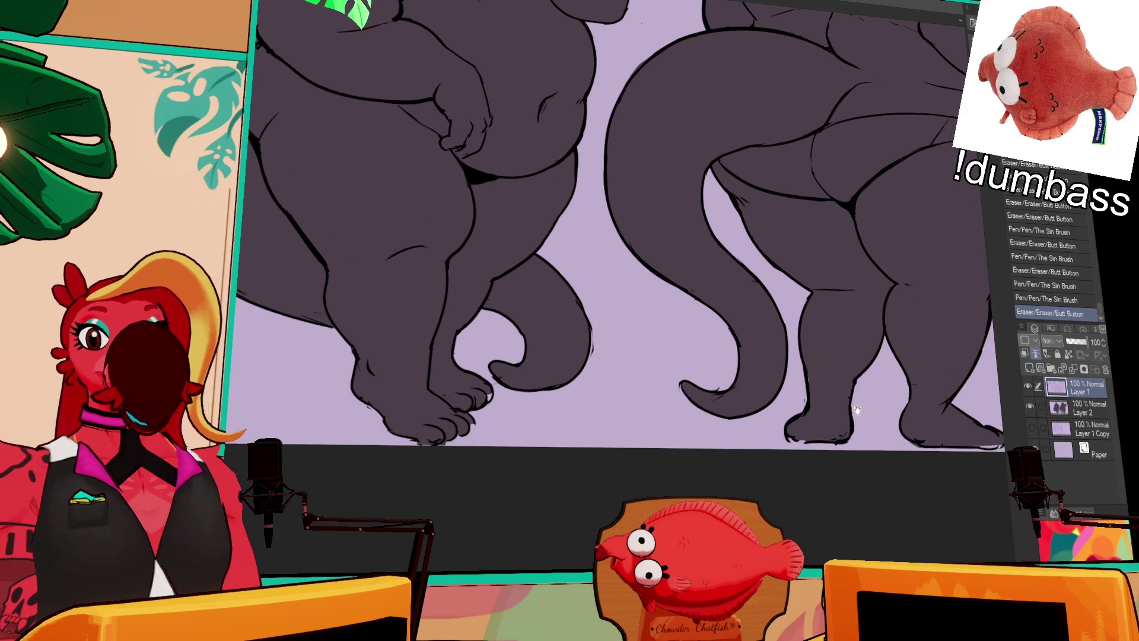
{"action": "scroll", "coordinate": [831, 401], "scroll_direction": "up", "scroll_amount": 3}
{"action": "scroll", "coordinate": [895, 356], "scroll_direction": "down", "scroll_amount": 2}
{"action": "key", "text": "ctrl+z"}
{"action": "key", "text": "ctrl+z"}
{"action": "key", "text": "ctrl+z"}
{"action": "left_click_drag", "start_coordinate": [868, 335], "coordinate": [850, 397]}
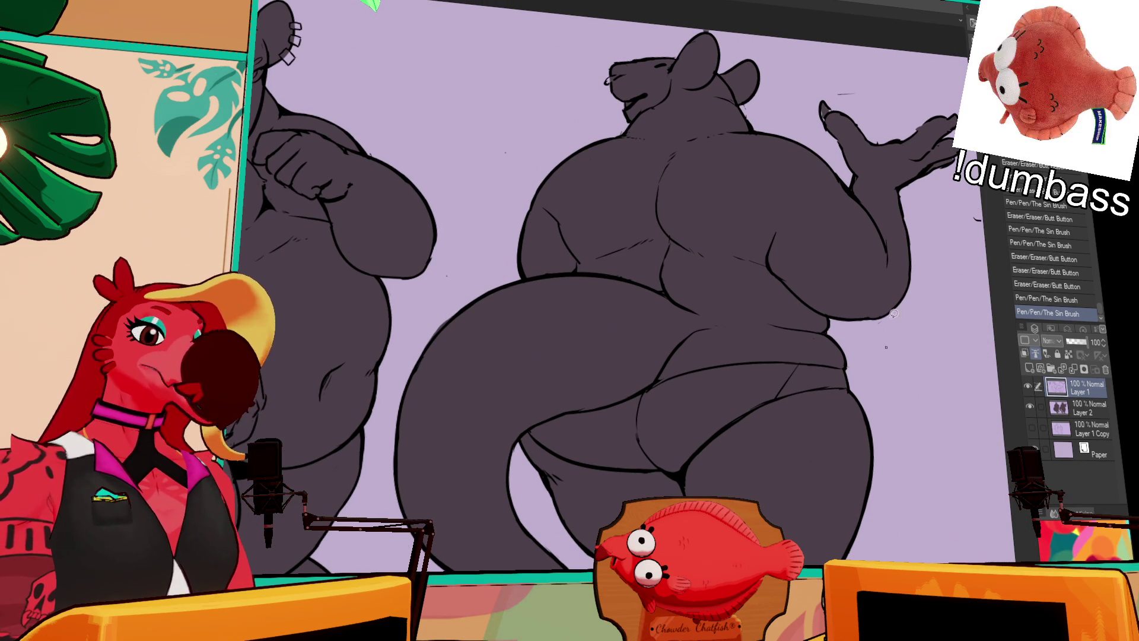
Lasso the back rat's raised hand, scale it down slightly with Ctrl+T, and deselect.
{"action": "mouse_move", "coordinate": [869, 61]}
{"action": "left_mouse_down"}
{"action": "mouse_move", "coordinate": [940, 181]}
{"action": "mouse_move", "coordinate": [913, 185]}
{"action": "mouse_move", "coordinate": [897, 149]}
{"action": "mouse_move", "coordinate": [916, 138]}
{"action": "left_mouse_up"}
{"action": "key", "text": "alt+bracketleft"}
{"action": "key", "text": "ctrl+t"}
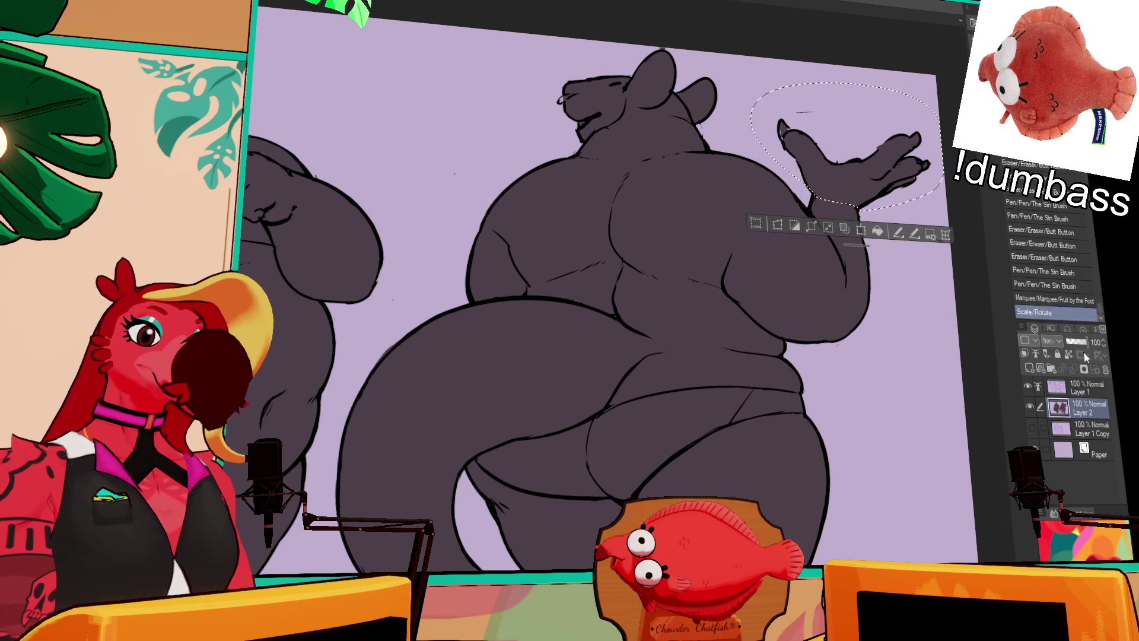
{"action": "left_click", "coordinate": [1085, 387], "text": "ctrl"}
{"action": "left_click_drag", "start_coordinate": [937, 89], "coordinate": [921, 104]}
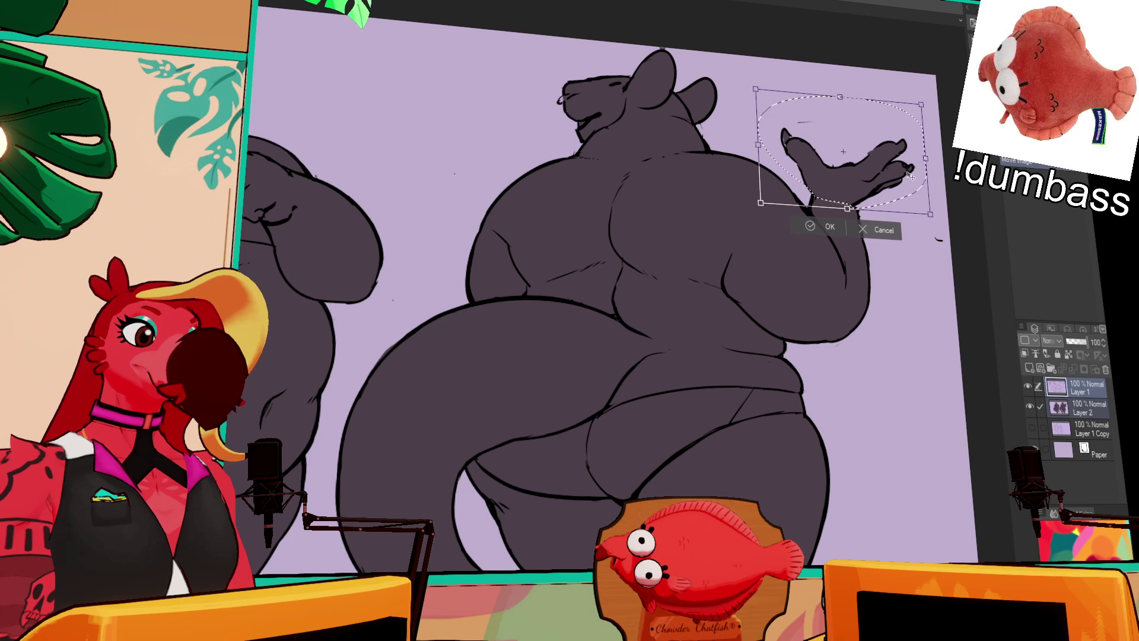
{"action": "key", "text": "Return"}
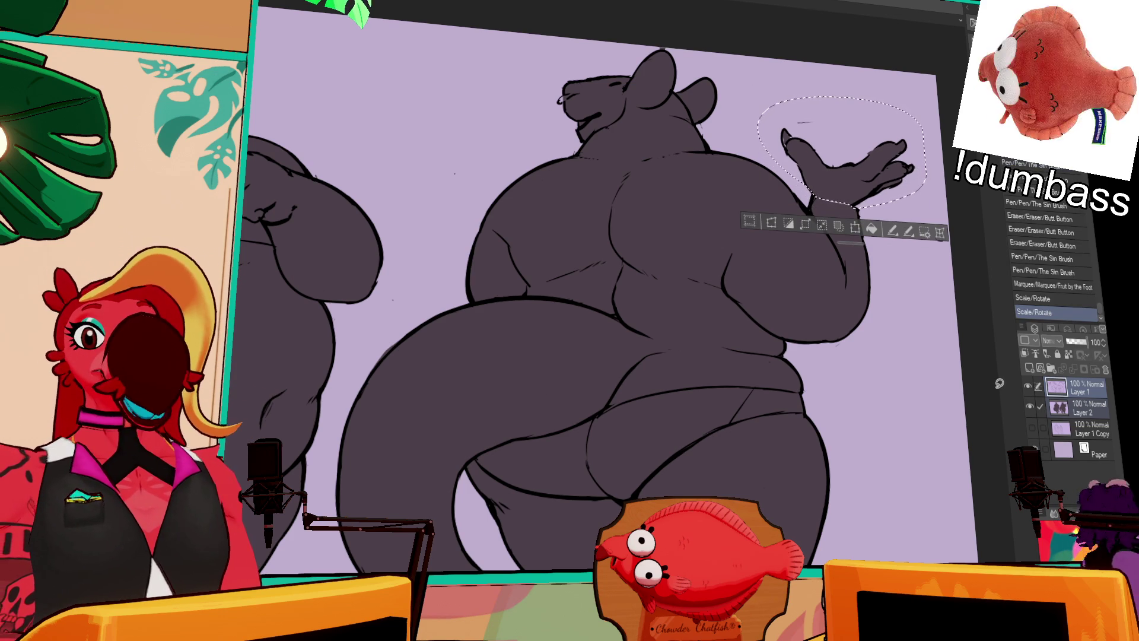
{"action": "key", "text": "ctrl+d"}
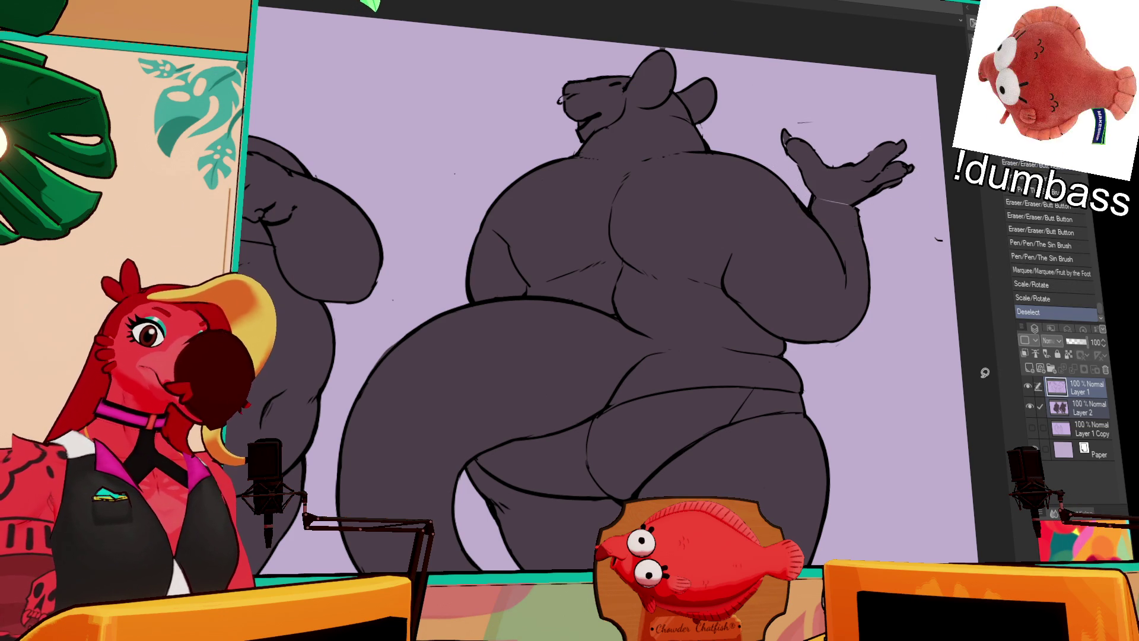
{"action": "mouse_move", "coordinate": [884, 170]}
{"action": "left_mouse_down"}
{"action": "mouse_move", "coordinate": [884, 151]}
{"action": "mouse_move", "coordinate": [822, 178]}
{"action": "mouse_move", "coordinate": [854, 188]}
{"action": "left_mouse_up"}
Ink small strokes on the back rat's belly, toggling undo and redo to compare.
{"action": "left_click_drag", "start_coordinate": [821, 181], "coordinate": [858, 191]}
{"action": "mouse_move", "coordinate": [767, 130]}
{"action": "left_mouse_down"}
{"action": "mouse_move", "coordinate": [772, 161]}
{"action": "mouse_move", "coordinate": [915, 153]}
{"action": "left_mouse_up"}
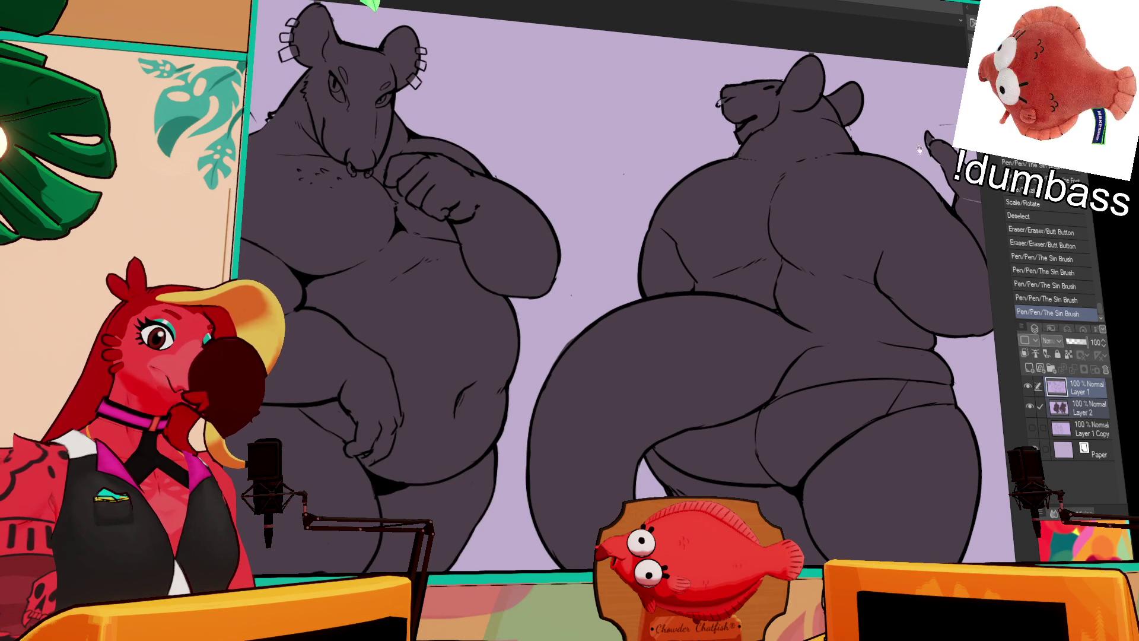
{"action": "mouse_move", "coordinate": [962, 380]}
{"action": "left_mouse_down"}
{"action": "mouse_move", "coordinate": [814, 321]}
{"action": "mouse_move", "coordinate": [804, 289]}
{"action": "mouse_move", "coordinate": [829, 363]}
{"action": "left_mouse_up"}
{"action": "key", "text": "ctrl+z"}
{"action": "key", "text": "ctrl+y"}
{"action": "key", "text": "ctrl+z"}
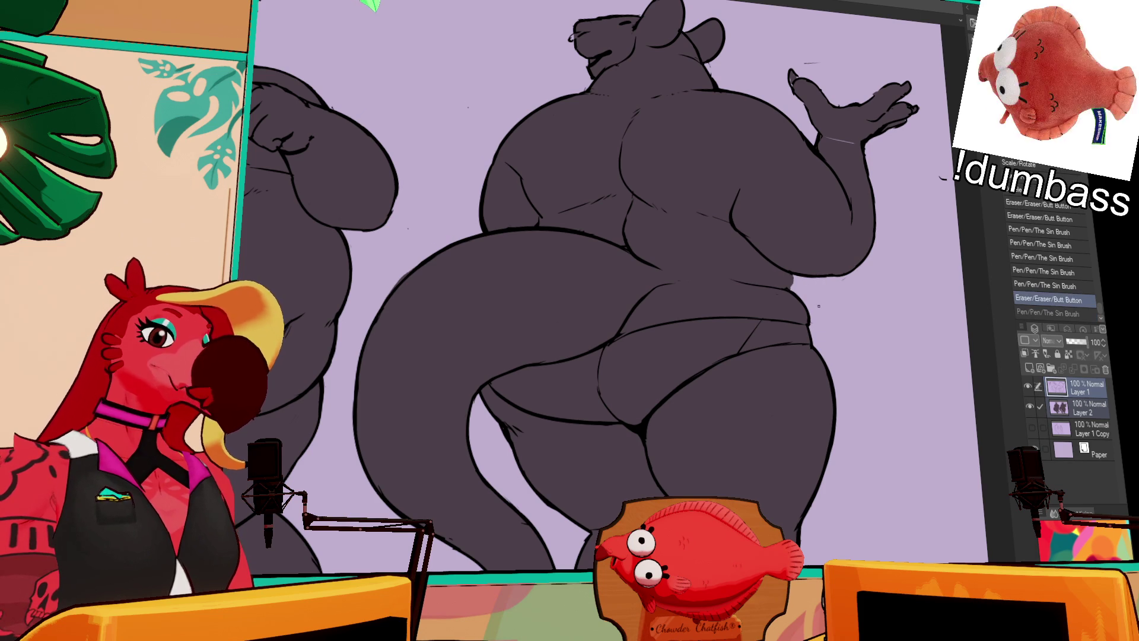
{"action": "key", "text": "ctrl+y"}
{"action": "key", "text": "ctrl+z"}
{"action": "key", "text": "ctrl+y"}
{"action": "left_click_drag", "start_coordinate": [832, 336], "coordinate": [823, 368]}
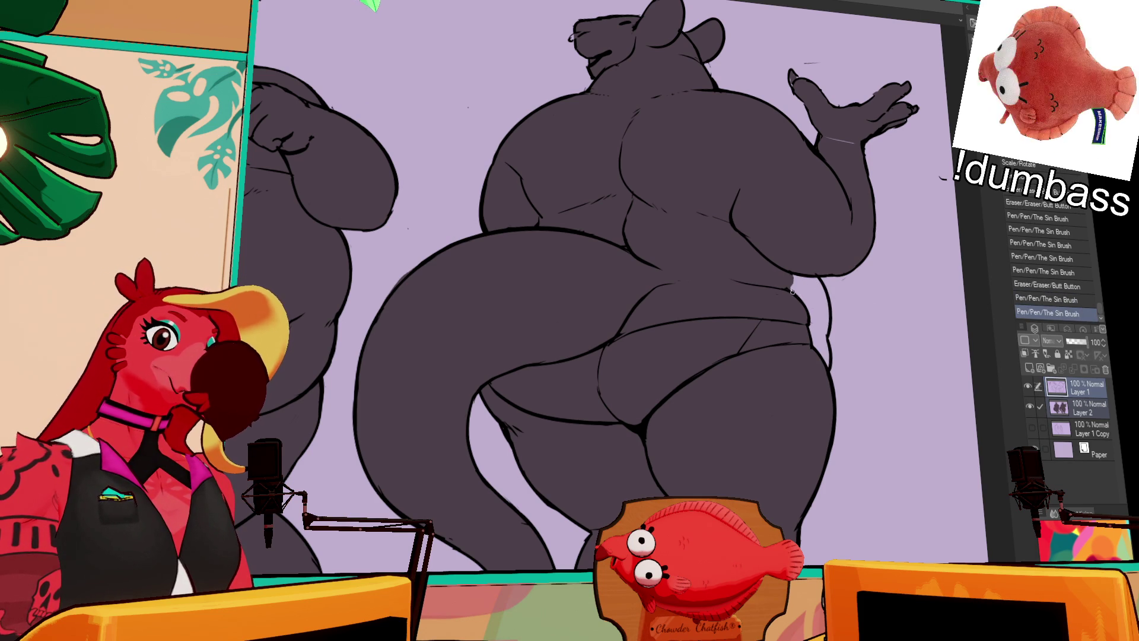
{"action": "mouse_move", "coordinate": [798, 303]}
{"action": "left_mouse_down"}
{"action": "mouse_move", "coordinate": [790, 293]}
{"action": "mouse_move", "coordinate": [813, 341]}
{"action": "mouse_move", "coordinate": [763, 324]}
{"action": "mouse_move", "coordinate": [811, 354]}
{"action": "mouse_move", "coordinate": [802, 332]}
{"action": "left_mouse_up"}
Erase stray bits below the belly and a stretch of the belly line, redoing the pen stroke.
{"action": "mouse_move", "coordinate": [814, 335]}
{"action": "left_mouse_down"}
{"action": "mouse_move", "coordinate": [828, 356]}
{"action": "mouse_move", "coordinate": [820, 325]}
{"action": "left_mouse_up"}
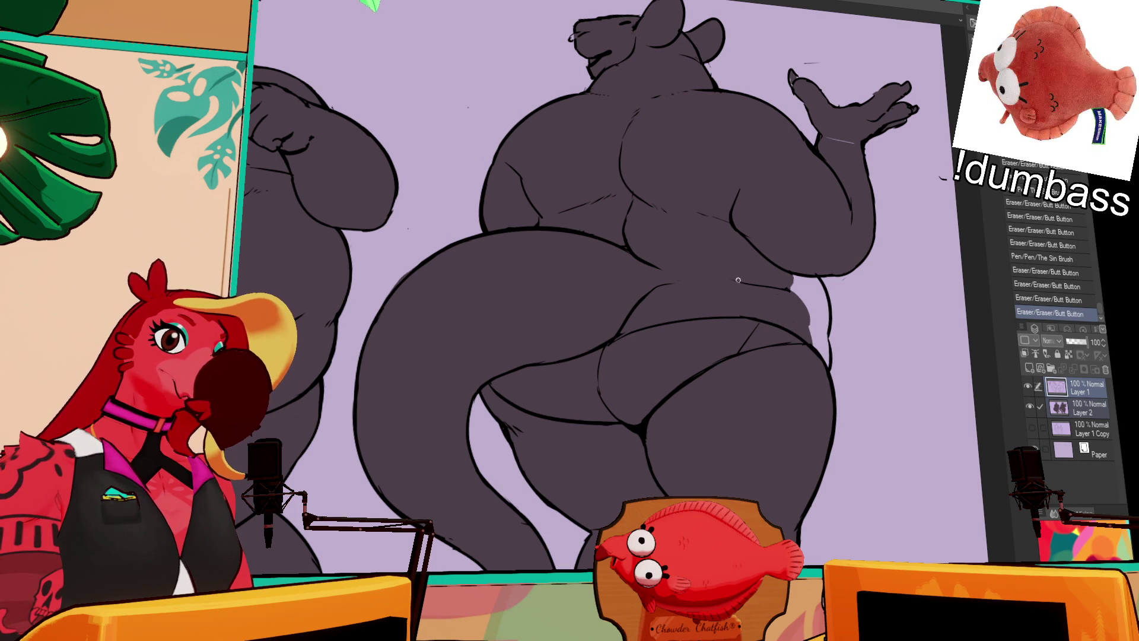
{"action": "left_click_drag", "start_coordinate": [728, 282], "coordinate": [773, 284]}
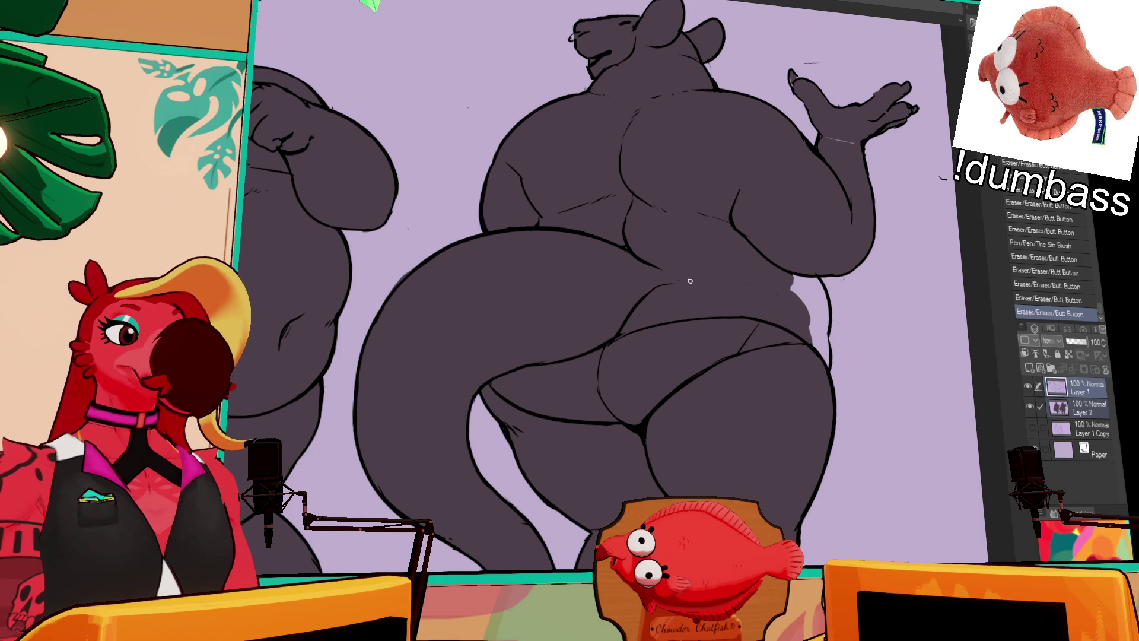
{"action": "left_click_drag", "start_coordinate": [701, 284], "coordinate": [802, 307]}
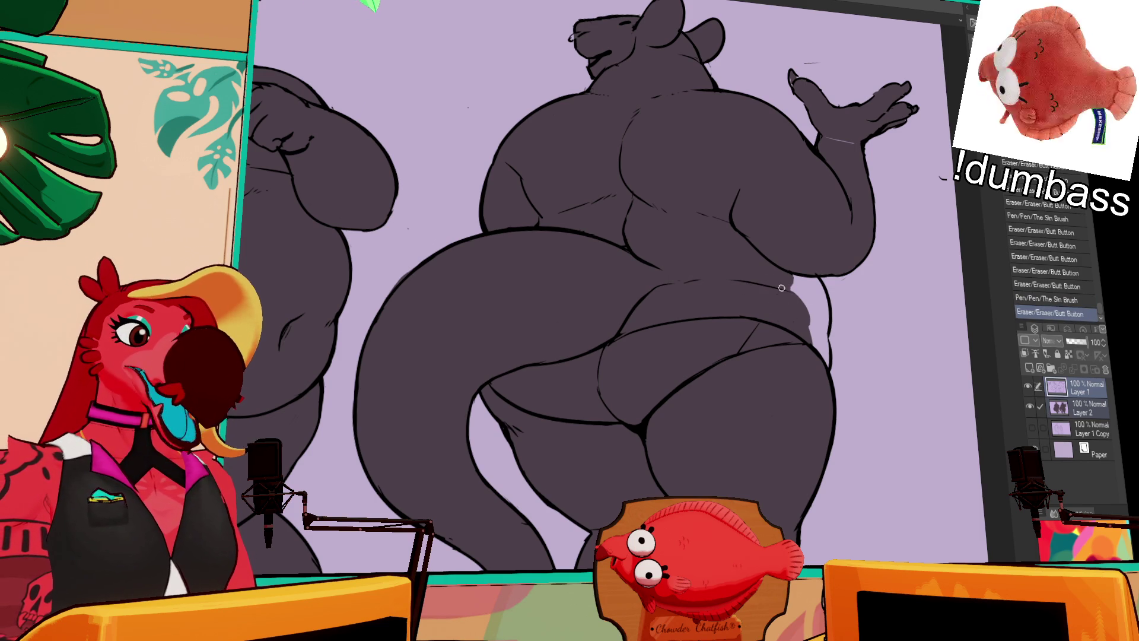
{"action": "mouse_move", "coordinate": [703, 279]}
{"action": "left_mouse_down"}
{"action": "mouse_move", "coordinate": [771, 283]}
{"action": "mouse_move", "coordinate": [789, 296]}
{"action": "left_mouse_up"}
{"action": "key", "text": "ctrl+z"}
{"action": "key", "text": "ctrl+y"}
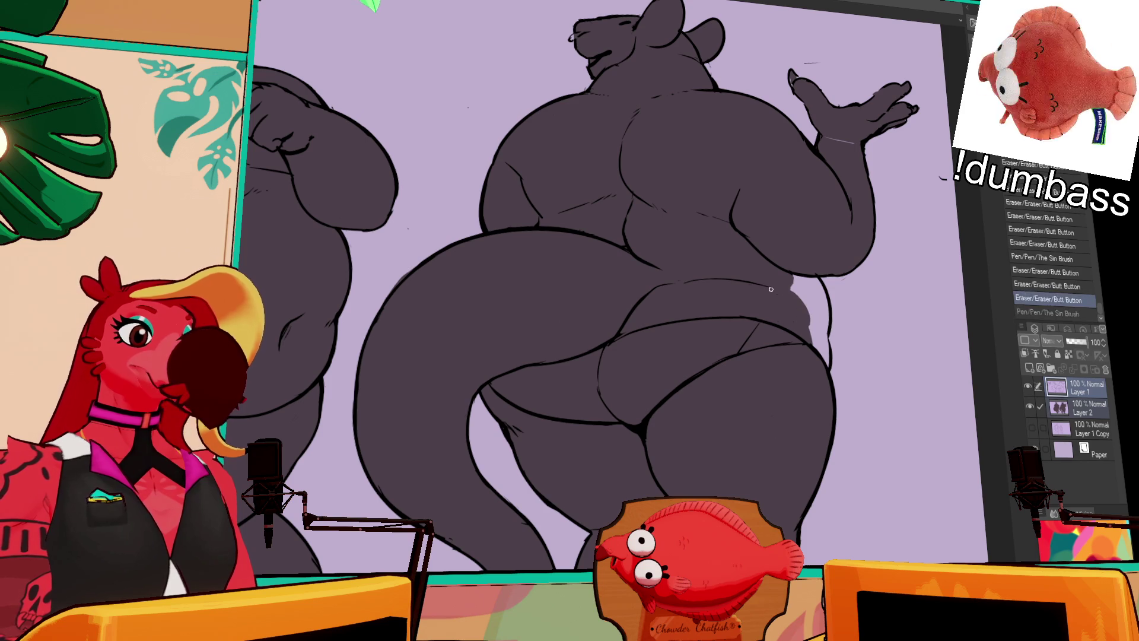
{"action": "key", "text": "ctrl+z"}
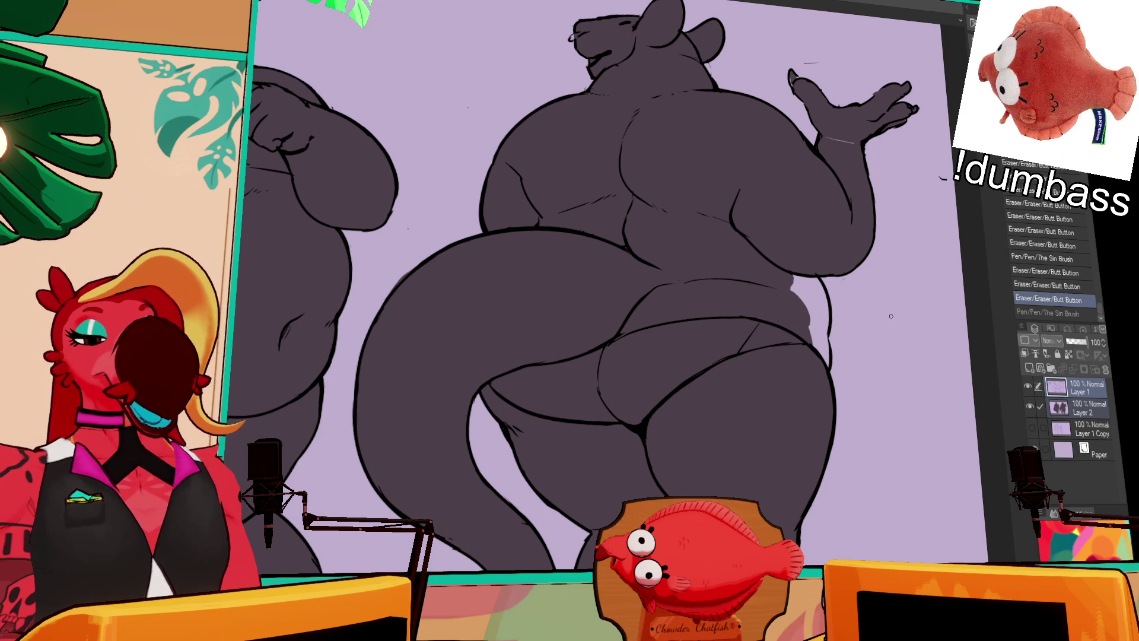
{"action": "key", "text": "ctrl+y"}
Redo the remaining belly pen and eraser strokes to restore the cleaned outline.
{"action": "key", "text": "ctrl+z"}
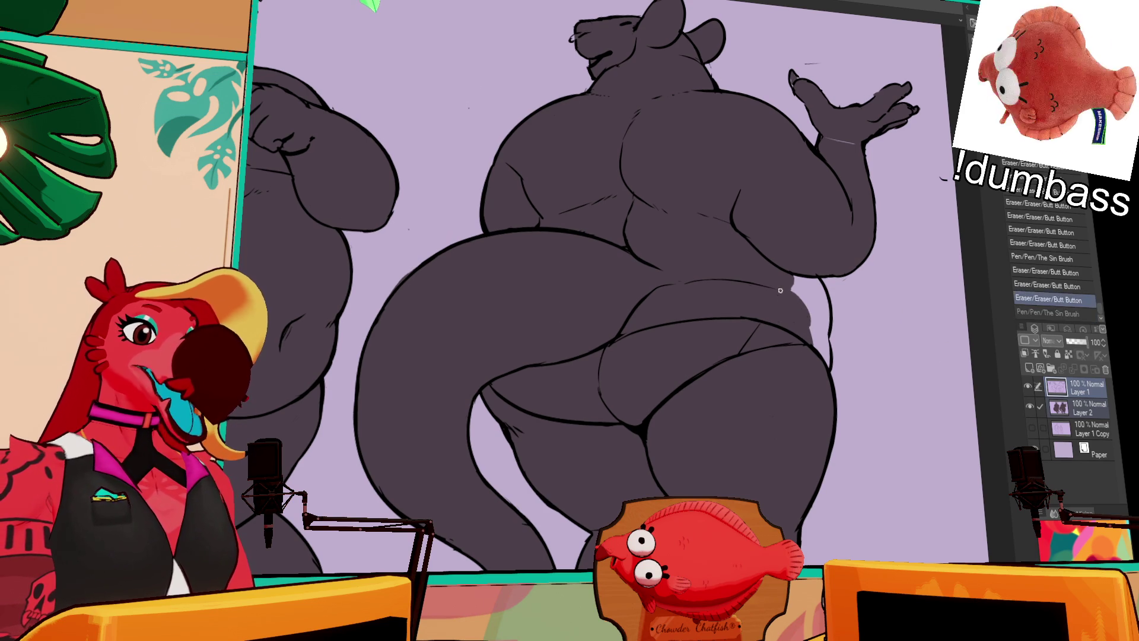
{"action": "key", "text": "ctrl+y"}
{"action": "left_click_drag", "start_coordinate": [848, 306], "coordinate": [899, 322]}
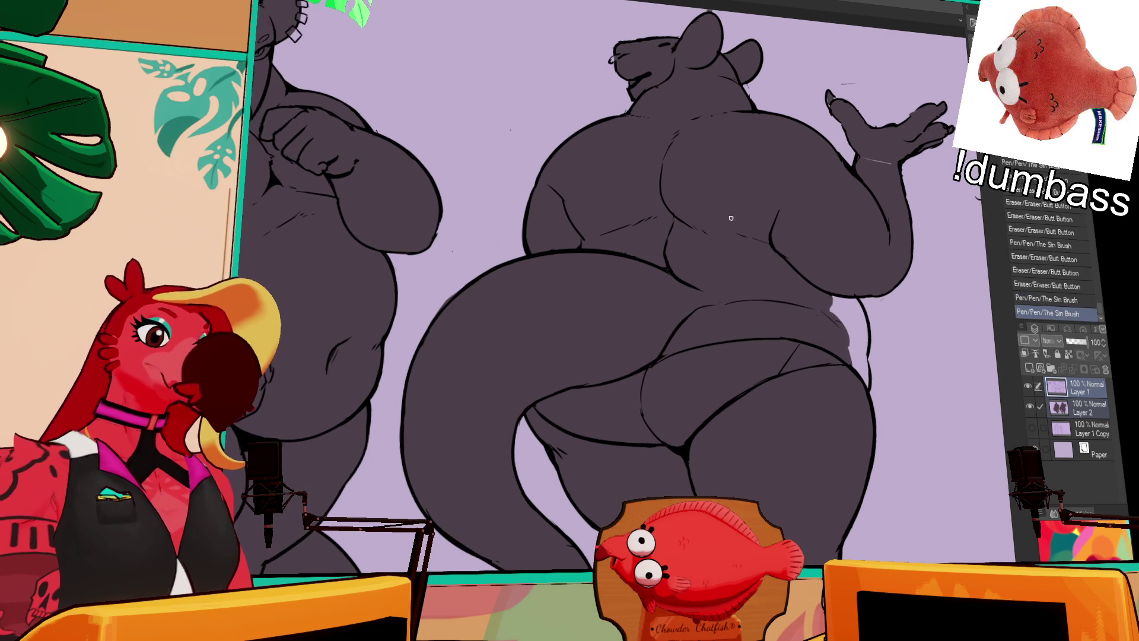
{"action": "key", "text": "ctrl+y"}
{"action": "key", "text": "ctrl+y"}
{"action": "key", "text": "ctrl+y"}
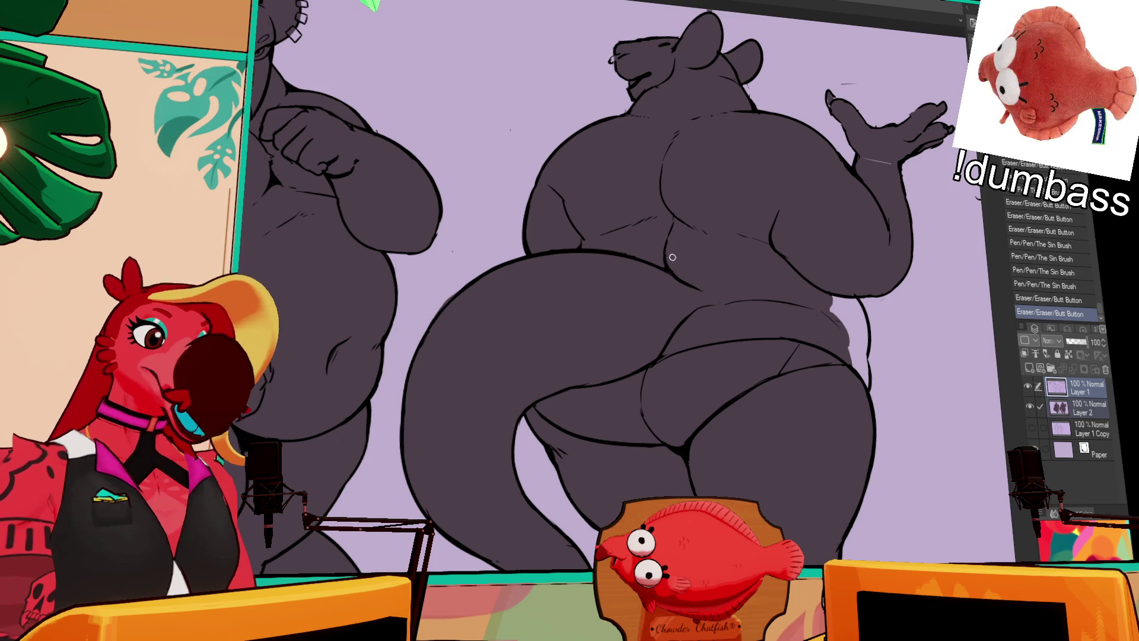
{"action": "key", "text": "ctrl+y"}
{"action": "key", "text": "ctrl+y"}
{"action": "key", "text": "ctrl+y"}
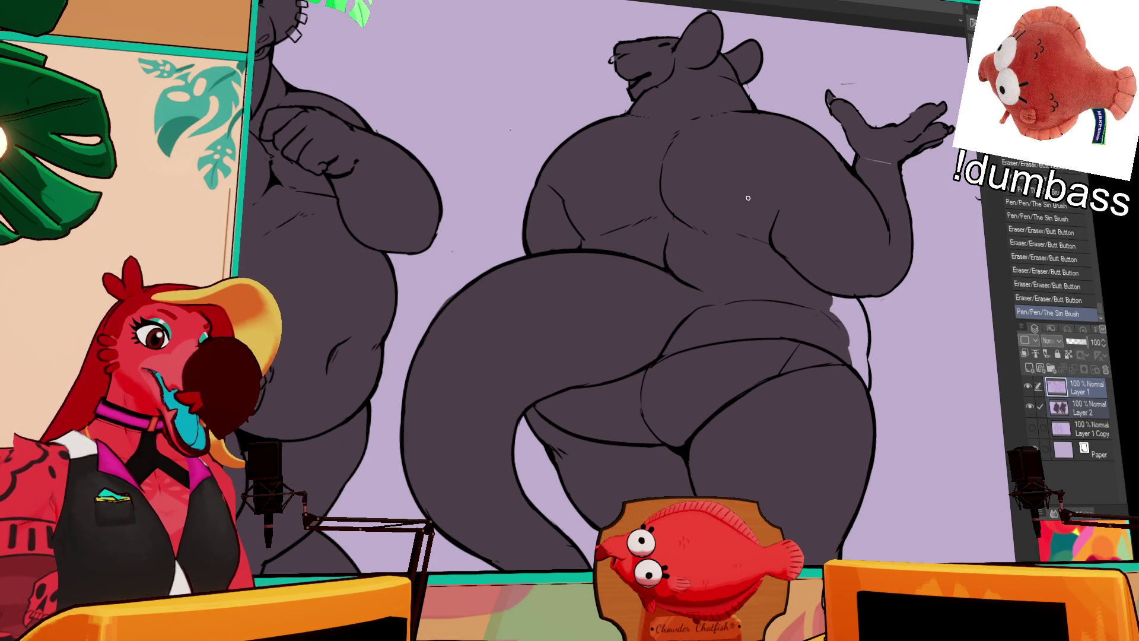
{"action": "key", "text": "ctrl+y"}
{"action": "left_click_drag", "start_coordinate": [806, 140], "coordinate": [847, 179]}
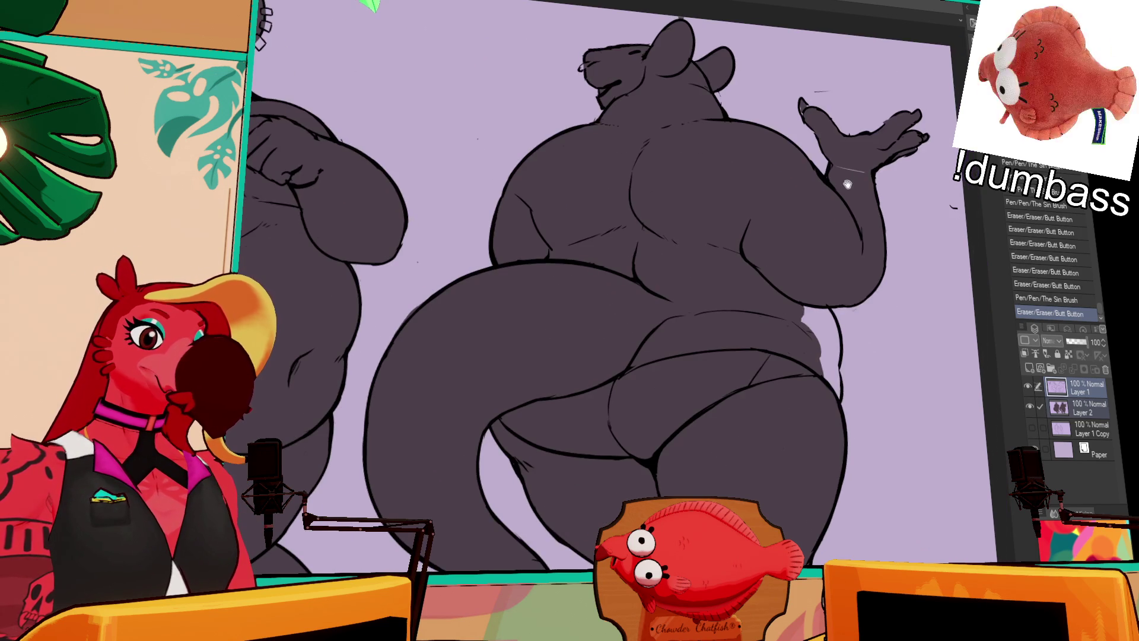
{"action": "key", "text": "ctrl+y"}
{"action": "key", "text": "ctrl+y"}
{"action": "key", "text": "ctrl+y"}
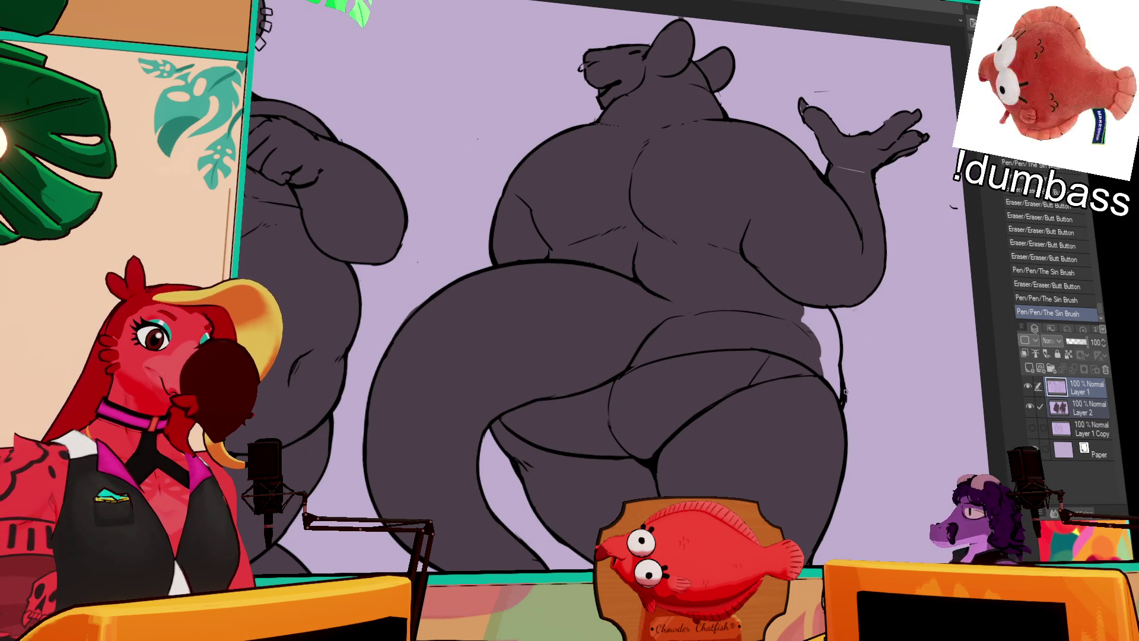
{"action": "key", "text": "ctrl+y"}
{"action": "key", "text": "ctrl+y"}
{"action": "key", "text": "ctrl+y"}
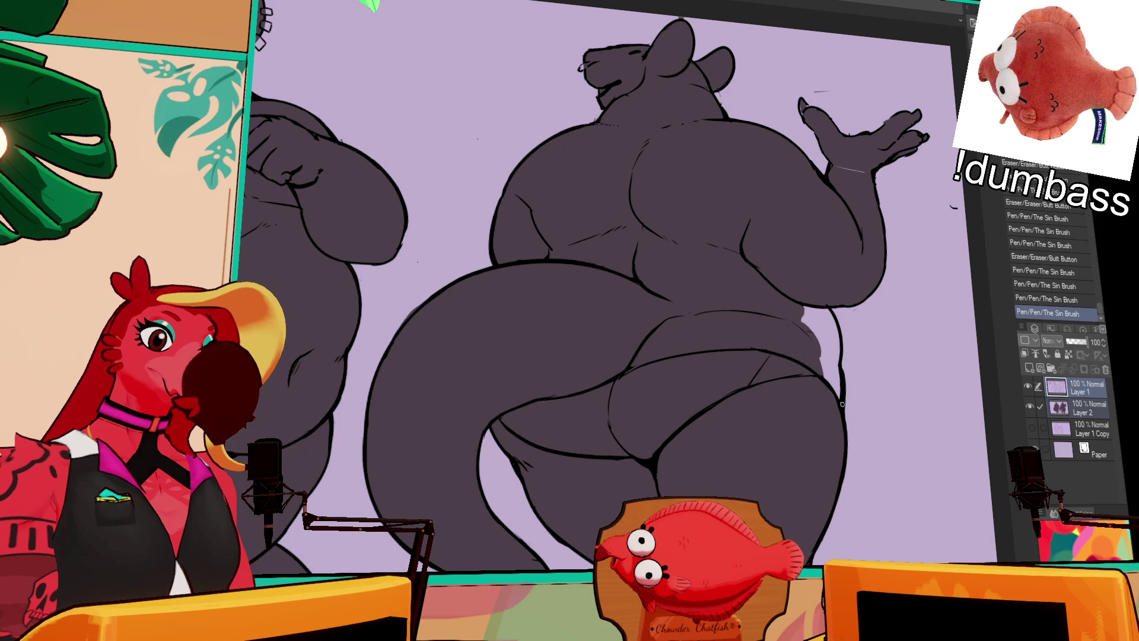
{"action": "key", "text": "ctrl+y"}
{"action": "key", "text": "ctrl+y"}
{"action": "key", "text": "ctrl+y"}
{"action": "key", "text": "ctrl+y"}
{"action": "left_click_drag", "start_coordinate": [843, 412], "coordinate": [883, 338]}
{"action": "key", "text": "ctrl+y"}
{"action": "key", "text": "ctrl+y"}
{"action": "key", "text": "ctrl+y"}
{"action": "mouse_move", "coordinate": [843, 375]}
{"action": "left_mouse_down"}
{"action": "mouse_move", "coordinate": [906, 373]}
{"action": "mouse_move", "coordinate": [898, 391]}
{"action": "left_mouse_up"}
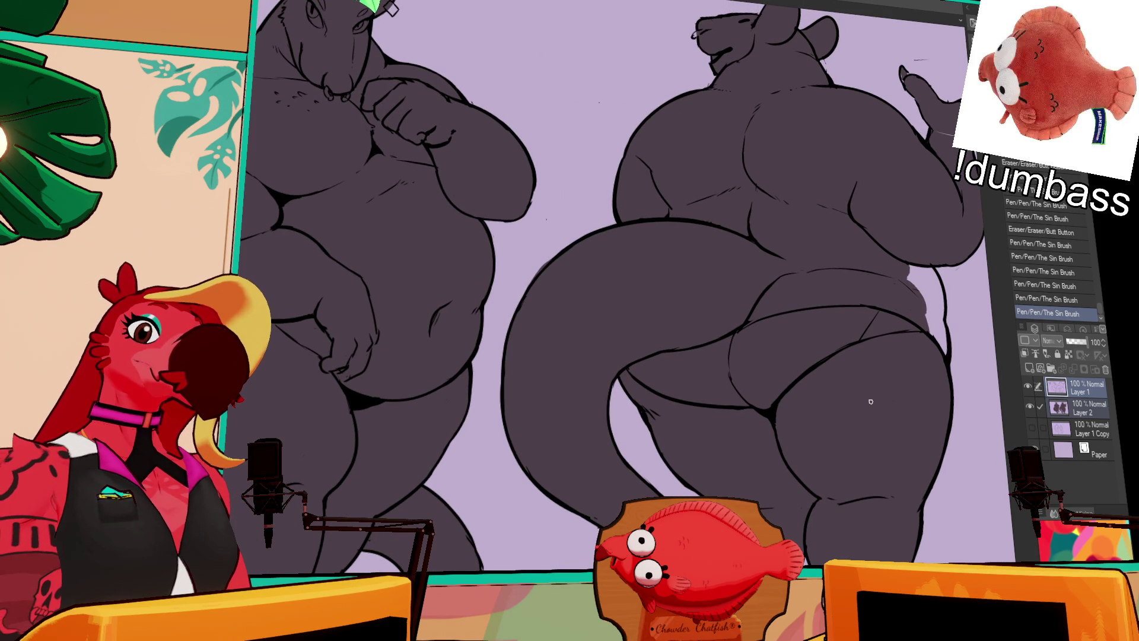
{"action": "scroll", "coordinate": [906, 384], "scroll_direction": "down", "scroll_amount": 1}
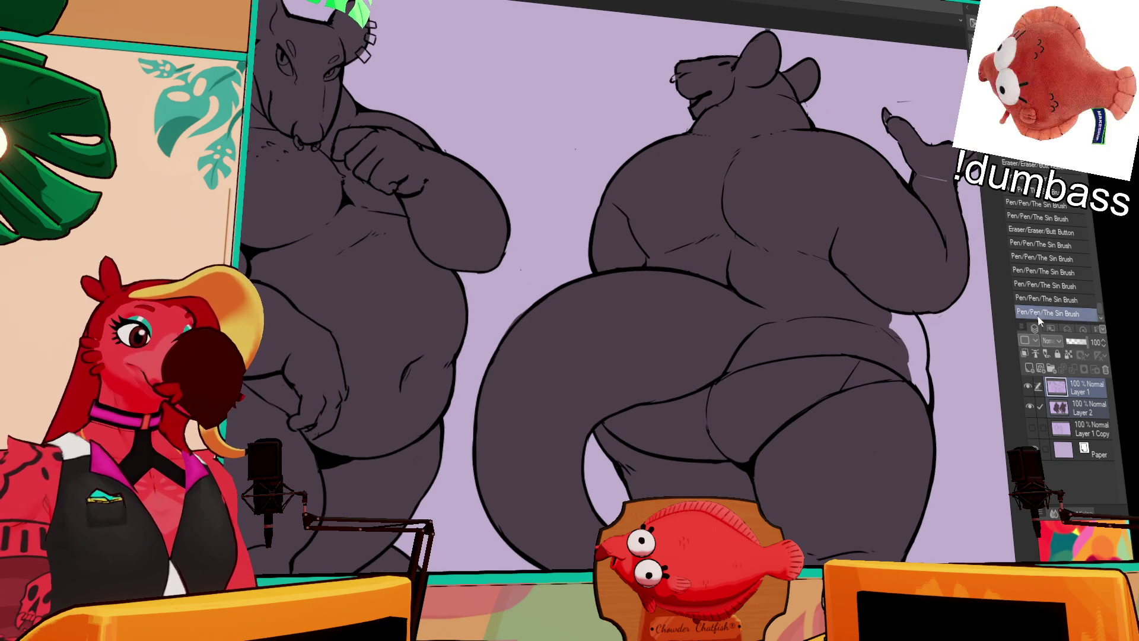
On Layer 2, fill the gap on the back-view rat's hip grey and touch up the fill edges.
{"action": "left_click", "coordinate": [1089, 403]}
{"action": "left_click", "coordinate": [893, 309]}
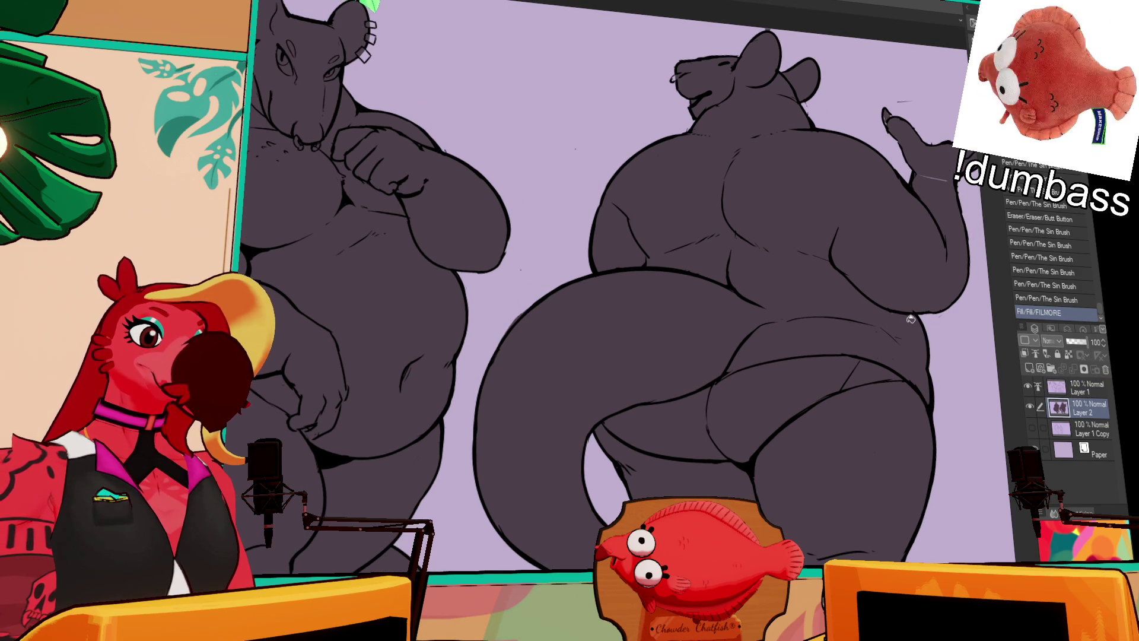
{"action": "left_click_drag", "start_coordinate": [901, 346], "coordinate": [894, 340]}
{"action": "left_click_drag", "start_coordinate": [949, 182], "coordinate": [905, 194]}
{"action": "left_click_drag", "start_coordinate": [884, 120], "coordinate": [889, 126]}
{"action": "left_click", "coordinate": [676, 79]}
{"action": "mouse_move", "coordinate": [710, 251]}
{"action": "left_mouse_down"}
{"action": "mouse_move", "coordinate": [768, 296]}
{"action": "mouse_move", "coordinate": [816, 290]}
{"action": "mouse_move", "coordinate": [788, 295]}
{"action": "mouse_move", "coordinate": [866, 255]}
{"action": "left_mouse_up"}
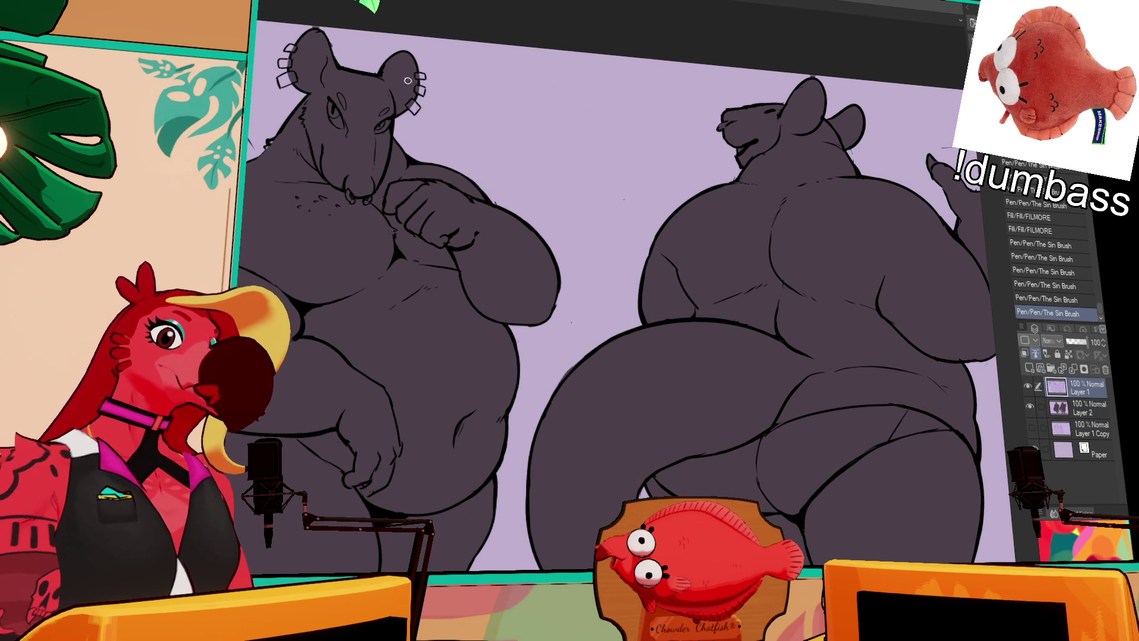
Compare the ring stroke on the rat's ear with and without it, then keep it in place.
{"action": "key", "text": "ctrl+z"}
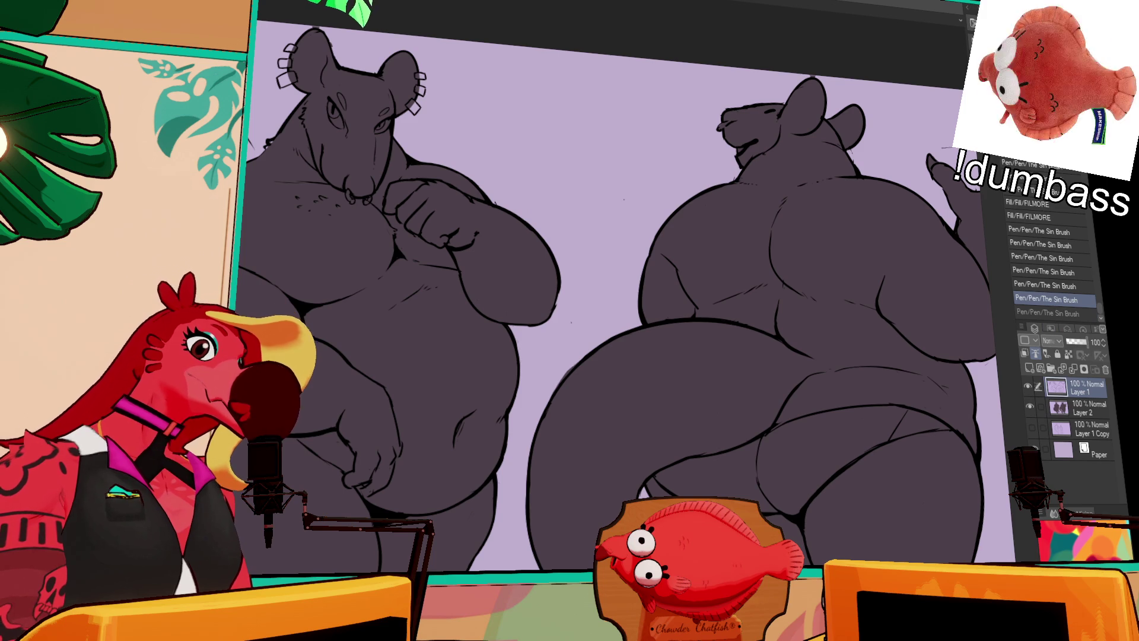
{"action": "left_click_drag", "start_coordinate": [631, 137], "coordinate": [802, 208]}
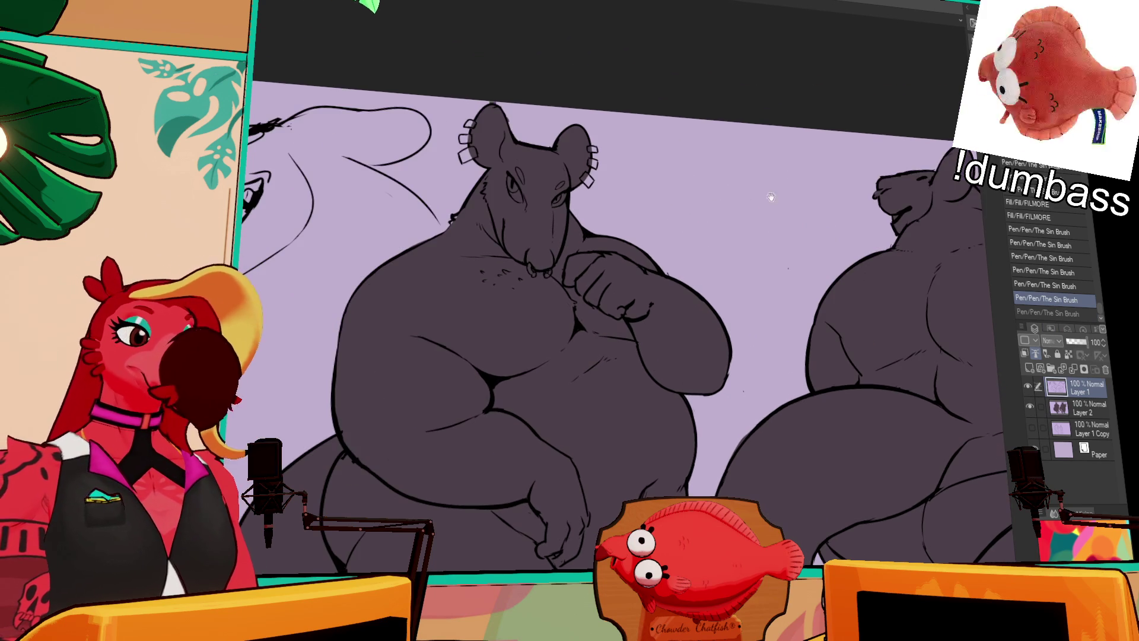
{"action": "key", "text": "ctrl+y"}
{"action": "key", "text": "ctrl+z"}
{"action": "key", "text": "ctrl+y"}
{"action": "mouse_move", "coordinate": [953, 169]}
{"action": "left_mouse_down"}
{"action": "mouse_move", "coordinate": [868, 144]}
{"action": "mouse_move", "coordinate": [869, 173]}
{"action": "left_mouse_up"}
{"action": "key", "text": "ctrl+z"}
{"action": "key", "text": "ctrl+z"}
{"action": "key", "text": "ctrl+y"}
{"action": "key", "text": "ctrl+z"}
{"action": "key", "text": "ctrl+y"}
{"action": "key", "text": "ctrl+z"}
{"action": "key", "text": "ctrl+y"}
{"action": "key", "text": "ctrl+z"}
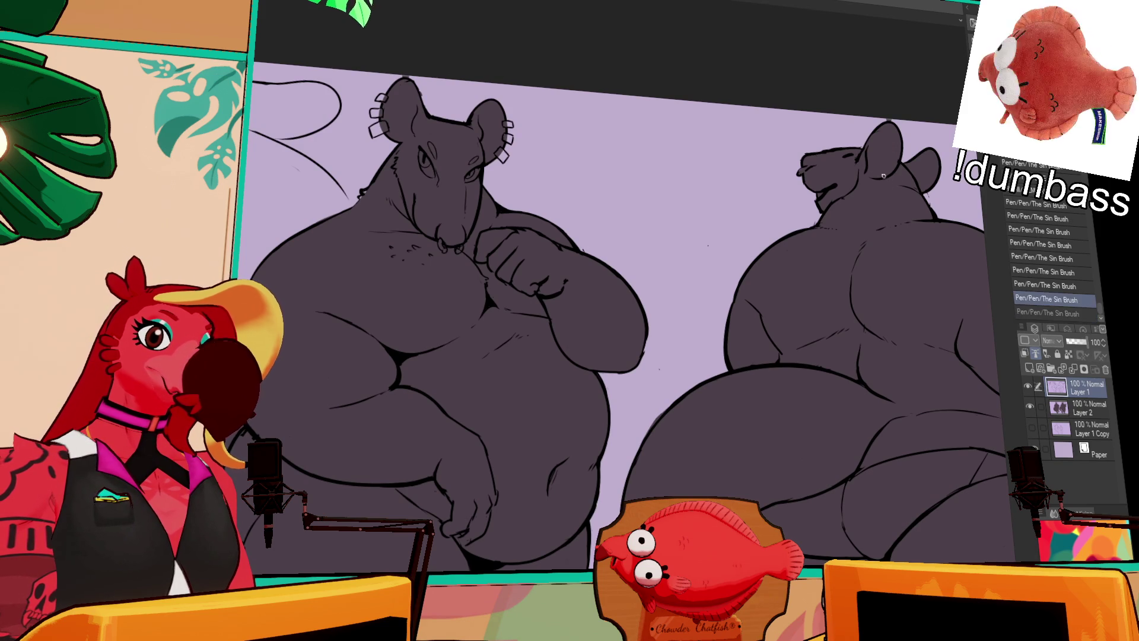
{"action": "key", "text": "ctrl+y"}
{"action": "key", "text": "ctrl+z"}
{"action": "key", "text": "ctrl+y"}
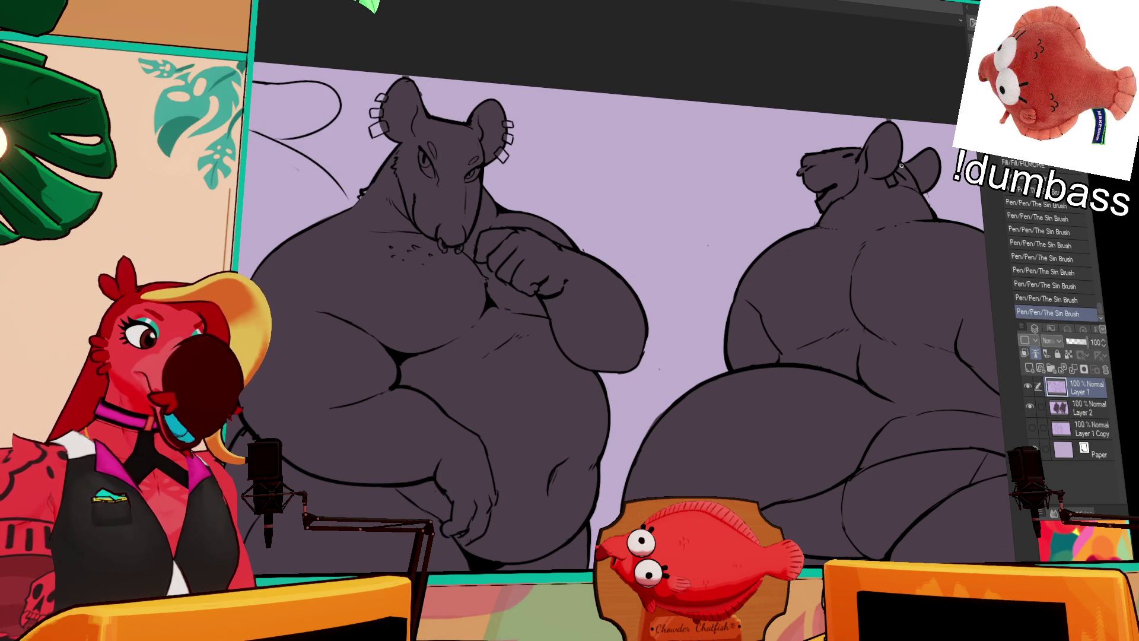
{"action": "key", "text": "ctrl+z"}
{"action": "key", "text": "ctrl+y"}
{"action": "key", "text": "ctrl+z"}
{"action": "key", "text": "ctrl+y"}
{"action": "key", "text": "ctrl+z"}
{"action": "key", "text": "ctrl+y"}
{"action": "key", "text": "ctrl+z"}
{"action": "key", "text": "ctrl+y"}
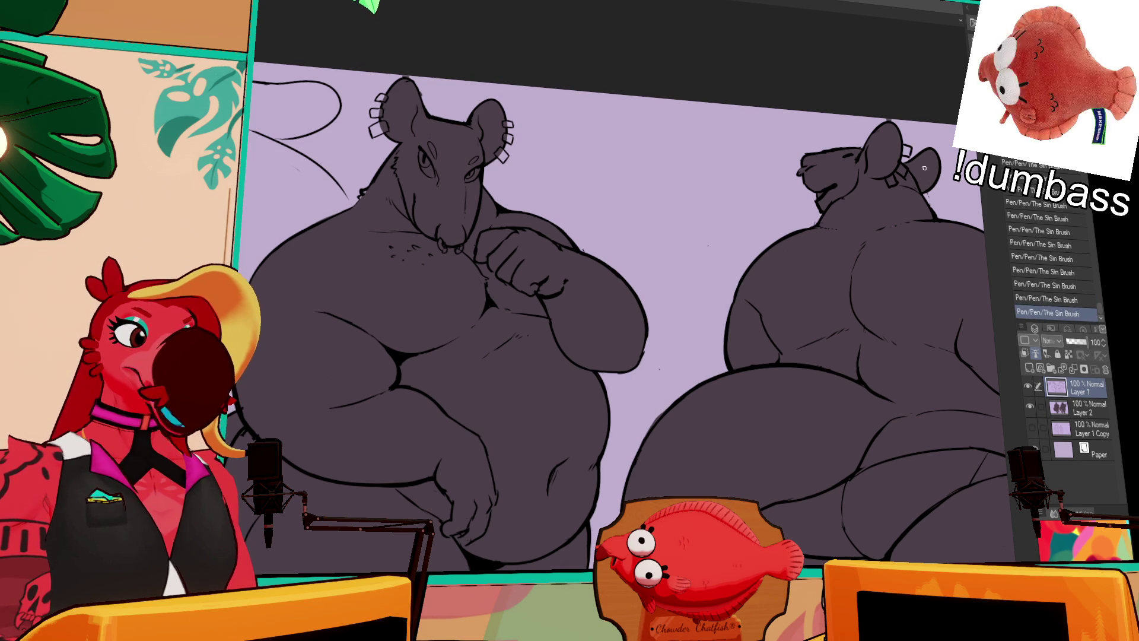
Reframe the view to show both rats and the shark sketch whole.
{"action": "left_click_drag", "start_coordinate": [935, 186], "coordinate": [933, 172]}
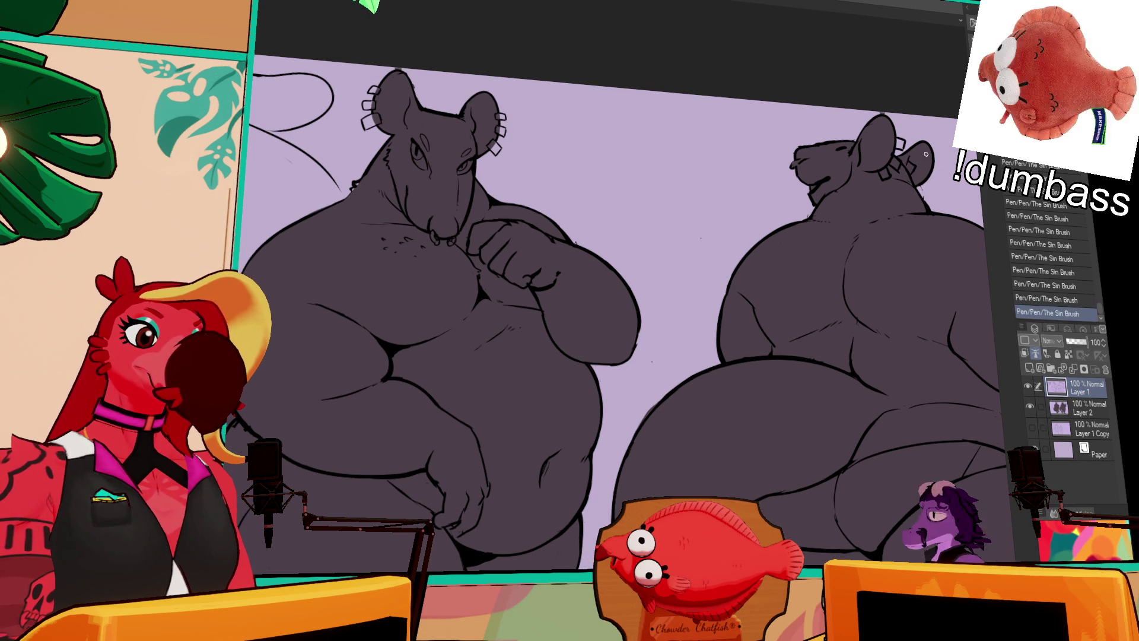
{"action": "left_click_drag", "start_coordinate": [925, 145], "coordinate": [885, 66]}
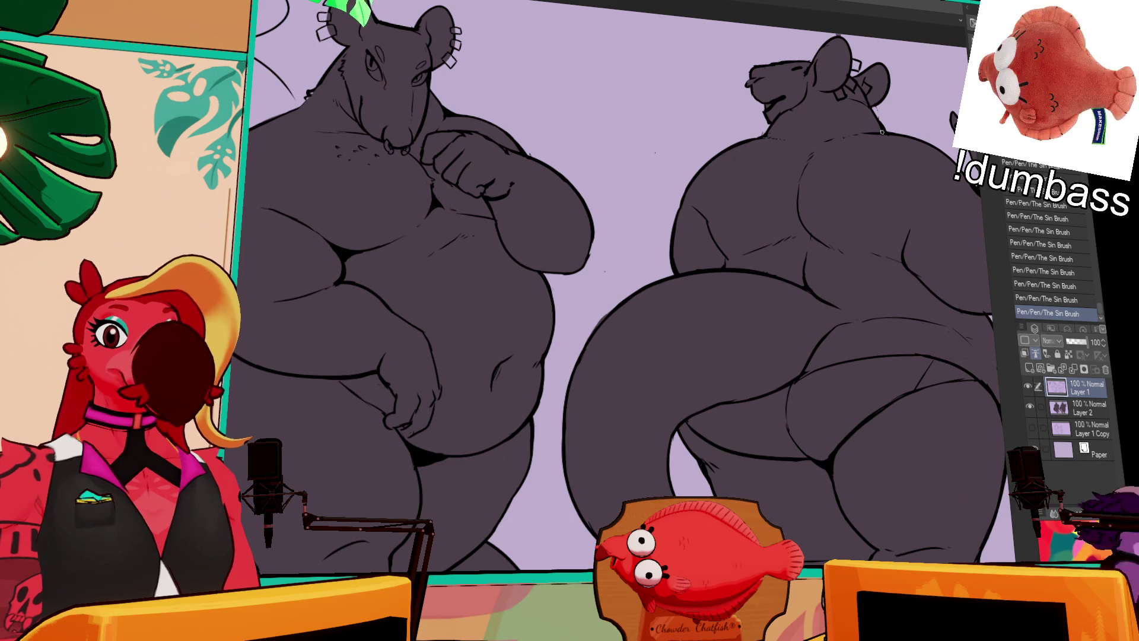
{"action": "scroll", "coordinate": [916, 231], "scroll_direction": "down", "scroll_amount": 3}
{"action": "left_click_drag", "start_coordinate": [907, 214], "coordinate": [889, 193]}
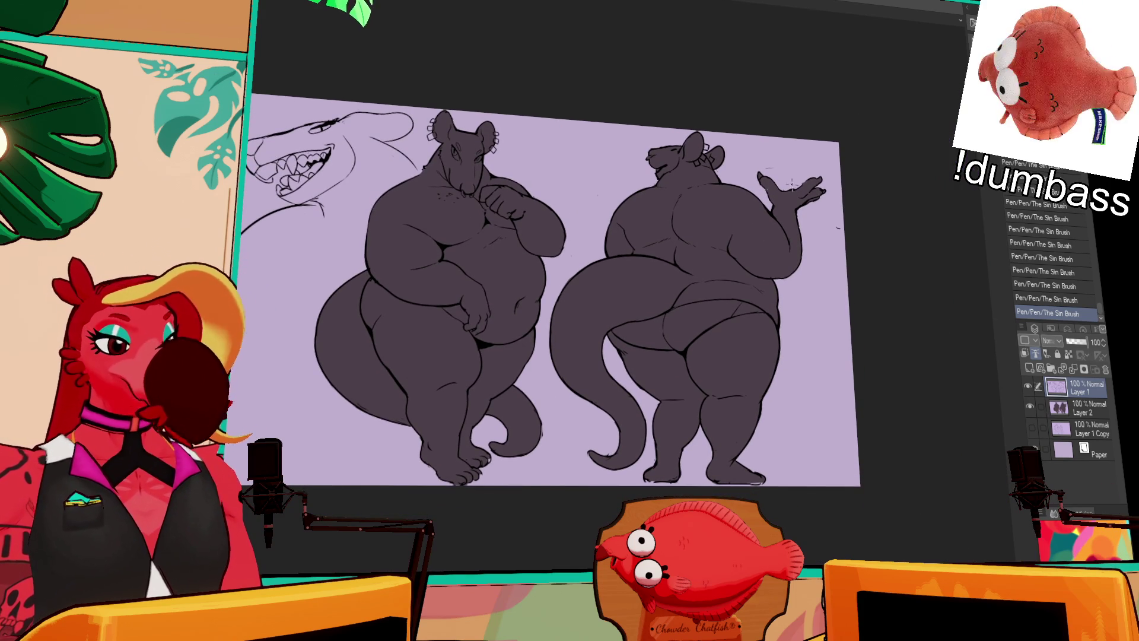
Erase small bits along the tail outline and undo the newest pen stroke.
{"action": "scroll", "coordinate": [539, 288], "scroll_direction": "down", "scroll_amount": 5}
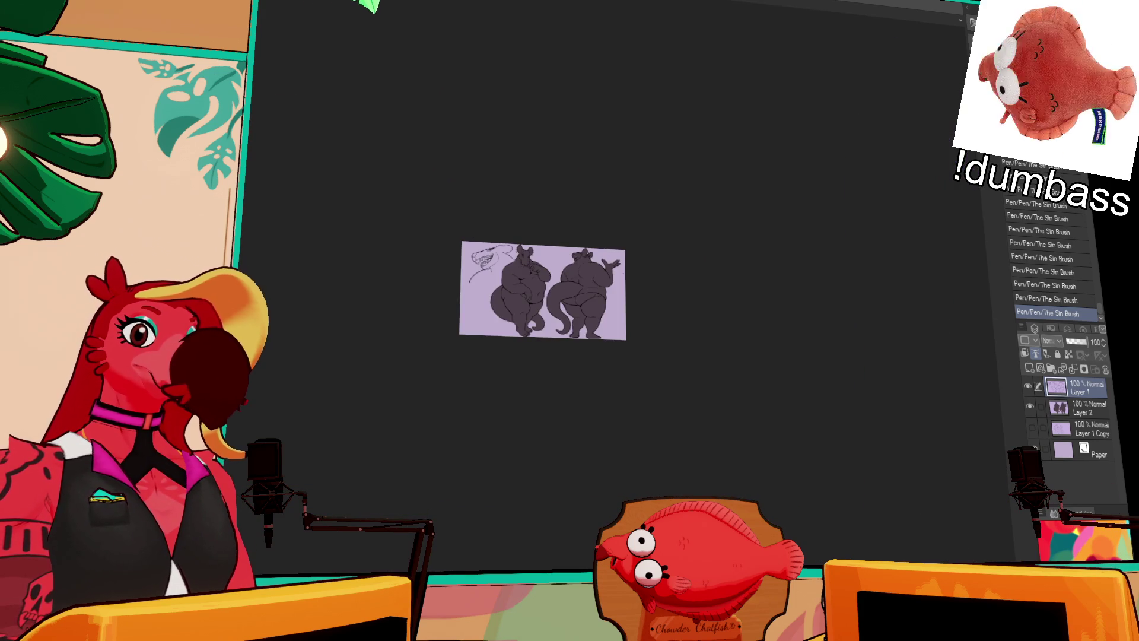
{"action": "scroll", "coordinate": [543, 290], "scroll_direction": "up", "scroll_amount": 5}
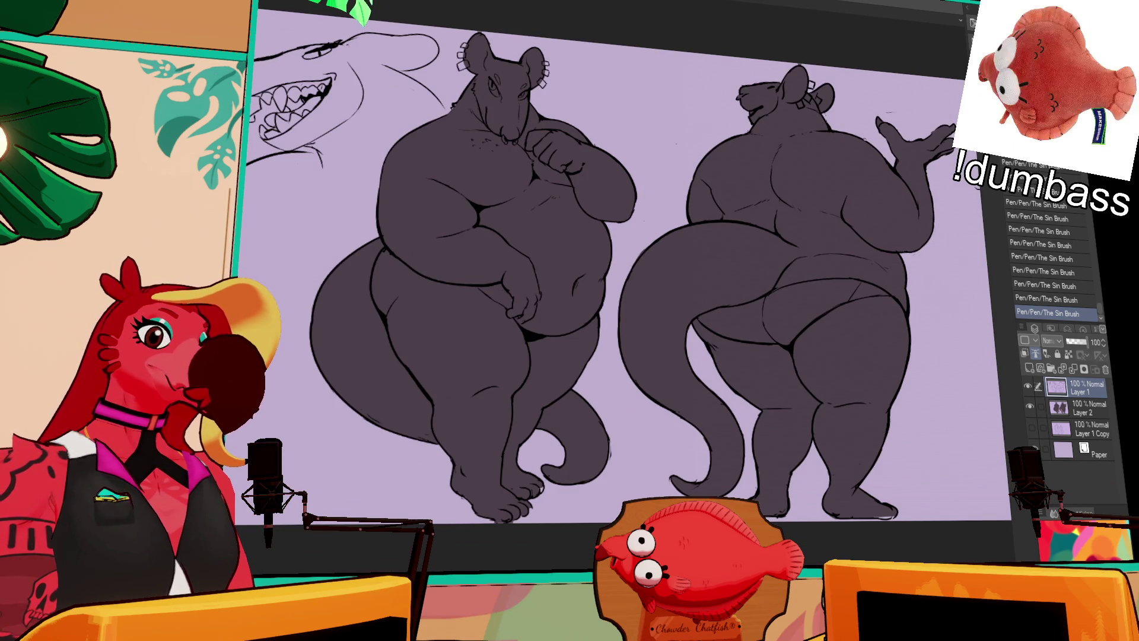
{"action": "scroll", "coordinate": [735, 234], "scroll_direction": "down", "scroll_amount": 5}
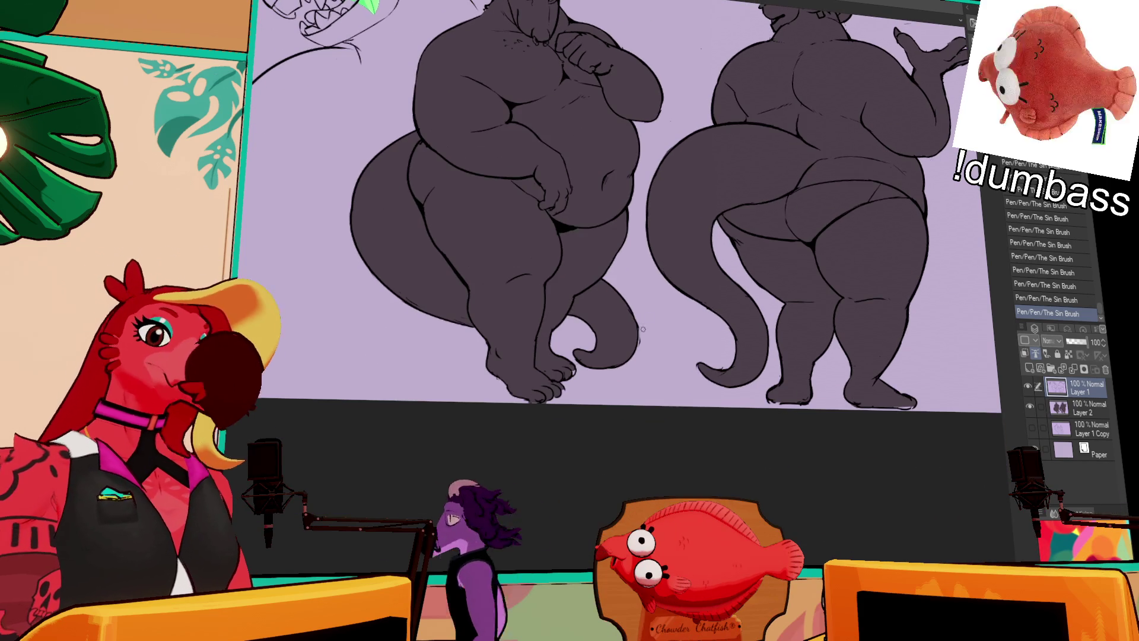
{"action": "mouse_move", "coordinate": [632, 304]}
{"action": "left_mouse_down"}
{"action": "mouse_move", "coordinate": [633, 358]}
{"action": "mouse_move", "coordinate": [589, 356]}
{"action": "left_mouse_up"}
{"action": "left_click_drag", "start_coordinate": [660, 228], "coordinate": [692, 326]}
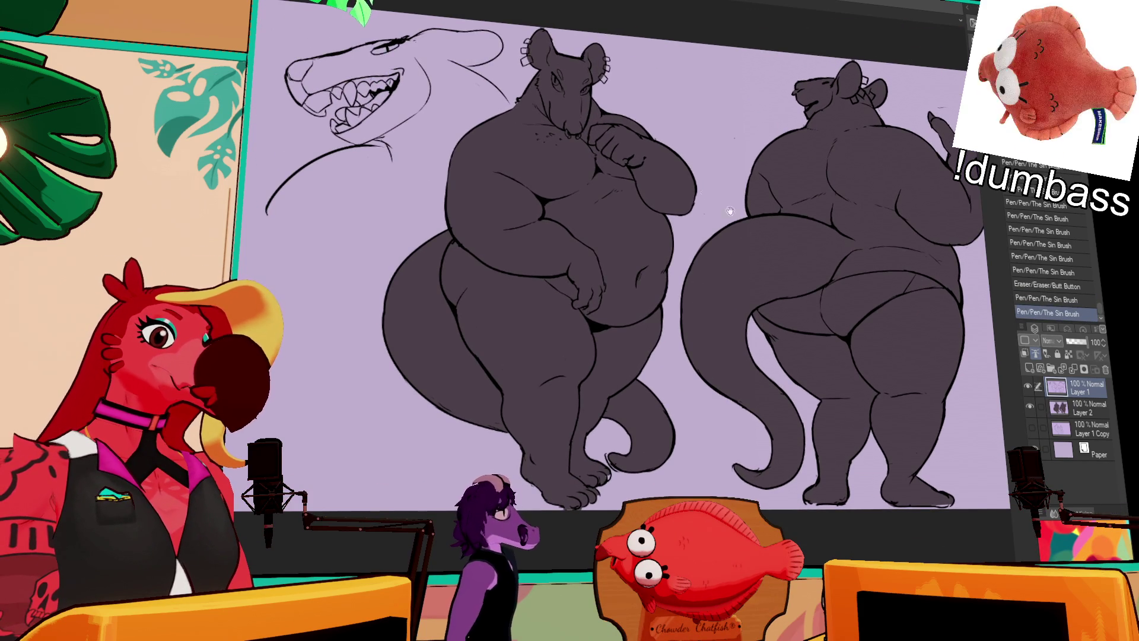
{"action": "key", "text": "ctrl+z"}
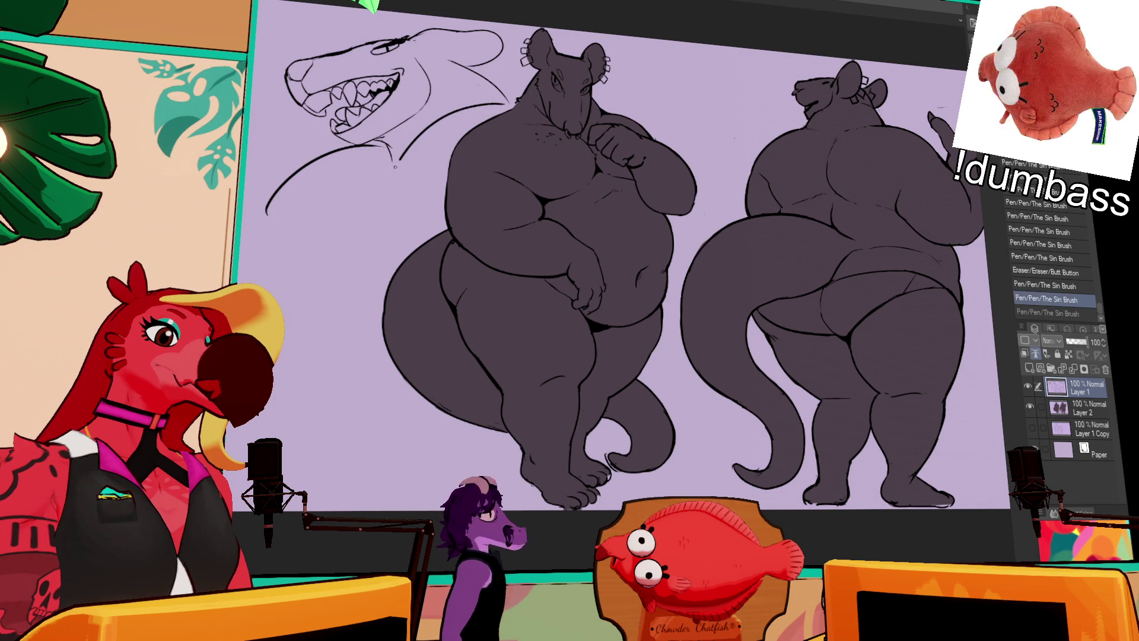
Remove a stray pen mark and touch up the lines at the back-view rat's feet.
{"action": "left_click_drag", "start_coordinate": [389, 158], "coordinate": [326, 251]}
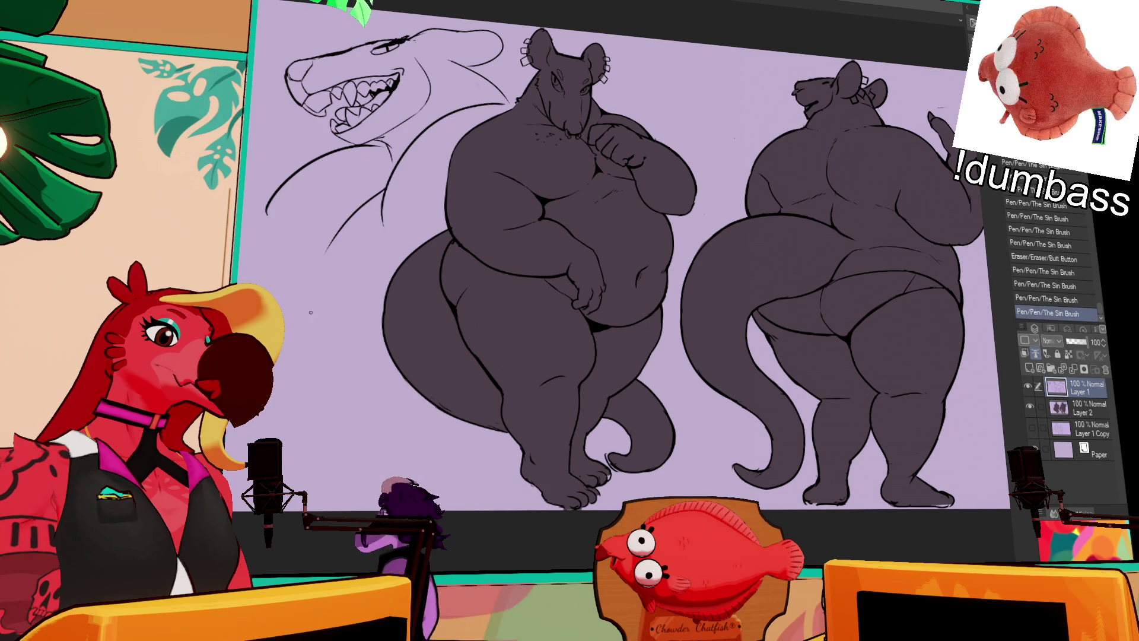
{"action": "left_click", "coordinate": [515, 208]}
{"action": "key", "text": "ctrl+z"}
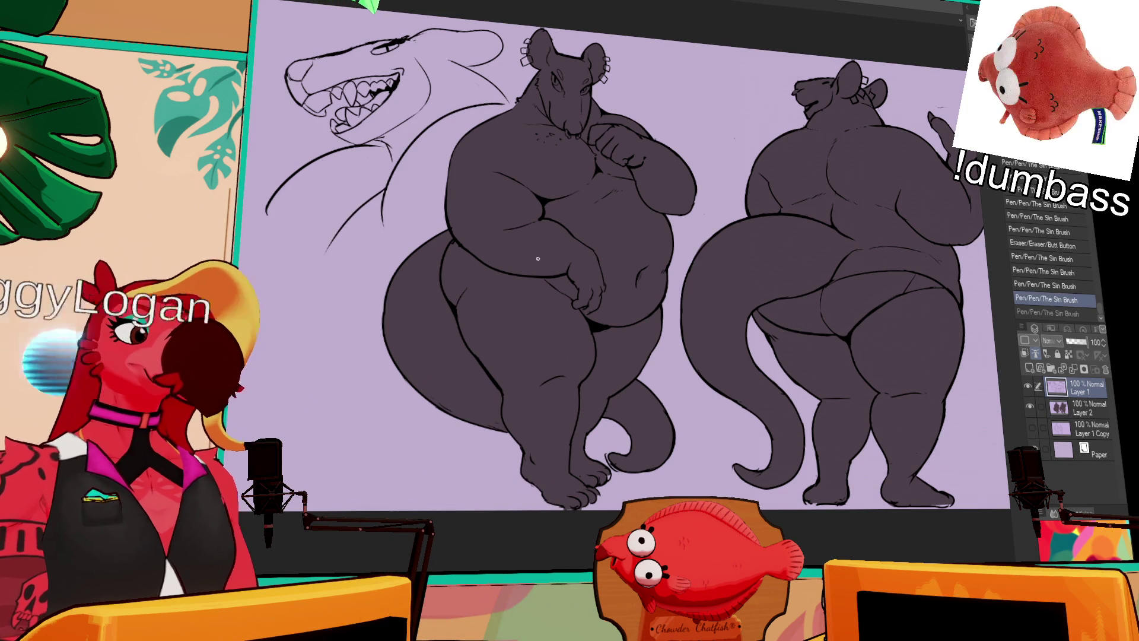
{"action": "mouse_move", "coordinate": [944, 75]}
{"action": "left_mouse_down"}
{"action": "mouse_move", "coordinate": [912, 142]}
{"action": "mouse_move", "coordinate": [884, 58]}
{"action": "left_mouse_up"}
{"action": "mouse_move", "coordinate": [882, 447]}
{"action": "left_mouse_down"}
{"action": "mouse_move", "coordinate": [846, 446]}
{"action": "mouse_move", "coordinate": [860, 419]}
{"action": "left_mouse_up"}
{"action": "scroll", "coordinate": [531, 241], "scroll_direction": "up", "scroll_amount": 2}
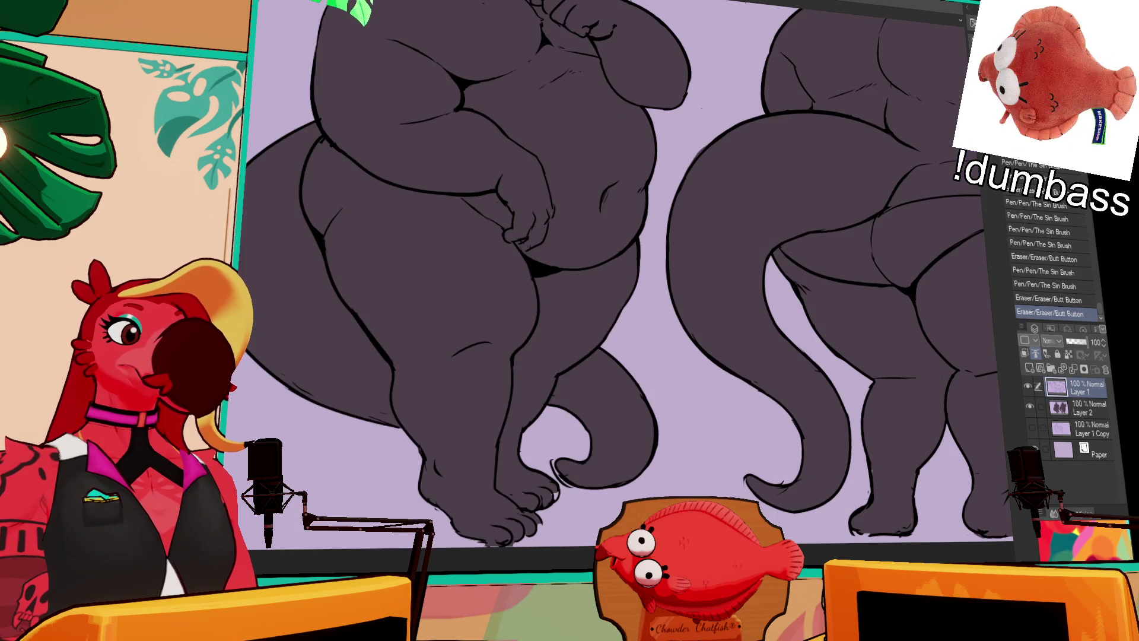
Erase stray bits near the back rat's collar and draw small lines at its neck.
{"action": "scroll", "coordinate": [669, 352], "scroll_direction": "down", "scroll_amount": 2}
{"action": "left_click", "coordinate": [653, 139]}
{"action": "left_click", "coordinate": [658, 140]}
{"action": "left_click", "coordinate": [664, 140]}
{"action": "left_click", "coordinate": [671, 140]}
{"action": "left_click", "coordinate": [673, 150]}
{"action": "left_click", "coordinate": [669, 146]}
{"action": "left_click_drag", "start_coordinate": [658, 153], "coordinate": [661, 155]}
{"action": "left_click_drag", "start_coordinate": [664, 154], "coordinate": [671, 157]}
{"action": "left_click_drag", "start_coordinate": [672, 155], "coordinate": [681, 159]}
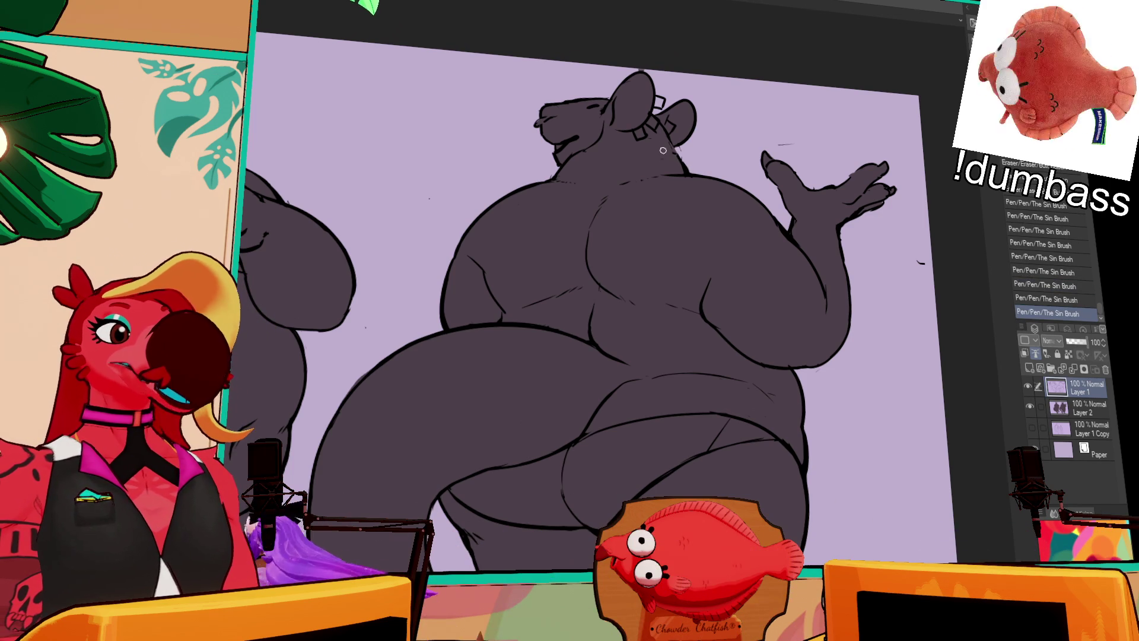
Erase, redraw and refine the hair-tie strands at the back of the neck.
{"action": "left_click_drag", "start_coordinate": [655, 145], "coordinate": [664, 151]}
{"action": "left_click_drag", "start_coordinate": [667, 148], "coordinate": [684, 151]}
{"action": "left_click_drag", "start_coordinate": [683, 148], "coordinate": [692, 149]}
{"action": "left_click_drag", "start_coordinate": [691, 147], "coordinate": [705, 160]}
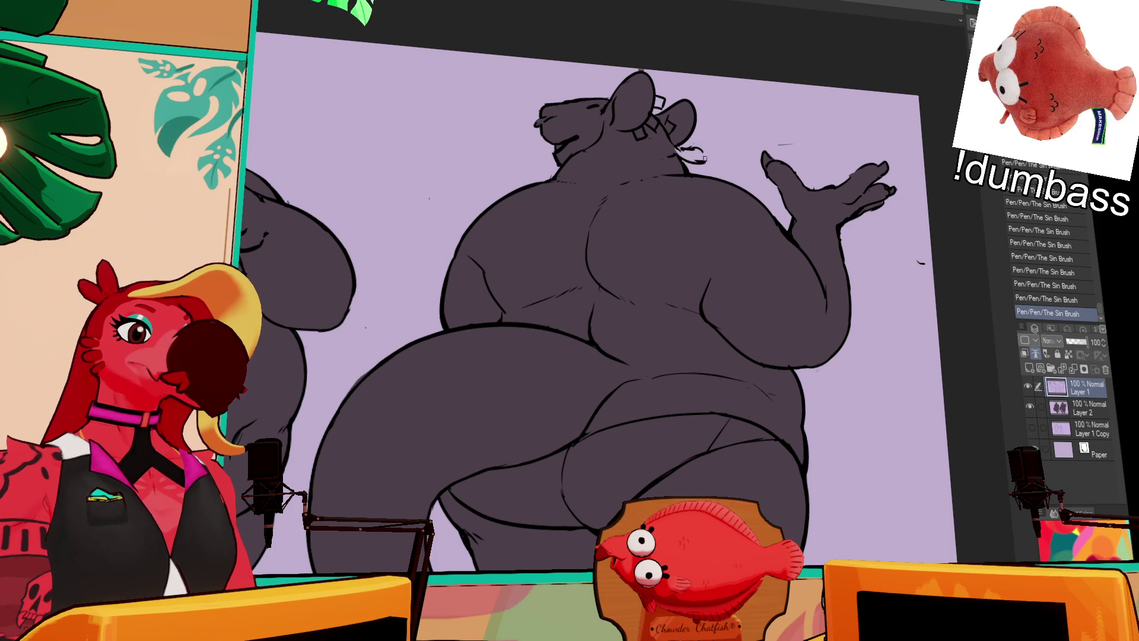
{"action": "mouse_move", "coordinate": [709, 153]}
{"action": "left_mouse_down"}
{"action": "mouse_move", "coordinate": [707, 168]}
{"action": "mouse_move", "coordinate": [704, 152]}
{"action": "left_mouse_up"}
{"action": "left_click_drag", "start_coordinate": [702, 153], "coordinate": [705, 150]}
{"action": "left_click_drag", "start_coordinate": [704, 150], "coordinate": [682, 151]}
{"action": "left_click_drag", "start_coordinate": [680, 150], "coordinate": [684, 152]}
{"action": "left_click_drag", "start_coordinate": [681, 149], "coordinate": [682, 153]}
{"action": "left_click_drag", "start_coordinate": [680, 151], "coordinate": [681, 153]}
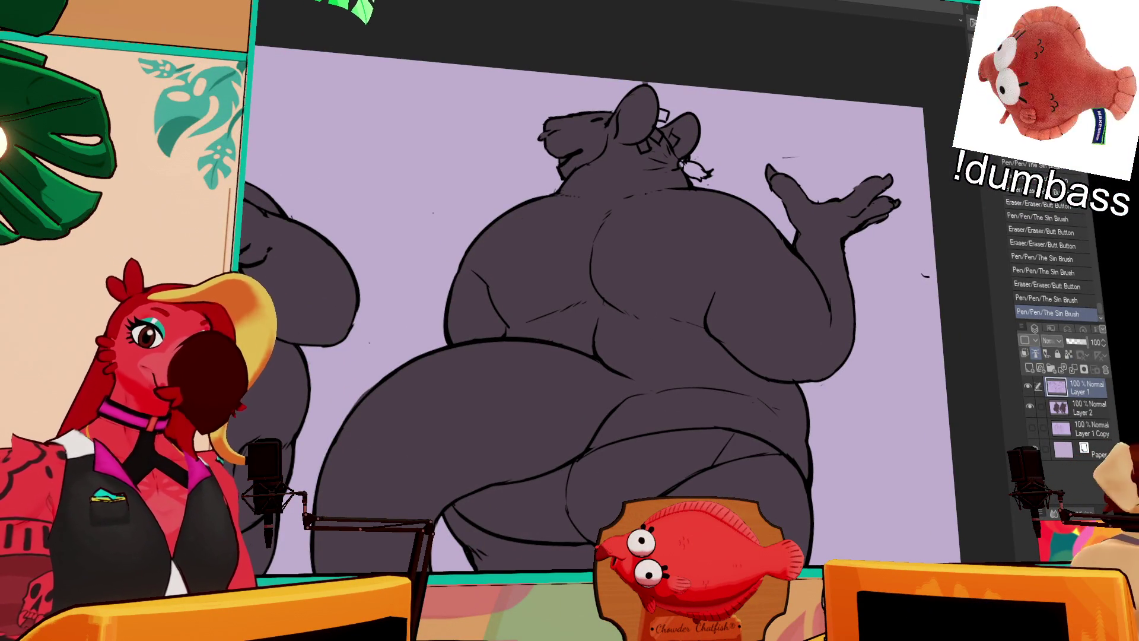
Zoom out to both rats and erase stray bits along the back-view rat's right hip outline.
{"action": "scroll", "coordinate": [856, 208], "scroll_direction": "down", "scroll_amount": 3}
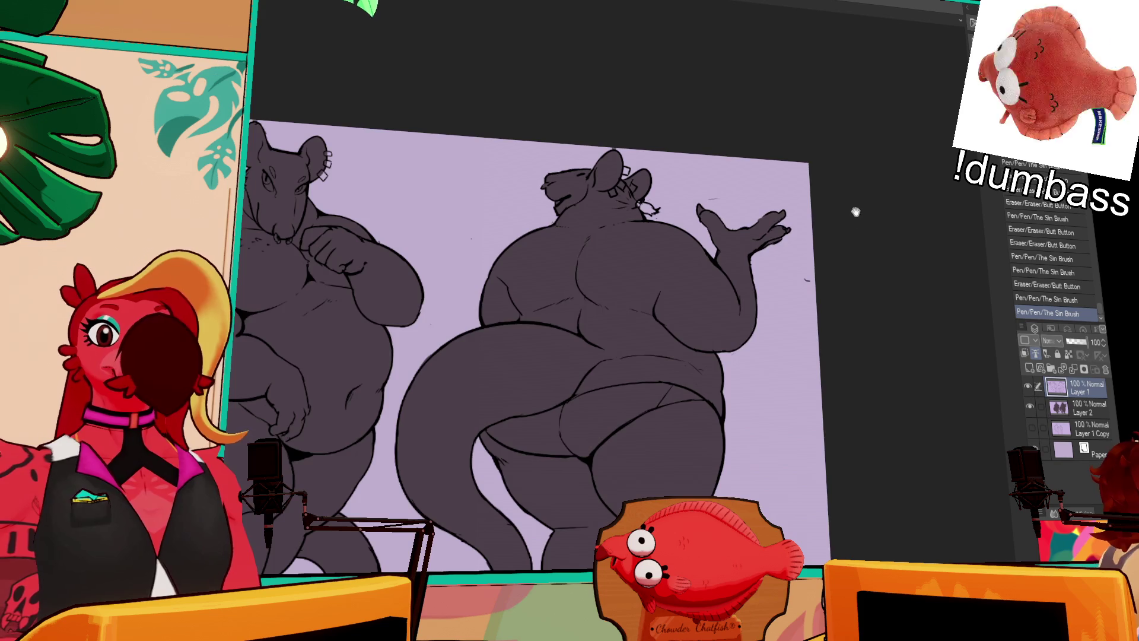
{"action": "scroll", "coordinate": [856, 208], "scroll_direction": "up", "scroll_amount": 2}
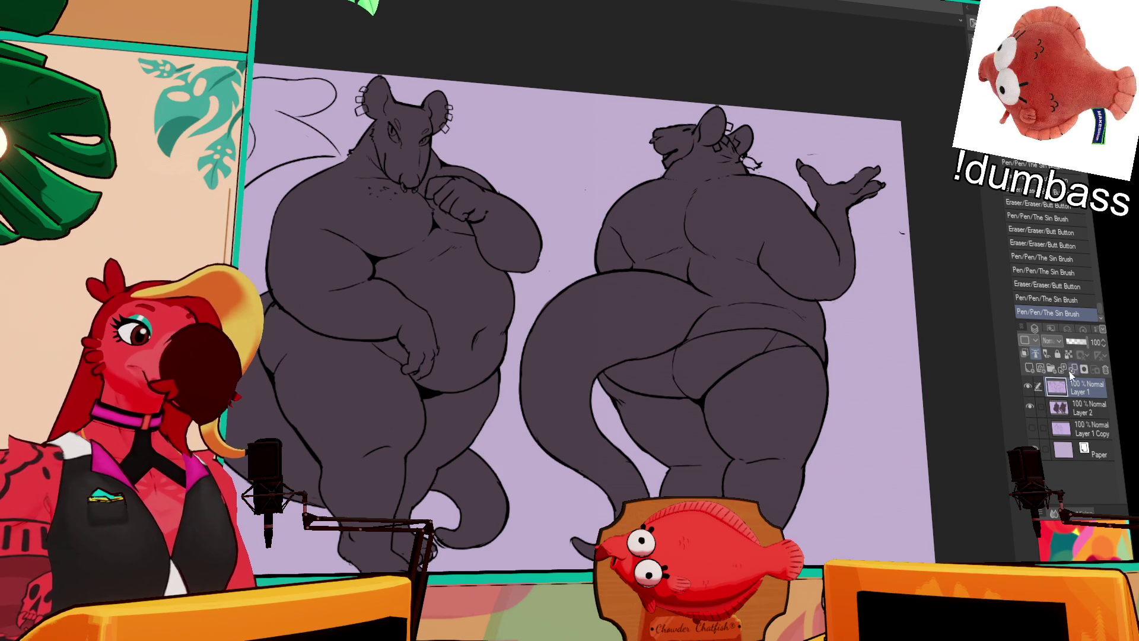
{"action": "left_click", "coordinate": [822, 381]}
{"action": "left_click_drag", "start_coordinate": [822, 377], "coordinate": [829, 418]}
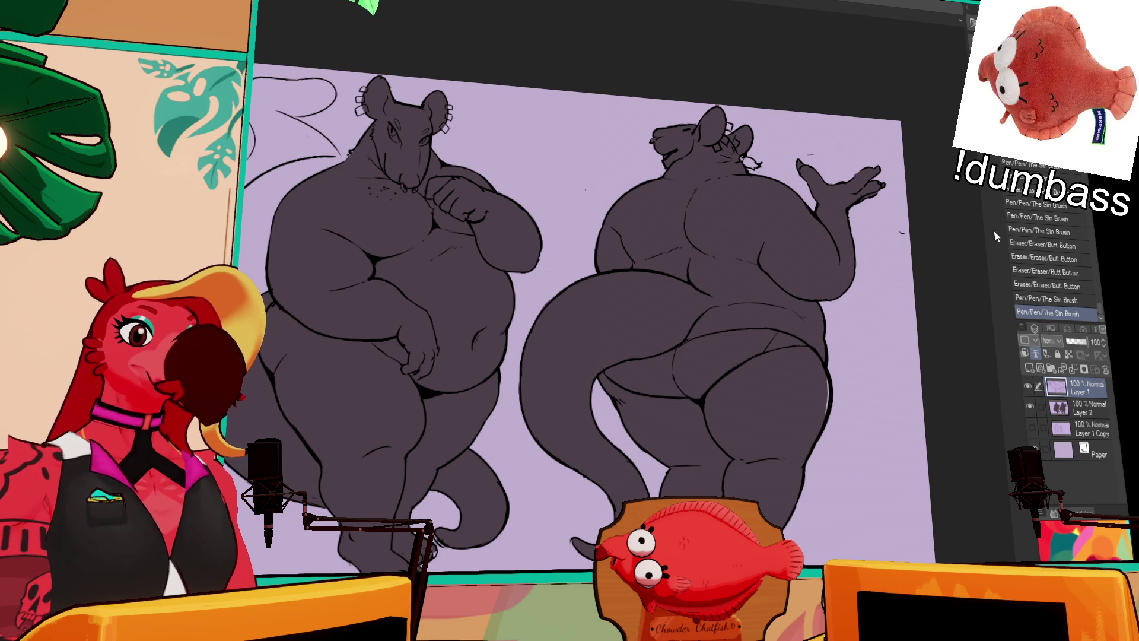
On Layer 2, fill the white gaps at the back rat's ear dark.
{"action": "left_click", "coordinate": [1089, 412]}
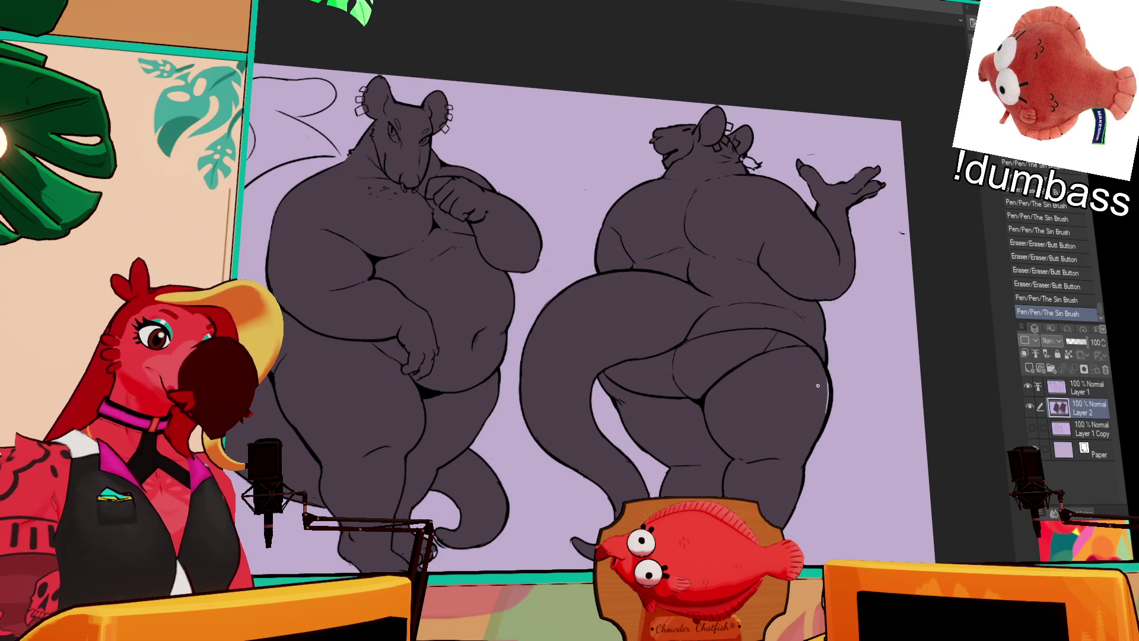
{"action": "left_click_drag", "start_coordinate": [826, 376], "coordinate": [831, 445]}
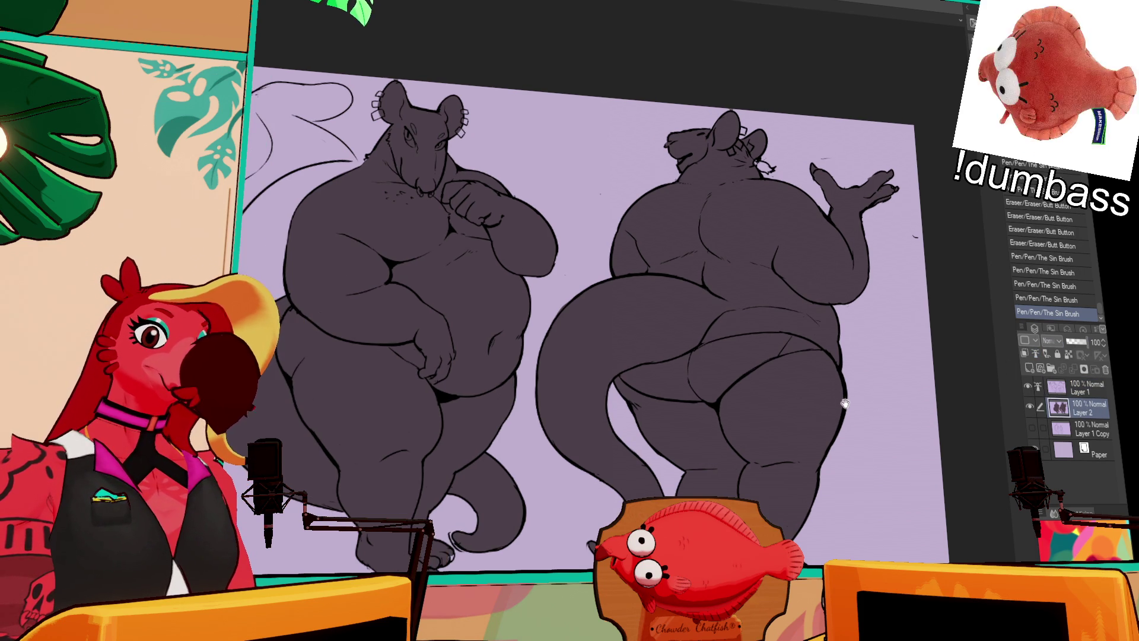
{"action": "scroll", "coordinate": [843, 401], "scroll_direction": "up", "scroll_amount": 5}
{"action": "scroll", "coordinate": [857, 352], "scroll_direction": "down", "scroll_amount": 1}
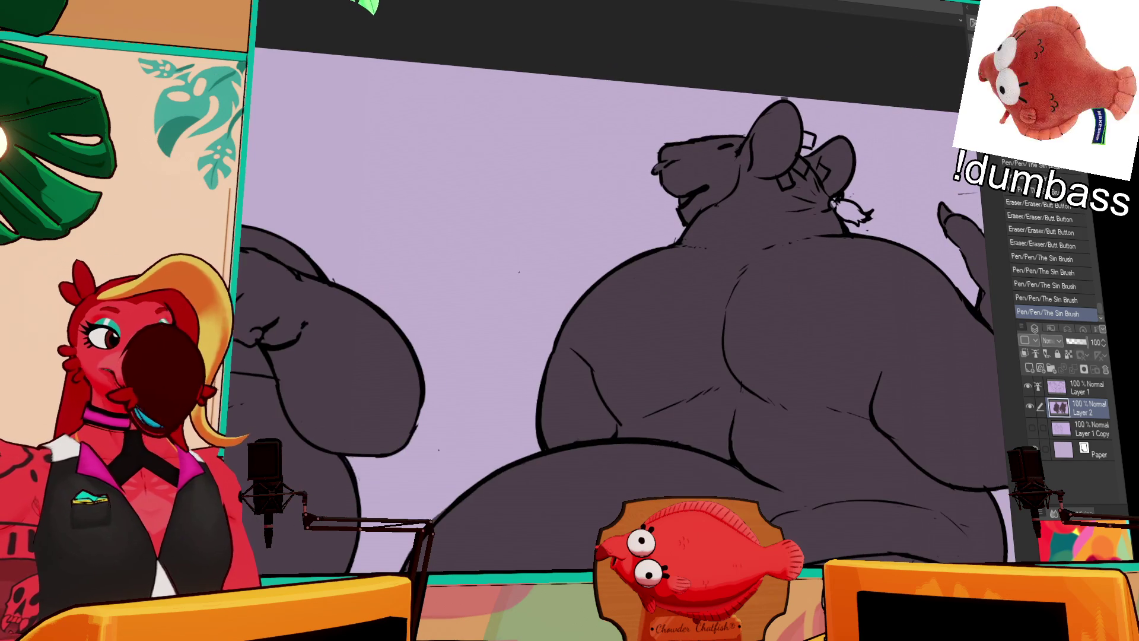
{"action": "left_click", "coordinate": [848, 212]}
{"action": "left_click", "coordinate": [838, 204]}
{"action": "left_click_drag", "start_coordinate": [830, 201], "coordinate": [841, 204]}
{"action": "mouse_move", "coordinate": [860, 330]}
{"action": "left_mouse_down"}
{"action": "mouse_move", "coordinate": [833, 318]}
{"action": "mouse_move", "coordinate": [844, 332]}
{"action": "left_mouse_up"}
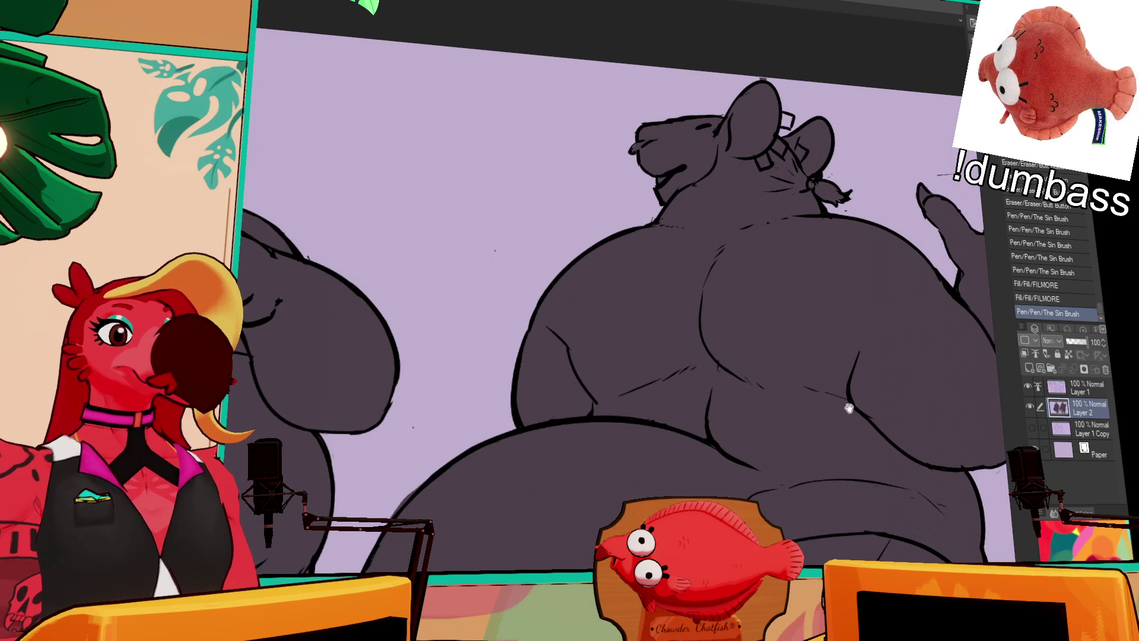
{"action": "left_click_drag", "start_coordinate": [863, 394], "coordinate": [868, 406]}
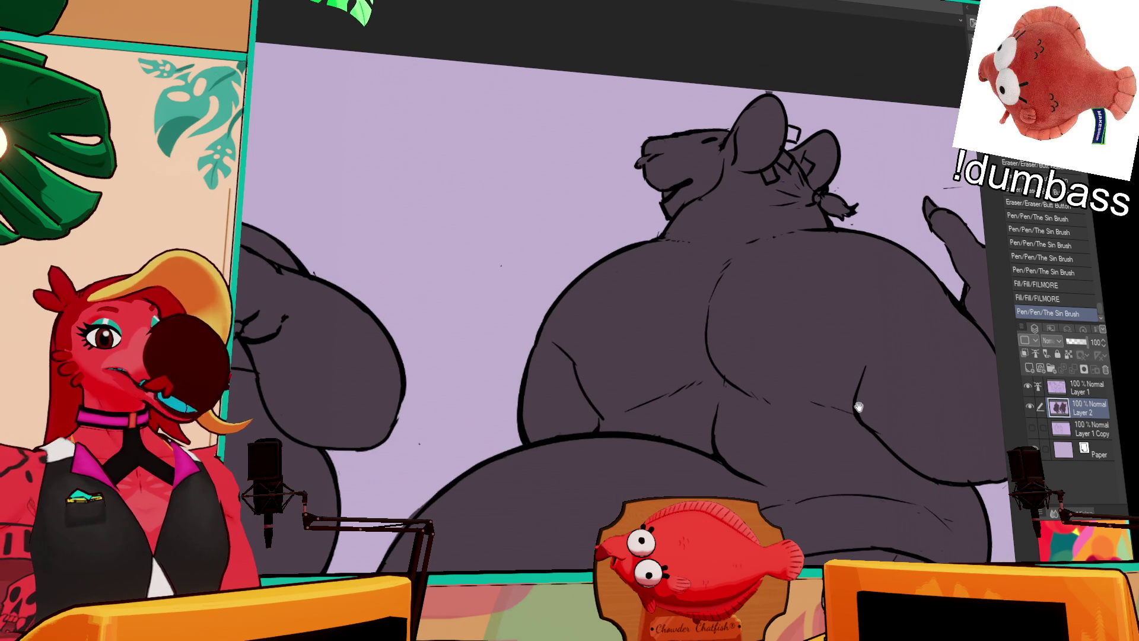
On Layer 1, touch up the ear and hair-tie lines.
{"action": "key", "text": "alt+bracketright"}
{"action": "left_click", "coordinate": [833, 216]}
{"action": "left_click", "coordinate": [830, 217]}
{"action": "left_click", "coordinate": [830, 215]}
{"action": "left_click", "coordinate": [822, 201]}
{"action": "mouse_move", "coordinate": [841, 204]}
{"action": "left_mouse_down"}
{"action": "mouse_move", "coordinate": [831, 205]}
{"action": "mouse_move", "coordinate": [840, 211]}
{"action": "left_mouse_up"}
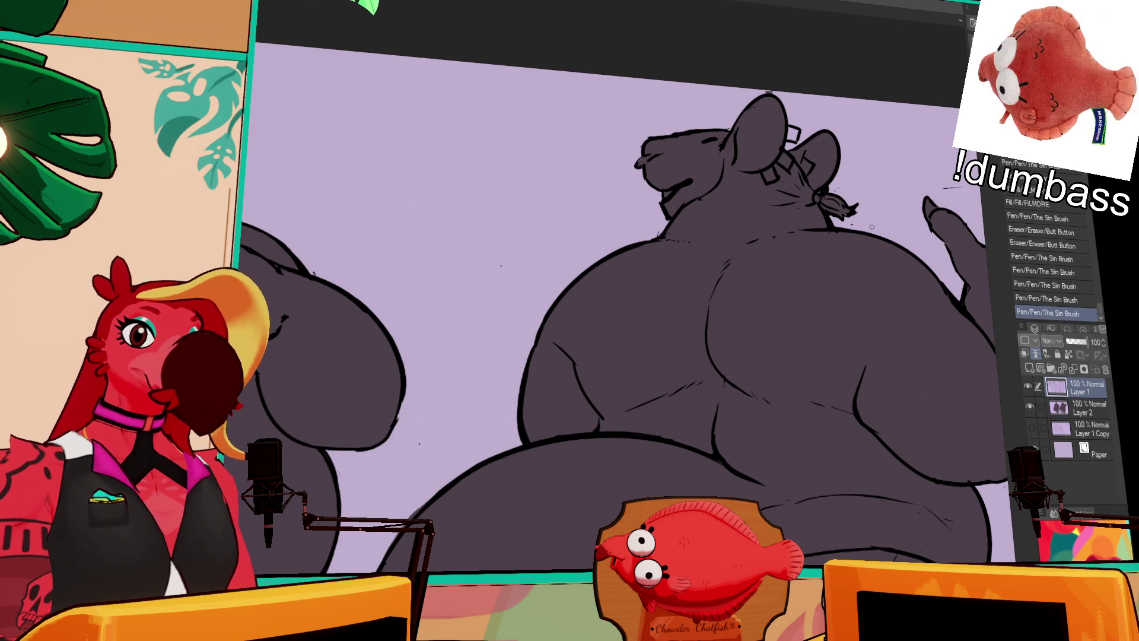
Draw fur tufts beside the front rat's head, undoing the last stroke.
{"action": "scroll", "coordinate": [907, 356], "scroll_direction": "left", "scroll_amount": 5}
{"action": "left_click", "coordinate": [360, 132]}
{"action": "mouse_move", "coordinate": [358, 131]}
{"action": "left_mouse_down"}
{"action": "mouse_move", "coordinate": [310, 140]}
{"action": "mouse_move", "coordinate": [330, 154]}
{"action": "mouse_move", "coordinate": [356, 144]}
{"action": "left_mouse_up"}
{"action": "key", "text": "ctrl+z"}
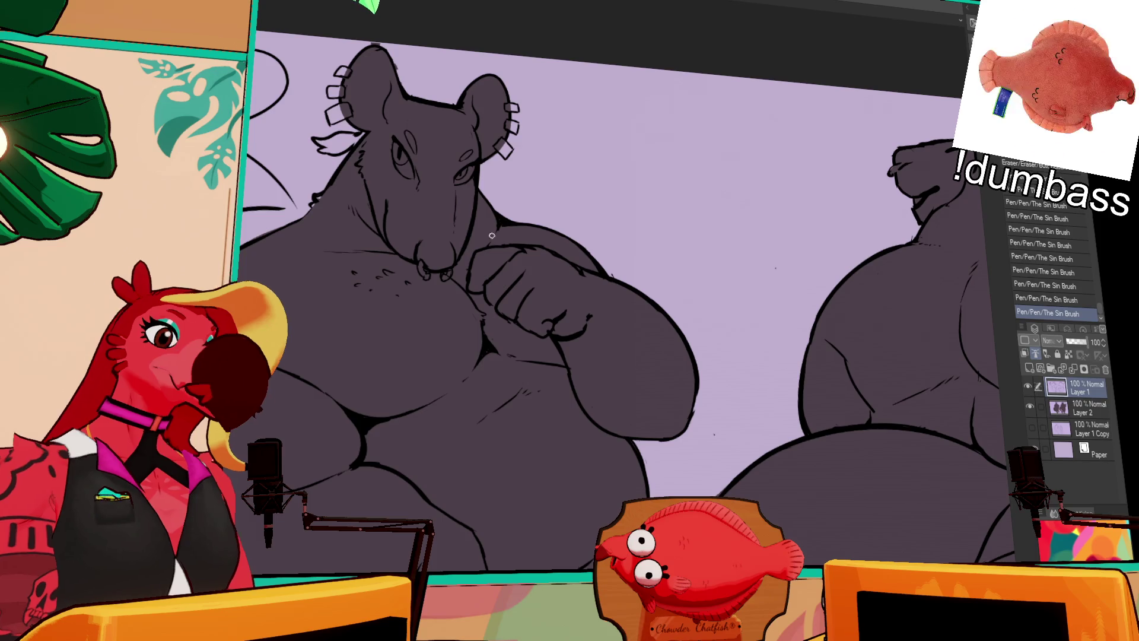
On Layer 2, fill the gap by the back rat's ear dark and erase stray fill.
{"action": "left_click_drag", "start_coordinate": [617, 214], "coordinate": [635, 223]}
{"action": "scroll", "coordinate": [538, 197], "scroll_direction": "up", "scroll_amount": 2}
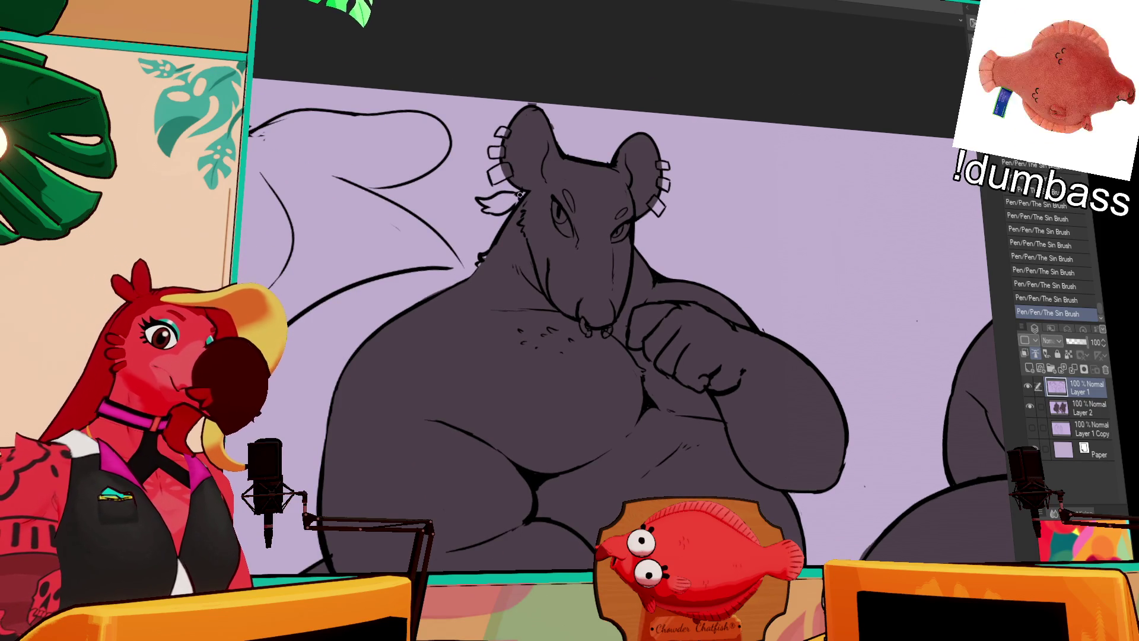
{"action": "mouse_move", "coordinate": [872, 178]}
{"action": "left_mouse_down"}
{"action": "mouse_move", "coordinate": [853, 156]}
{"action": "mouse_move", "coordinate": [771, 136]}
{"action": "mouse_move", "coordinate": [540, 118]}
{"action": "left_mouse_up"}
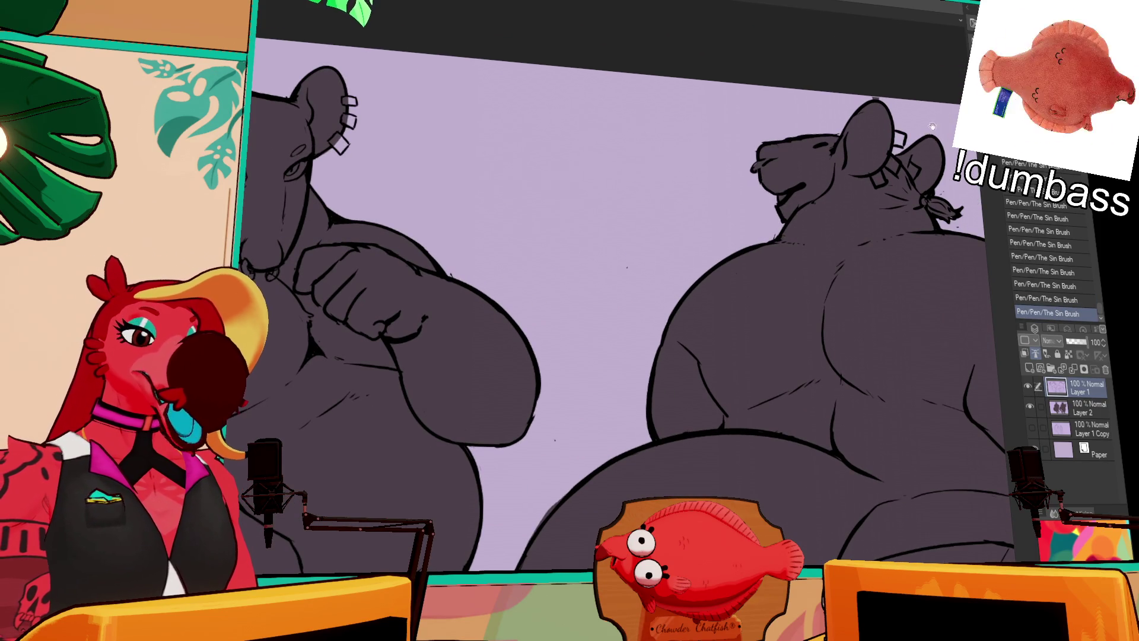
{"action": "left_click", "coordinate": [1078, 407]}
{"action": "left_click", "coordinate": [893, 138]}
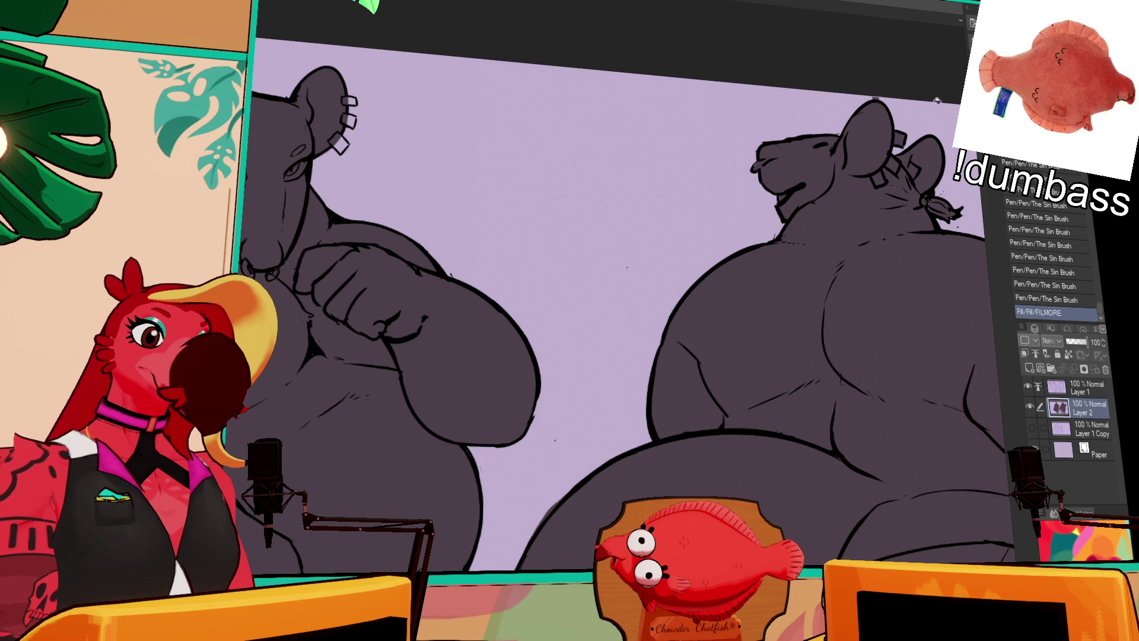
{"action": "left_click", "coordinate": [866, 98]}
{"action": "left_click_drag", "start_coordinate": [882, 94], "coordinate": [1062, 149]}
{"action": "left_click", "coordinate": [443, 64]}
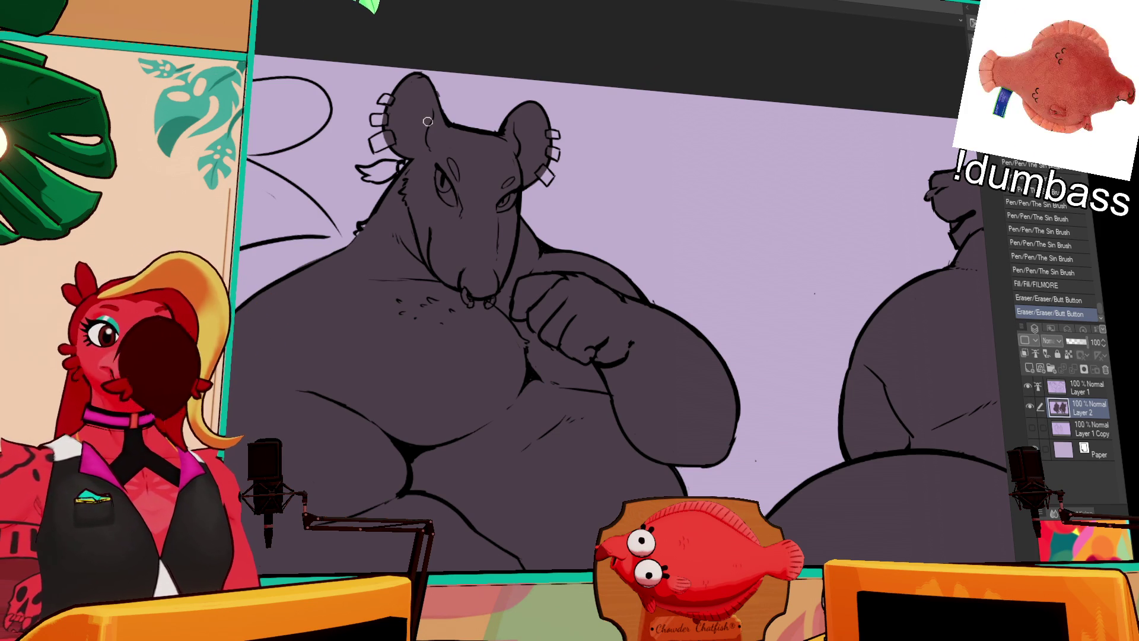
Fill the front rat's ear-band pieces dark.
{"action": "left_click_drag", "start_coordinate": [836, 1], "coordinate": [893, 16]}
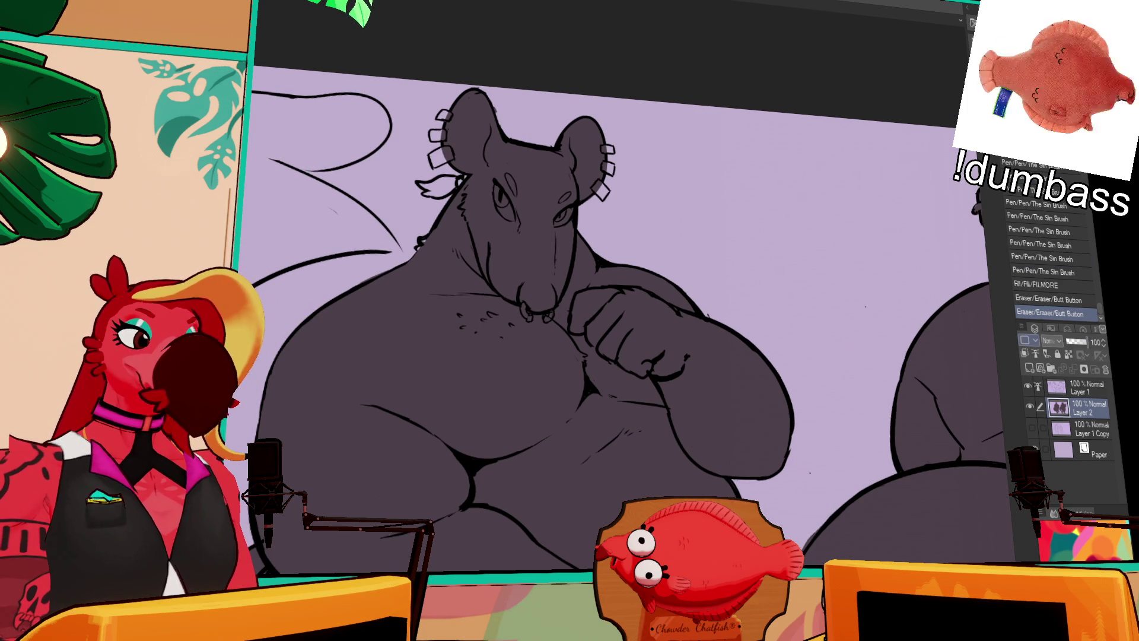
{"action": "left_click", "coordinate": [423, 247]}
{"action": "left_click", "coordinate": [462, 199]}
{"action": "left_click", "coordinate": [439, 187]}
{"action": "left_click", "coordinate": [470, 172]}
{"action": "left_click", "coordinate": [439, 157]}
{"action": "left_click", "coordinate": [446, 110]}
{"action": "left_click", "coordinate": [611, 174]}
{"action": "left_click", "coordinate": [601, 191]}
{"action": "left_click", "coordinate": [608, 148]}
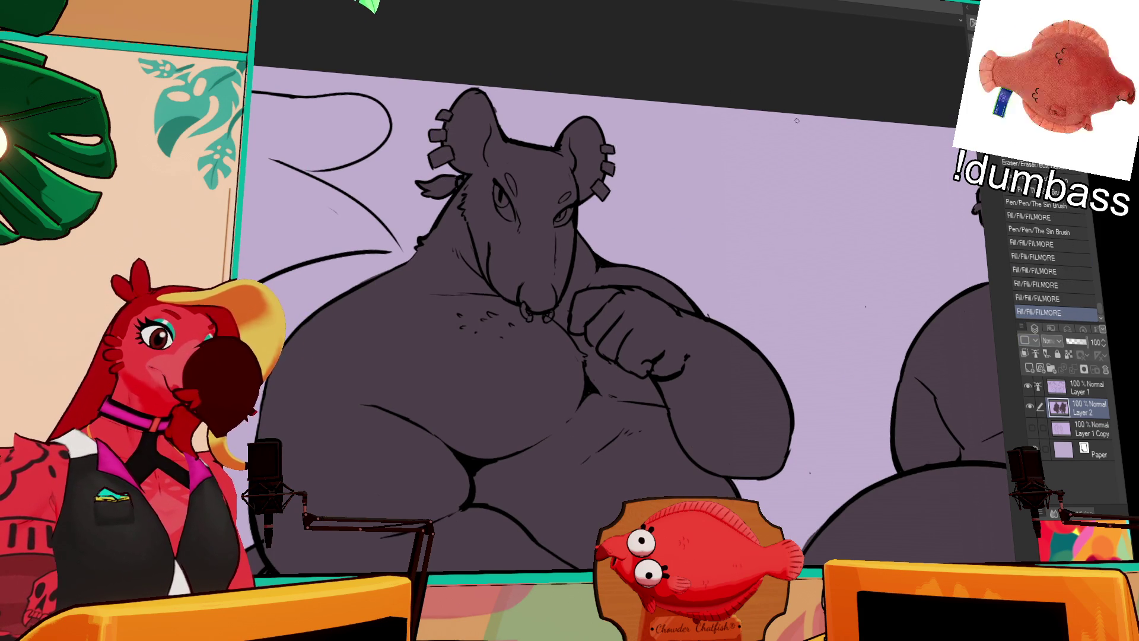
Erase a stray bit of fill and fit the whole drawing to the window.
{"action": "scroll", "coordinate": [843, 183], "scroll_direction": "down", "scroll_amount": 5}
{"action": "scroll", "coordinate": [843, 183], "scroll_direction": "down", "scroll_amount": 5}
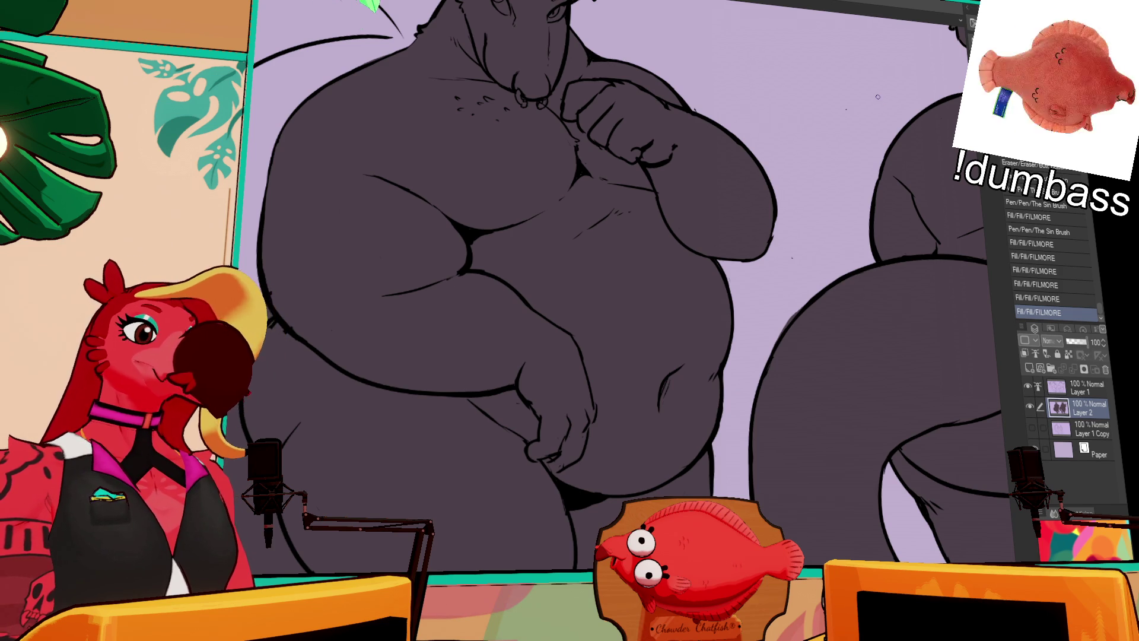
{"action": "left_click_drag", "start_coordinate": [774, 344], "coordinate": [796, 310]}
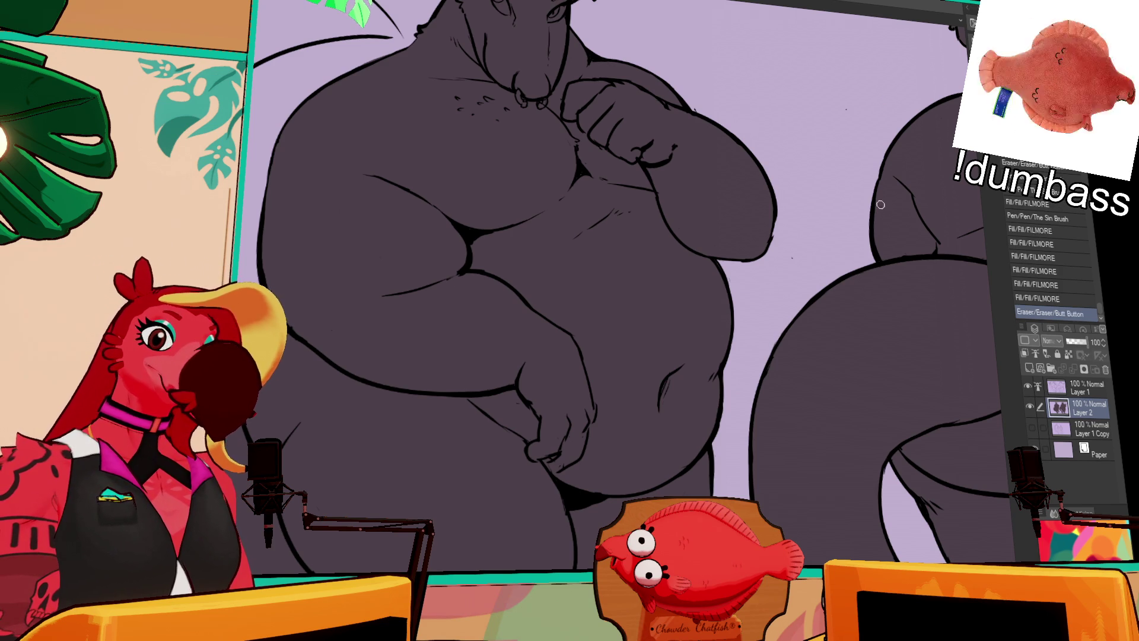
{"action": "key", "text": "ctrl+0"}
{"action": "left_click_drag", "start_coordinate": [879, 431], "coordinate": [876, 417]}
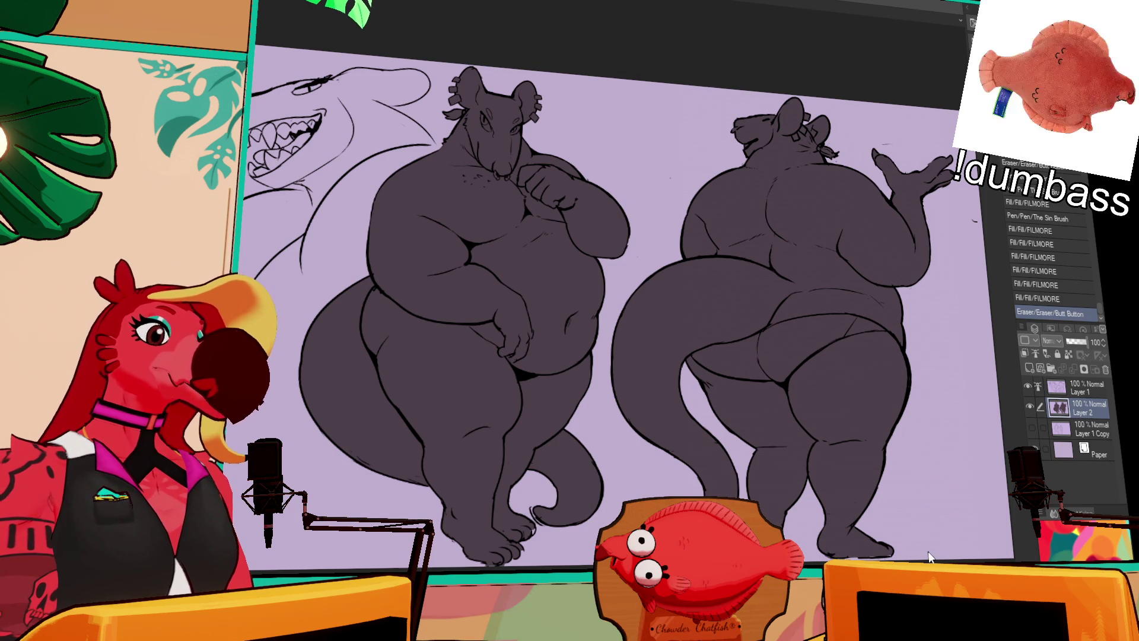
Add a new layer above the body fill and lower the fill layer's opacity to 31%.
{"action": "left_click", "coordinate": [1030, 368]}
{"action": "left_click", "coordinate": [1085, 427]}
{"action": "left_click_drag", "start_coordinate": [1074, 343], "coordinate": [1071, 343]}
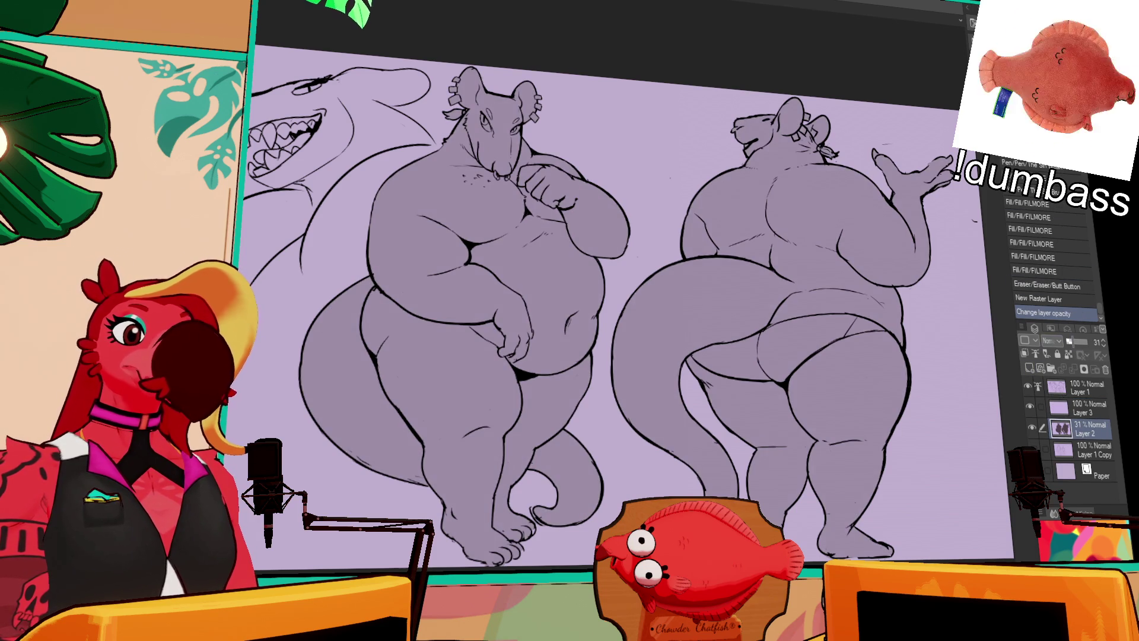
{"action": "scroll", "coordinate": [628, 285], "scroll_direction": "up", "scroll_amount": 3}
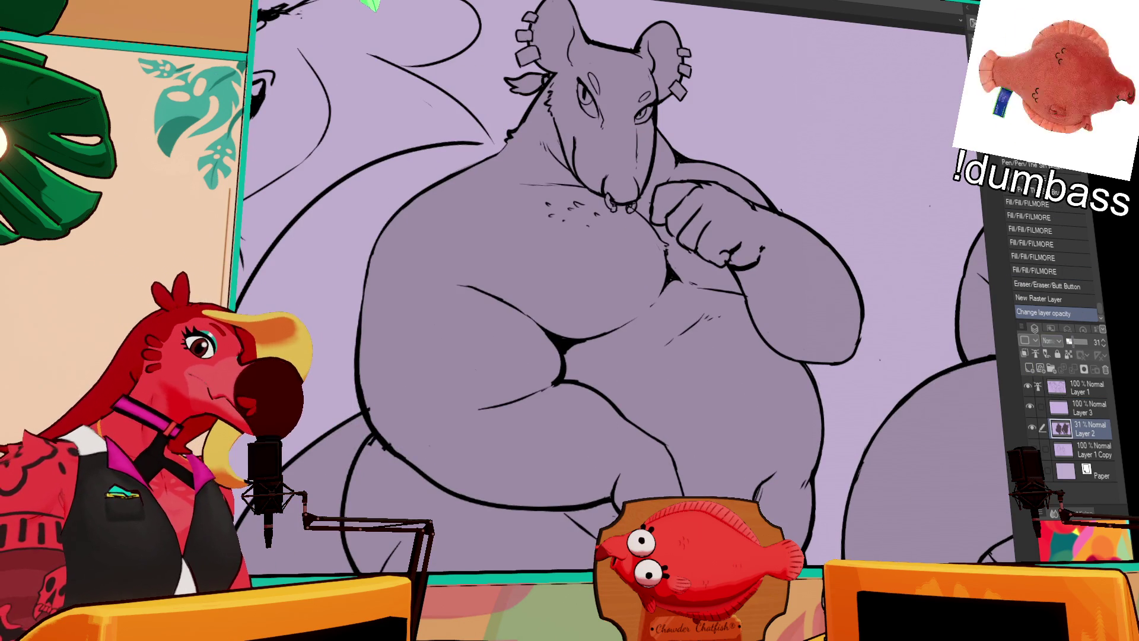
{"action": "left_click_drag", "start_coordinate": [537, 309], "coordinate": [588, 329]}
Try several strap strokes along the shoulder and chest on Layer 3, undoing each attempt.
{"action": "left_click_drag", "start_coordinate": [558, 185], "coordinate": [545, 197]}
{"action": "key", "text": "ctrl+z"}
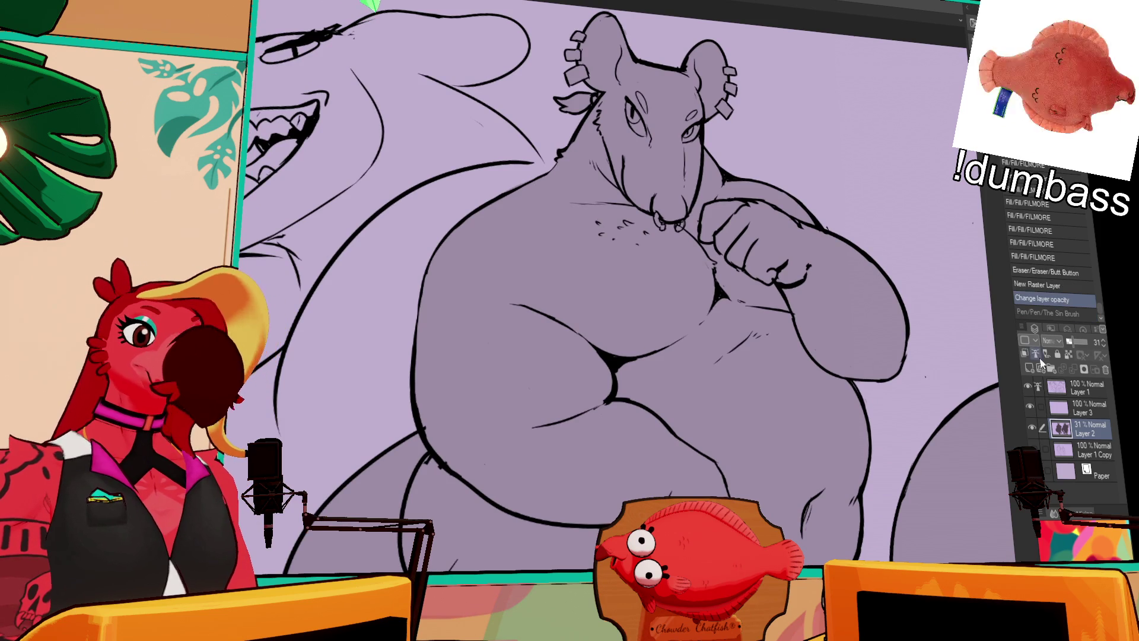
{"action": "left_click", "coordinate": [1081, 410]}
{"action": "left_click_drag", "start_coordinate": [917, 428], "coordinate": [916, 441]}
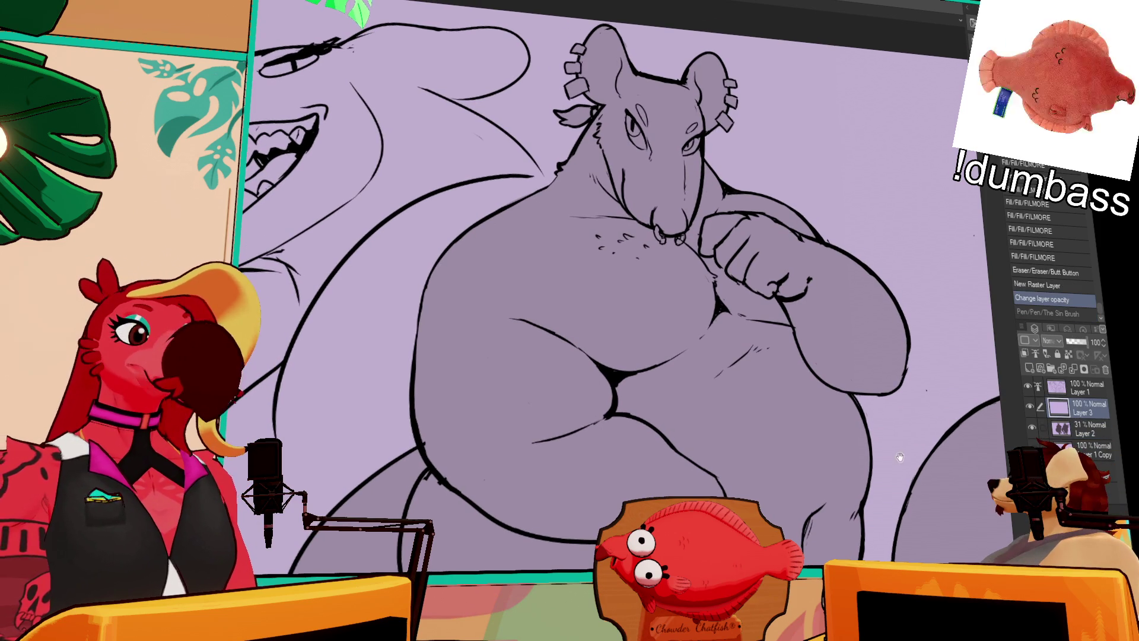
{"action": "mouse_move", "coordinate": [591, 217]}
{"action": "left_mouse_down"}
{"action": "mouse_move", "coordinate": [534, 193]}
{"action": "mouse_move", "coordinate": [640, 237]}
{"action": "mouse_move", "coordinate": [673, 287]}
{"action": "mouse_move", "coordinate": [640, 359]}
{"action": "left_mouse_up"}
{"action": "key", "text": "ctrl+z"}
{"action": "key", "text": "ctrl+z"}
{"action": "key", "text": "ctrl+z"}
{"action": "key", "text": "ctrl+z"}
{"action": "key", "text": "ctrl+z"}
{"action": "left_click_drag", "start_coordinate": [673, 280], "coordinate": [652, 354]}
{"action": "key", "text": "ctrl+z"}
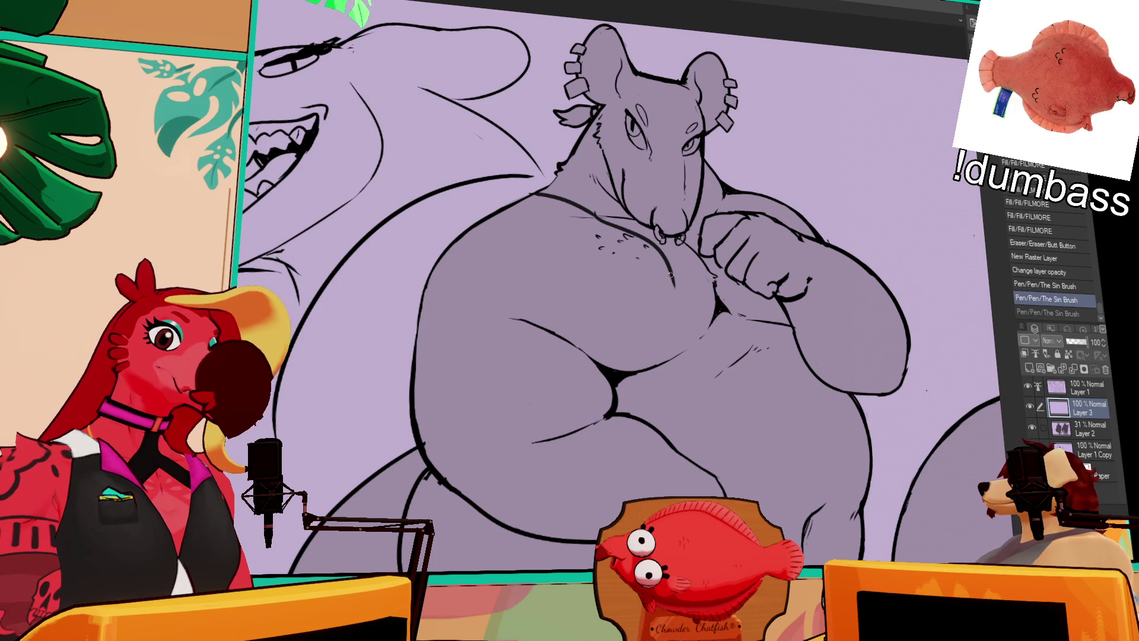
{"action": "left_click_drag", "start_coordinate": [673, 274], "coordinate": [636, 367]}
{"action": "key", "text": "ctrl+z"}
{"action": "key", "text": "ctrl+z"}
{"action": "key", "text": "ctrl+z"}
{"action": "left_click_drag", "start_coordinate": [658, 328], "coordinate": [630, 372]}
{"action": "key", "text": "ctrl+z"}
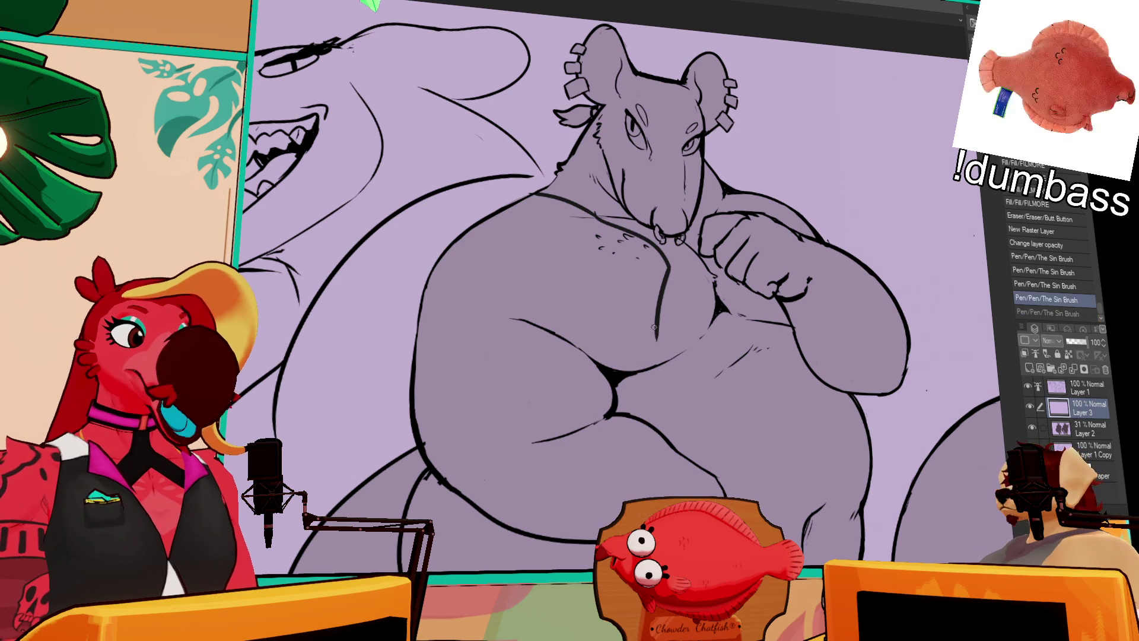
{"action": "left_click_drag", "start_coordinate": [659, 325], "coordinate": [623, 373]}
{"action": "key", "text": "ctrl+z"}
{"action": "mouse_move", "coordinate": [726, 190]}
{"action": "left_mouse_down"}
{"action": "mouse_move", "coordinate": [719, 212]}
{"action": "mouse_move", "coordinate": [692, 225]}
{"action": "left_mouse_up"}
{"action": "key", "text": "ctrl+z"}
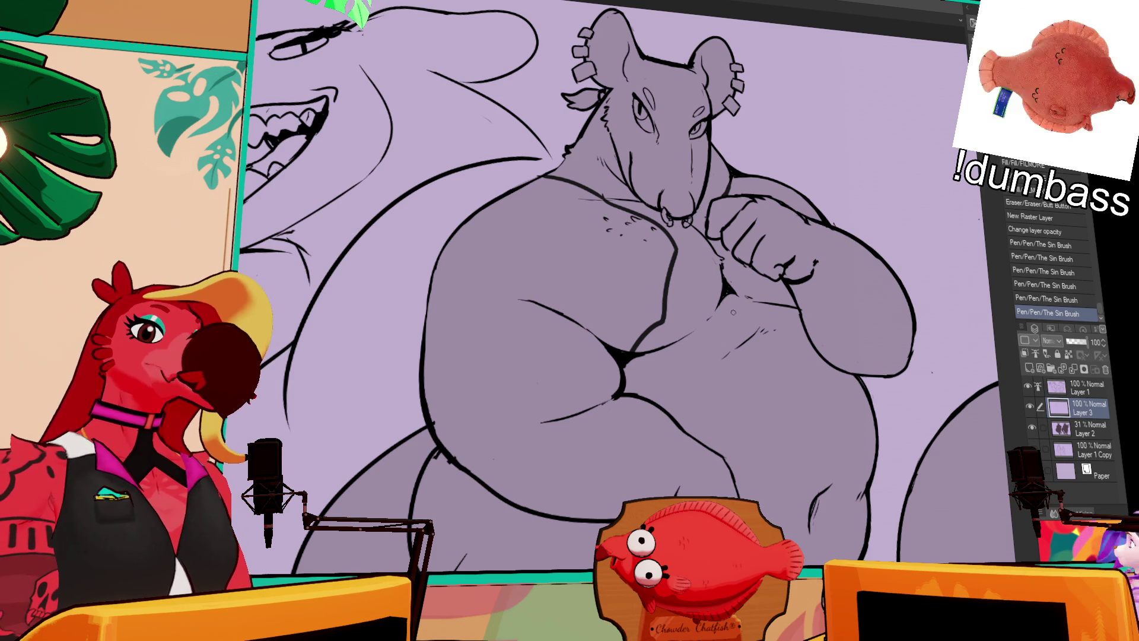
Draw the line along the base of the rat's neck, then erase part of the chest line.
{"action": "mouse_move", "coordinate": [733, 312]}
{"action": "left_mouse_down"}
{"action": "mouse_move", "coordinate": [758, 376]}
{"action": "mouse_move", "coordinate": [651, 333]}
{"action": "mouse_move", "coordinate": [598, 371]}
{"action": "left_mouse_up"}
{"action": "key", "text": "ctrl+z"}
{"action": "mouse_move", "coordinate": [620, 328]}
{"action": "left_mouse_down"}
{"action": "mouse_move", "coordinate": [610, 372]}
{"action": "mouse_move", "coordinate": [620, 382]}
{"action": "left_mouse_up"}
{"action": "key", "text": "ctrl+z"}
{"action": "left_click_drag", "start_coordinate": [620, 324], "coordinate": [614, 399]}
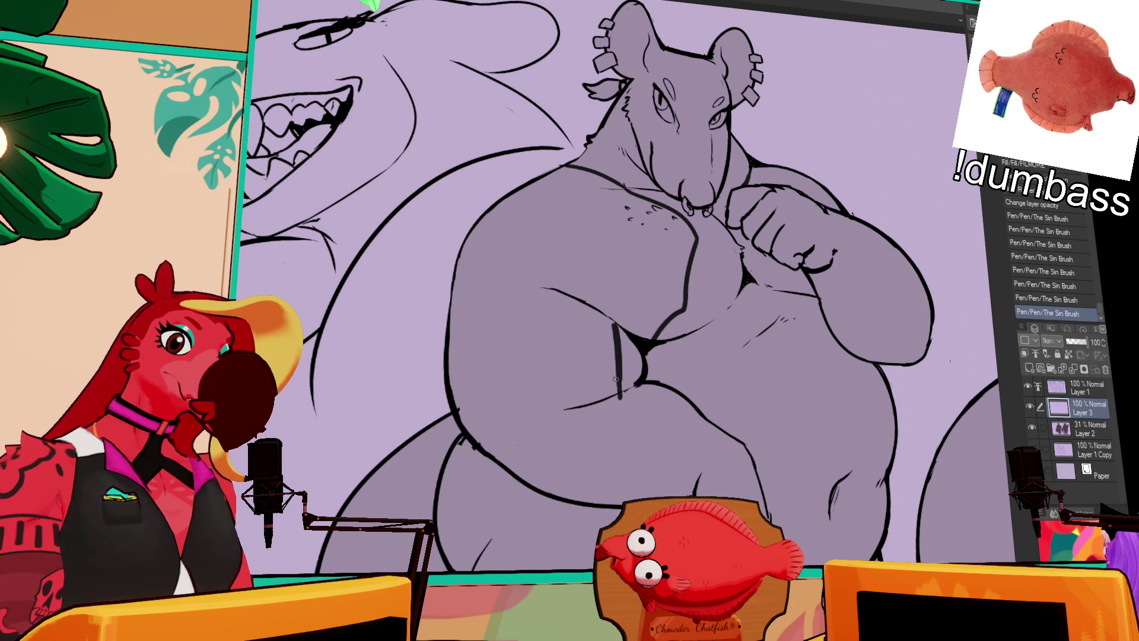
{"action": "key", "text": "ctrl+z"}
{"action": "key", "text": "ctrl+z"}
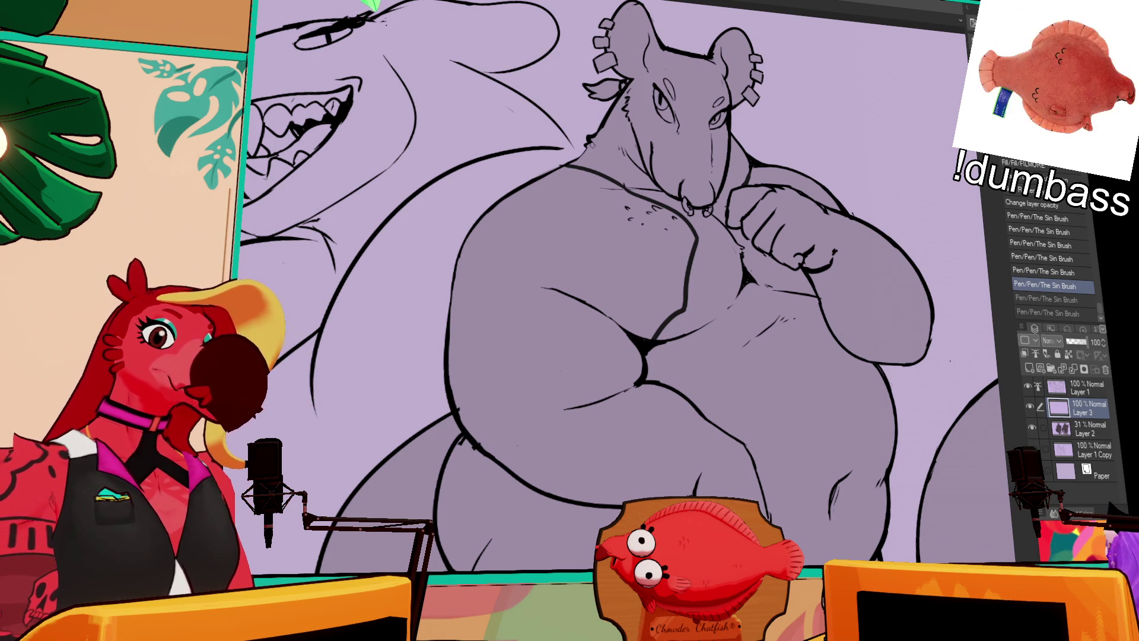
{"action": "left_click_drag", "start_coordinate": [605, 147], "coordinate": [574, 162]}
{"action": "key", "text": "ctrl+z"}
{"action": "mouse_move", "coordinate": [610, 117]}
{"action": "left_mouse_down"}
{"action": "mouse_move", "coordinate": [574, 160]}
{"action": "mouse_move", "coordinate": [606, 122]}
{"action": "left_mouse_up"}
{"action": "key", "text": "ctrl+z"}
{"action": "scroll", "coordinate": [706, 151], "scroll_direction": "down", "scroll_amount": 2}
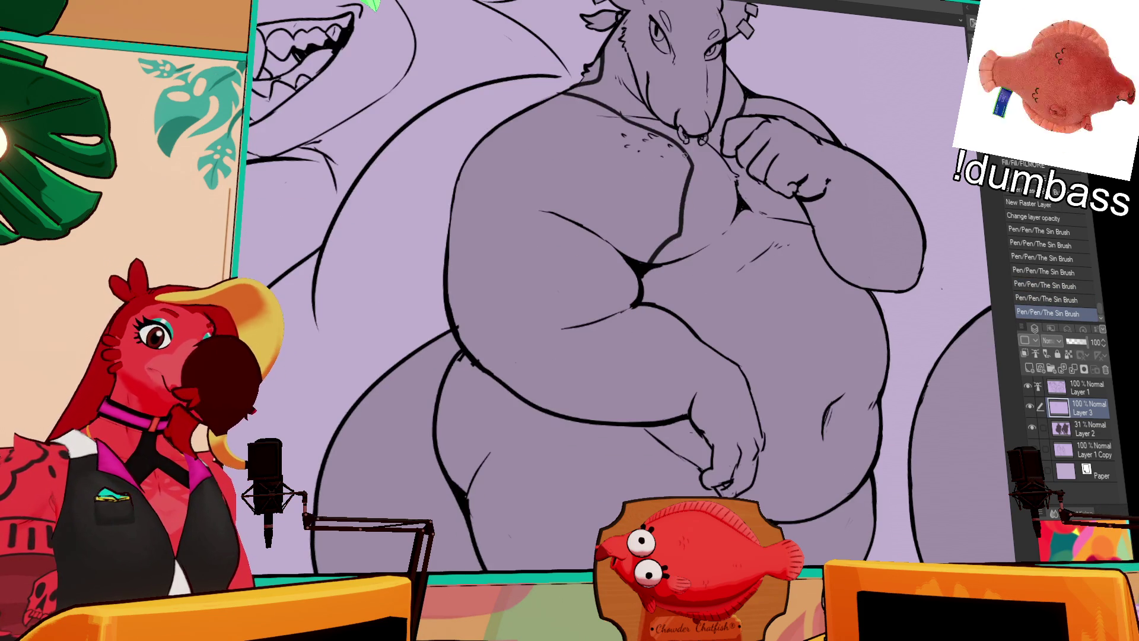
{"action": "left_click_drag", "start_coordinate": [680, 244], "coordinate": [676, 209]}
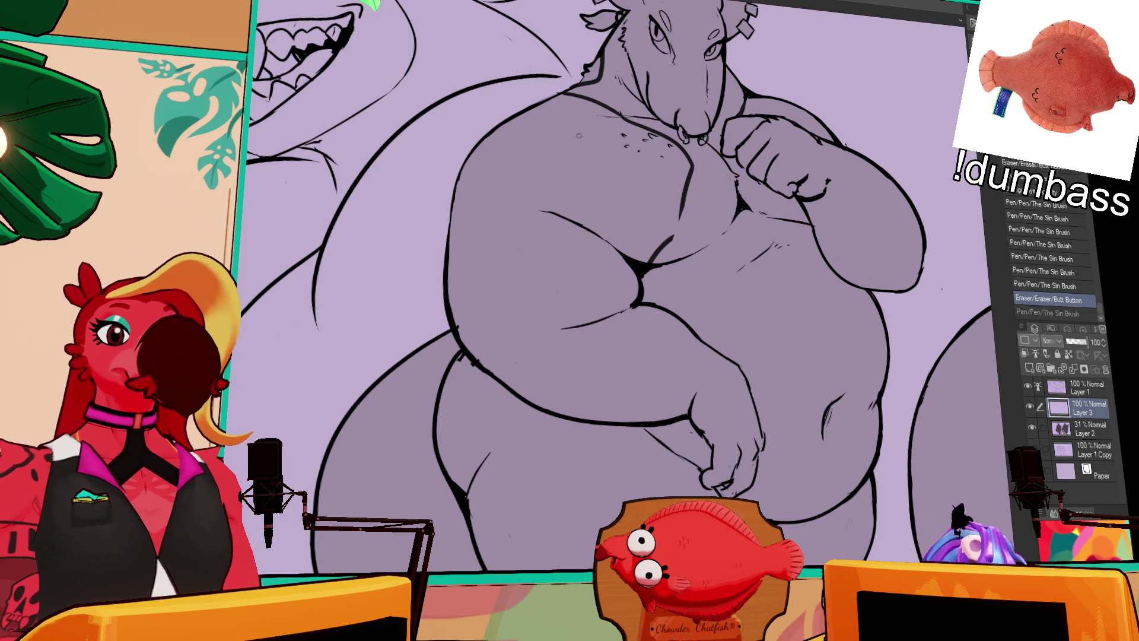
Attempt the large curve sweeping left from the chest, undoing several tries.
{"action": "mouse_move", "coordinate": [534, 107]}
{"action": "left_mouse_down"}
{"action": "mouse_move", "coordinate": [600, 169]}
{"action": "mouse_move", "coordinate": [596, 215]}
{"action": "mouse_move", "coordinate": [486, 251]}
{"action": "left_mouse_up"}
{"action": "key", "text": "ctrl+z"}
{"action": "left_click_drag", "start_coordinate": [597, 196], "coordinate": [451, 261]}
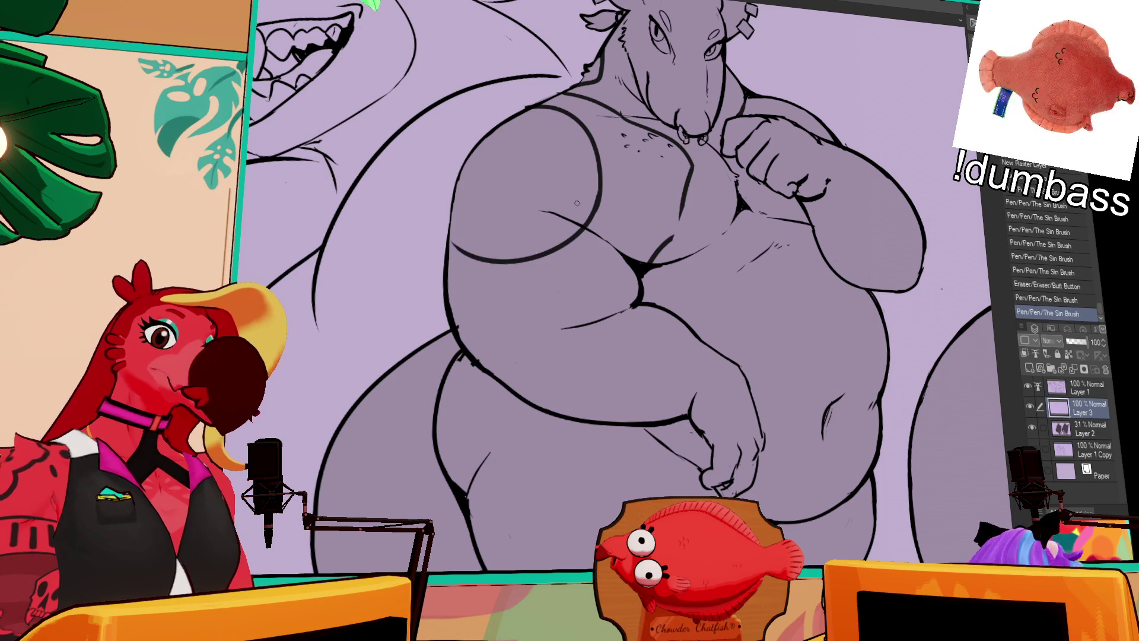
{"action": "key", "text": "ctrl+z"}
{"action": "left_click_drag", "start_coordinate": [598, 206], "coordinate": [456, 250]}
{"action": "key", "text": "ctrl+z"}
{"action": "left_click_drag", "start_coordinate": [600, 202], "coordinate": [447, 226]}
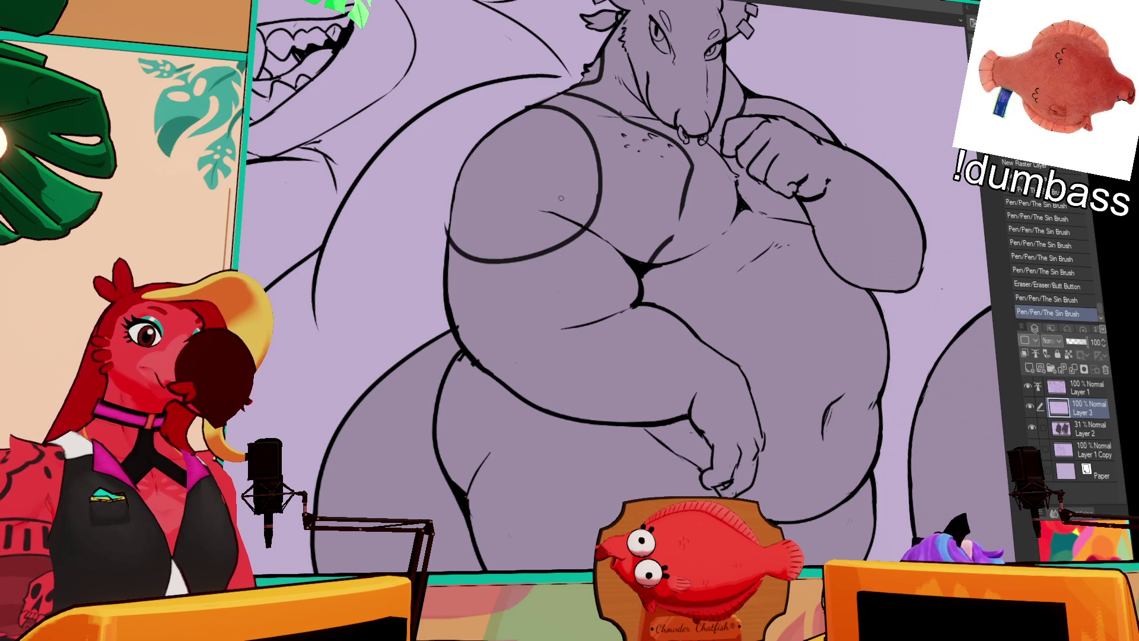
{"action": "key", "text": "ctrl+z"}
{"action": "left_click_drag", "start_coordinate": [599, 203], "coordinate": [448, 238]}
{"action": "key", "text": "ctrl+z"}
Draw the curve looping over the left shoulder, erase its stray tail, and redraw part of the chest line.
{"action": "mouse_move", "coordinate": [665, 198]}
{"action": "left_mouse_down"}
{"action": "mouse_move", "coordinate": [650, 233]}
{"action": "mouse_move", "coordinate": [457, 279]}
{"action": "left_mouse_up"}
{"action": "key", "text": "ctrl+z"}
{"action": "mouse_move", "coordinate": [596, 214]}
{"action": "left_mouse_down"}
{"action": "mouse_move", "coordinate": [448, 249]}
{"action": "mouse_move", "coordinate": [598, 226]}
{"action": "mouse_move", "coordinate": [558, 278]}
{"action": "mouse_move", "coordinate": [451, 281]}
{"action": "mouse_move", "coordinate": [546, 284]}
{"action": "mouse_move", "coordinate": [428, 234]}
{"action": "left_mouse_up"}
{"action": "key", "text": "ctrl+z"}
{"action": "key", "text": "ctrl+z"}
{"action": "key", "text": "ctrl+z"}
{"action": "key", "text": "ctrl+z"}
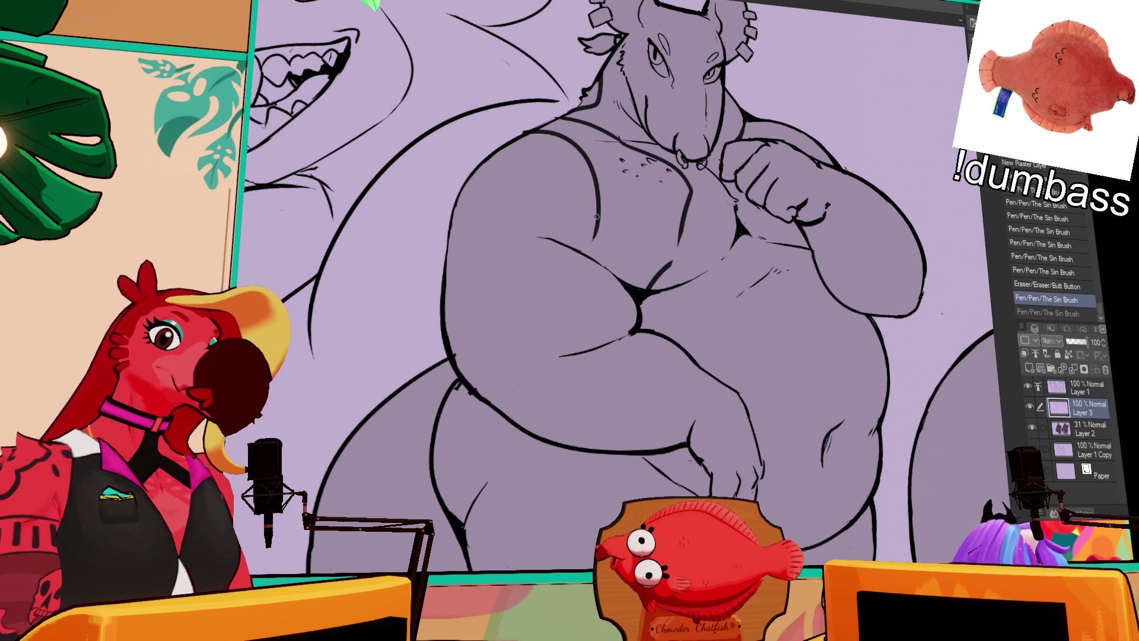
{"action": "left_click_drag", "start_coordinate": [596, 217], "coordinate": [449, 256]}
{"action": "key", "text": "ctrl+z"}
{"action": "left_click_drag", "start_coordinate": [596, 190], "coordinate": [427, 231]}
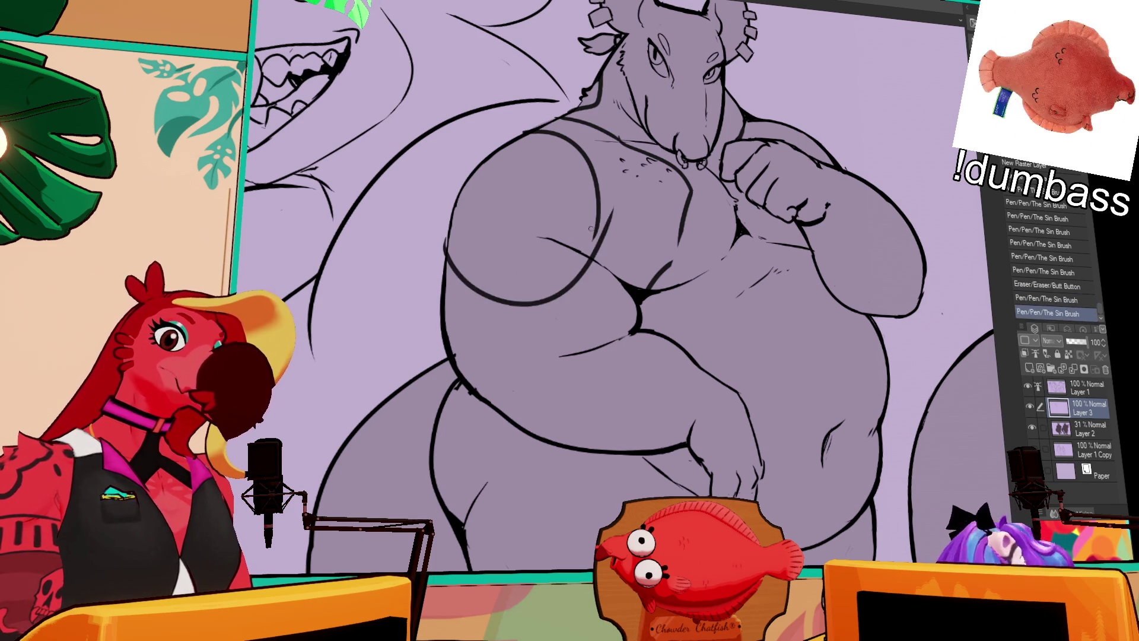
{"action": "left_click_drag", "start_coordinate": [440, 286], "coordinate": [422, 229]}
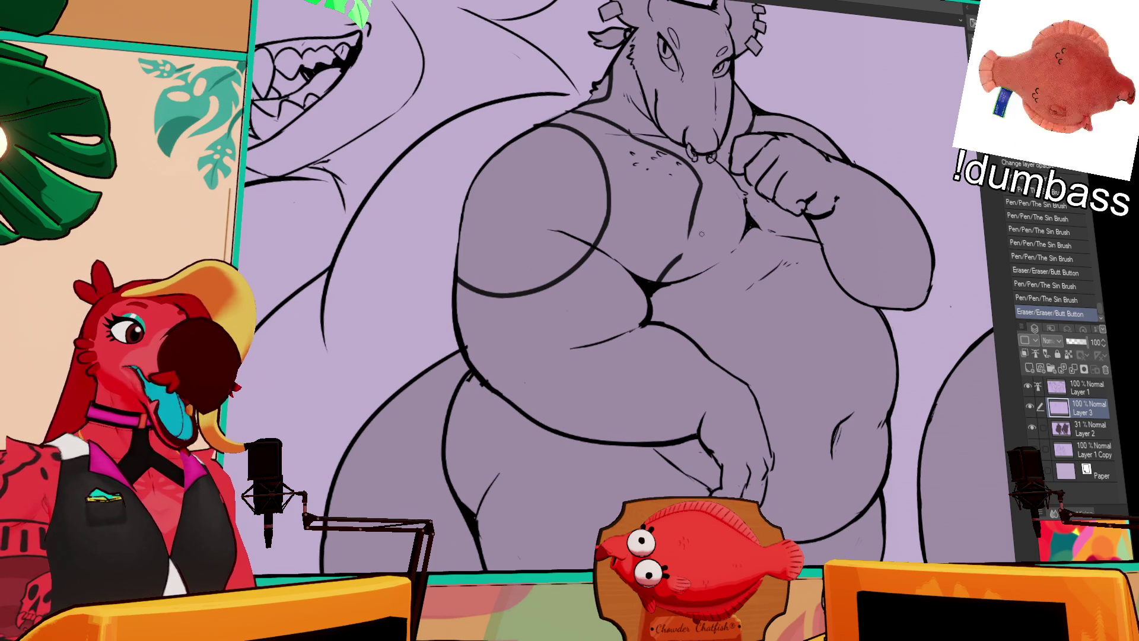
{"action": "left_click_drag", "start_coordinate": [694, 207], "coordinate": [685, 254]}
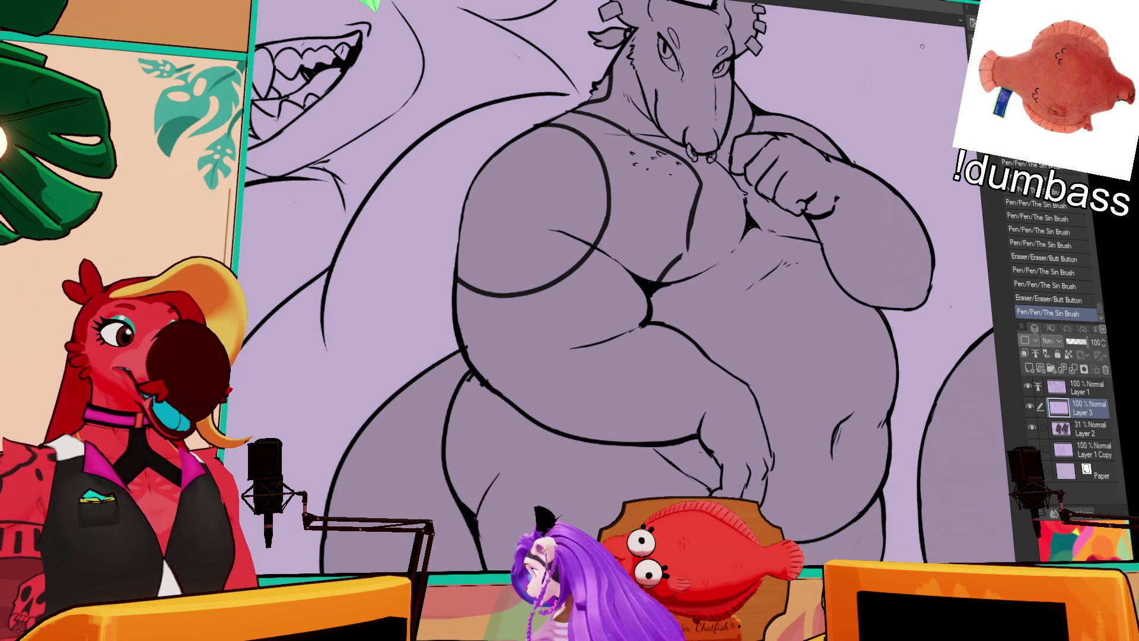
On Layer 1, erase and add short strokes around the lower paw, then return to Layer 3.
{"action": "left_click", "coordinate": [1087, 387]}
{"action": "scroll", "coordinate": [635, 321], "scroll_direction": "down", "scroll_amount": 1}
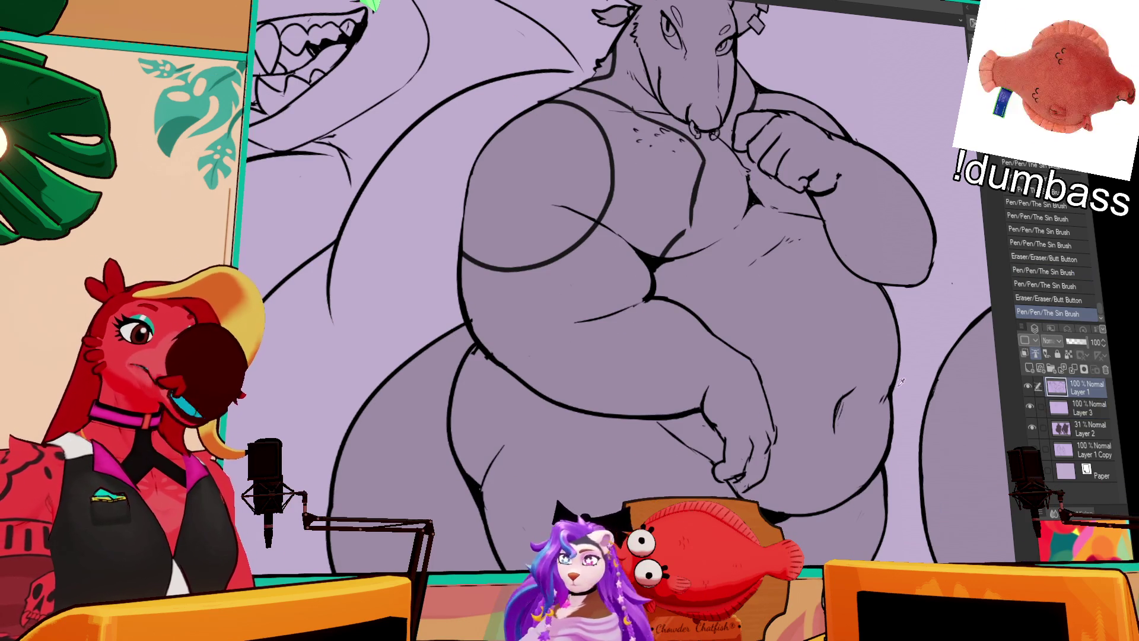
{"action": "left_click_drag", "start_coordinate": [779, 431], "coordinate": [777, 421]}
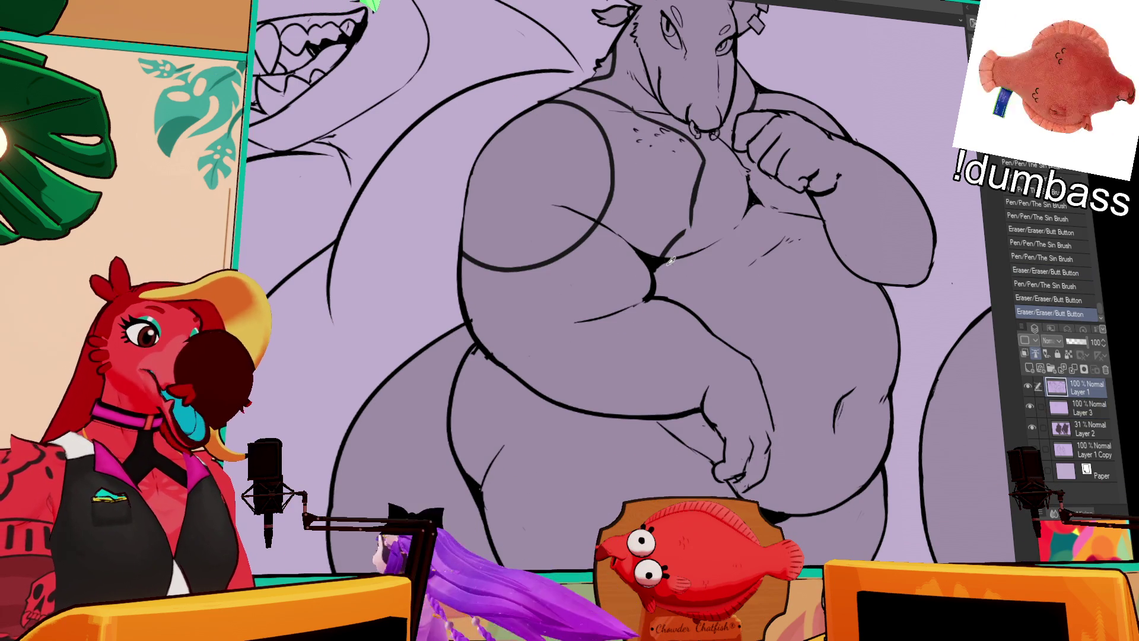
{"action": "left_click_drag", "start_coordinate": [772, 415], "coordinate": [774, 482]}
{"action": "left_click_drag", "start_coordinate": [776, 475], "coordinate": [751, 490]}
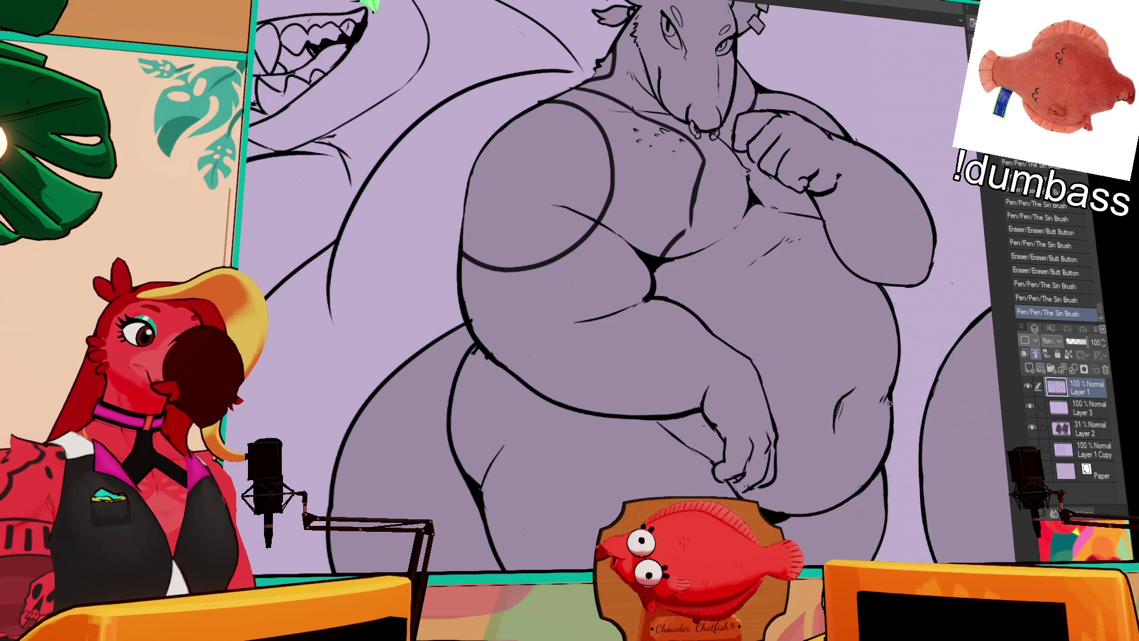
{"action": "left_click_drag", "start_coordinate": [910, 363], "coordinate": [906, 422]}
{"action": "left_click", "coordinate": [1088, 408]}
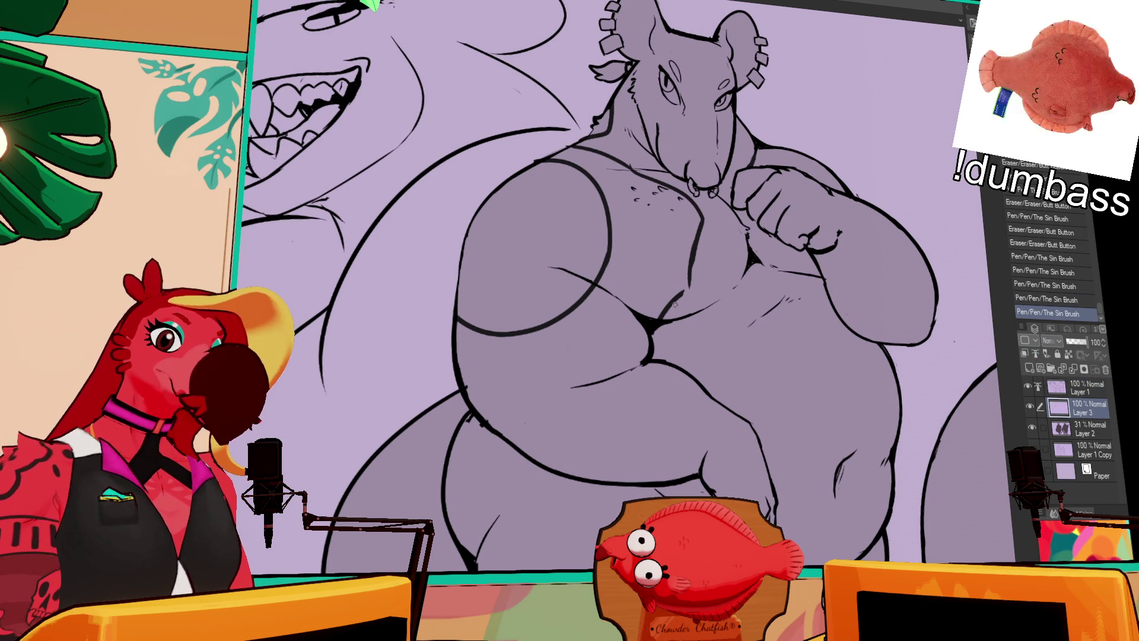
Undo the newest stroke and recolour Layer 3's shoulder lines grey with a gradient under locked transparency.
{"action": "key", "text": "ctrl+z"}
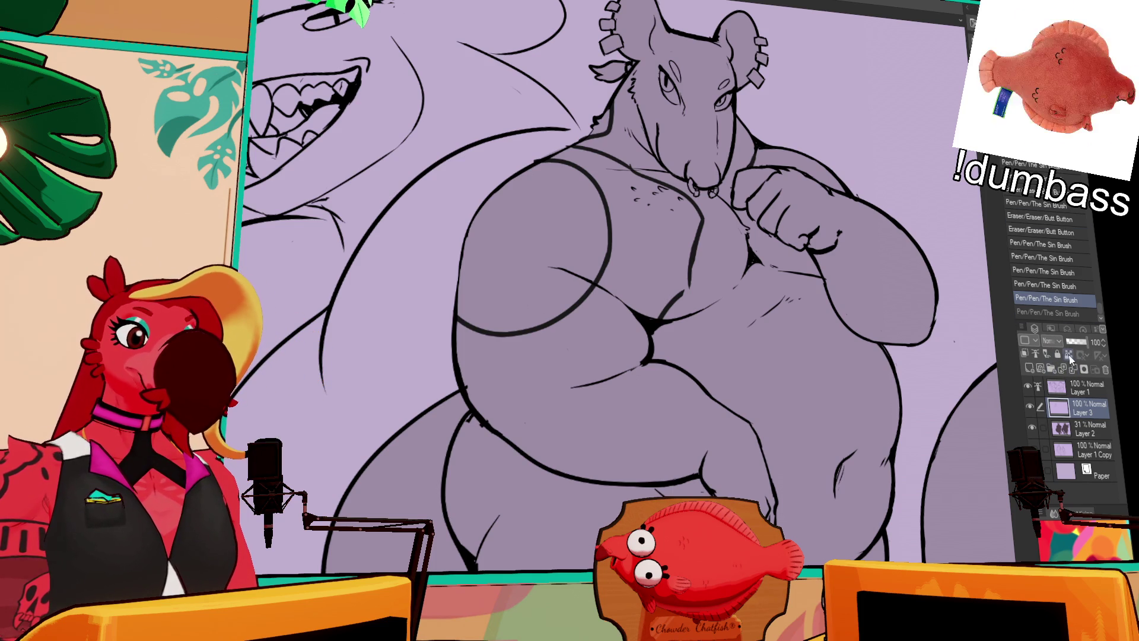
{"action": "left_click", "coordinate": [1068, 354]}
{"action": "key", "text": "g"}
{"action": "mouse_move", "coordinate": [772, 267]}
{"action": "left_mouse_down"}
{"action": "mouse_move", "coordinate": [949, 385]}
{"action": "mouse_move", "coordinate": [974, 390]}
{"action": "left_mouse_up"}
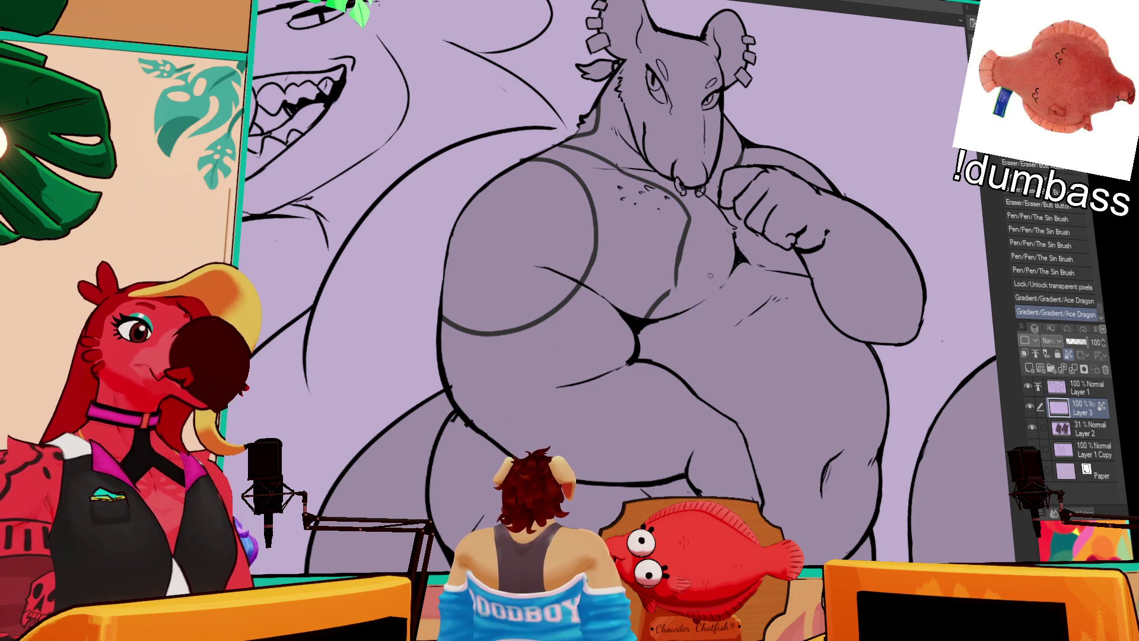
Unlock transparent pixels on Layer 3 and erase small bits of the chest line.
{"action": "left_click_drag", "start_coordinate": [705, 279], "coordinate": [756, 278]}
{"action": "left_click_drag", "start_coordinate": [742, 210], "coordinate": [719, 304]}
{"action": "key", "text": "ctrl+shift+l"}
{"action": "mouse_move", "coordinate": [721, 305]}
{"action": "left_mouse_down"}
{"action": "mouse_move", "coordinate": [725, 272]}
{"action": "mouse_move", "coordinate": [741, 274]}
{"action": "mouse_move", "coordinate": [725, 283]}
{"action": "mouse_move", "coordinate": [744, 218]}
{"action": "mouse_move", "coordinate": [751, 238]}
{"action": "left_mouse_up"}
{"action": "key", "text": "ctrl+z"}
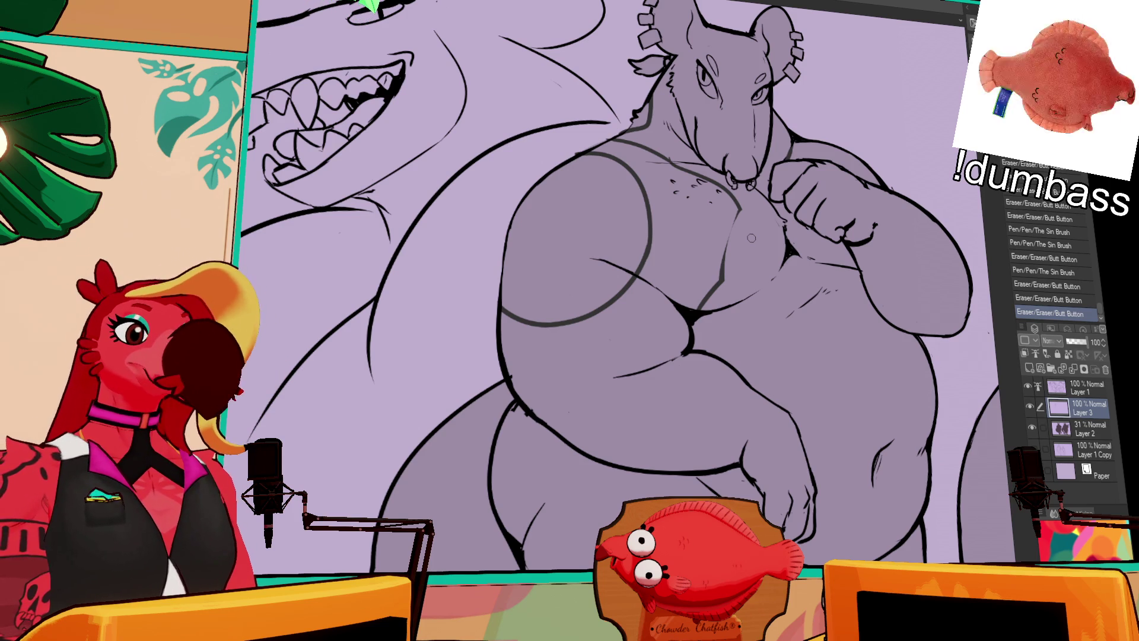
Draw the outer circle on the rat's left shoulder.
{"action": "left_click_drag", "start_coordinate": [730, 248], "coordinate": [727, 261]}
{"action": "key", "text": "ctrl+z"}
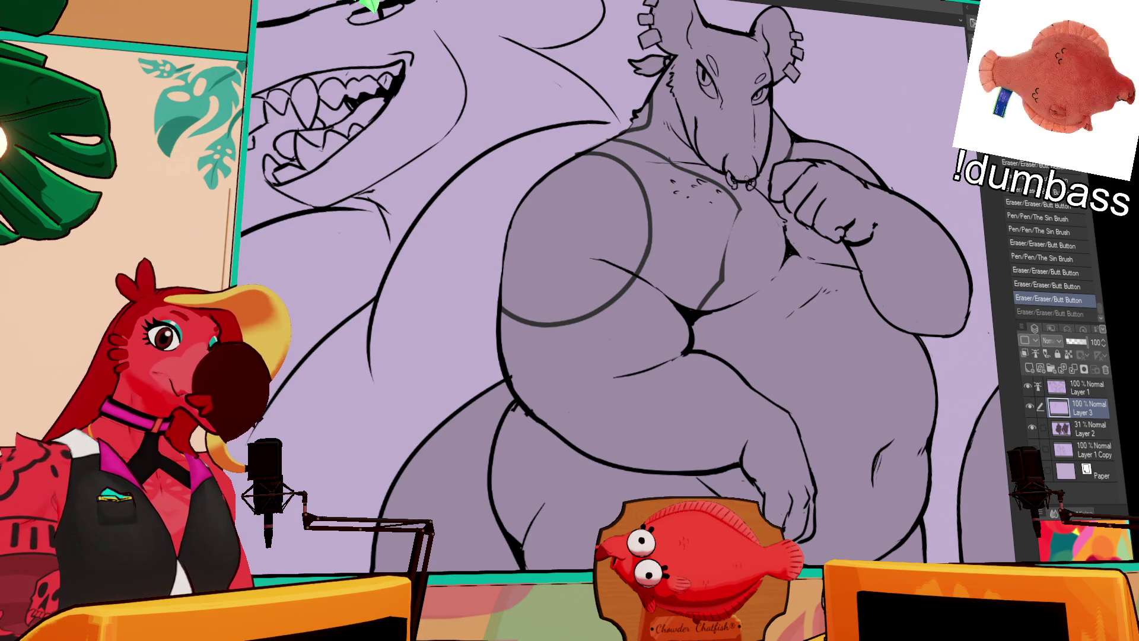
{"action": "left_click_drag", "start_coordinate": [850, 185], "coordinate": [857, 189]}
{"action": "mouse_move", "coordinate": [560, 178]}
{"action": "left_mouse_down"}
{"action": "mouse_move", "coordinate": [584, 237]}
{"action": "mouse_move", "coordinate": [536, 205]}
{"action": "left_mouse_up"}
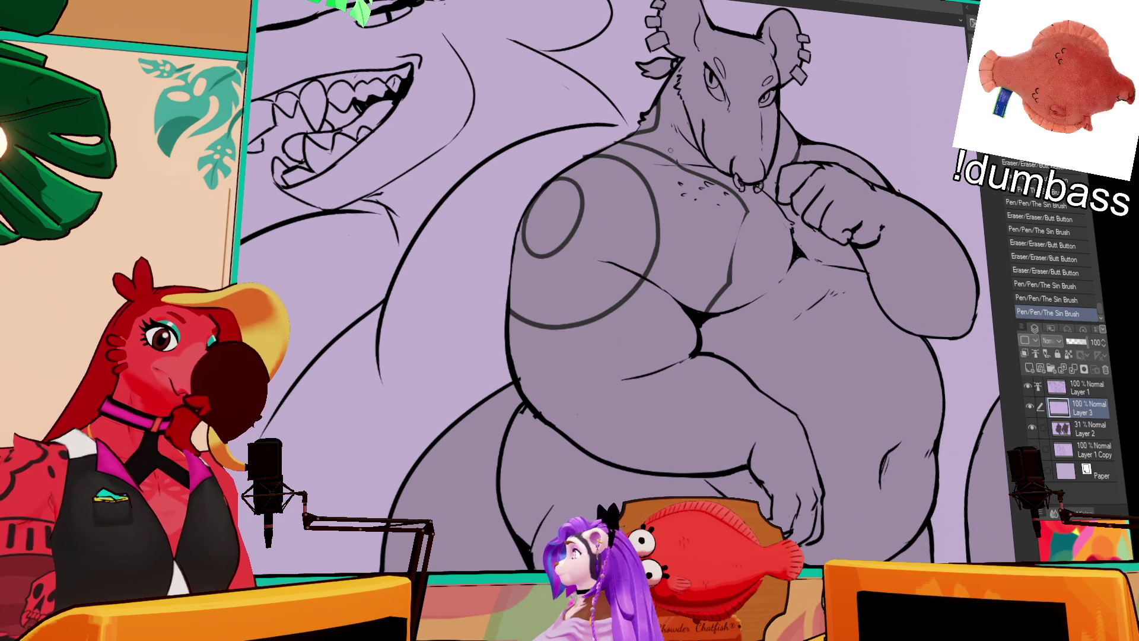
{"action": "left_click_drag", "start_coordinate": [827, 177], "coordinate": [831, 178]}
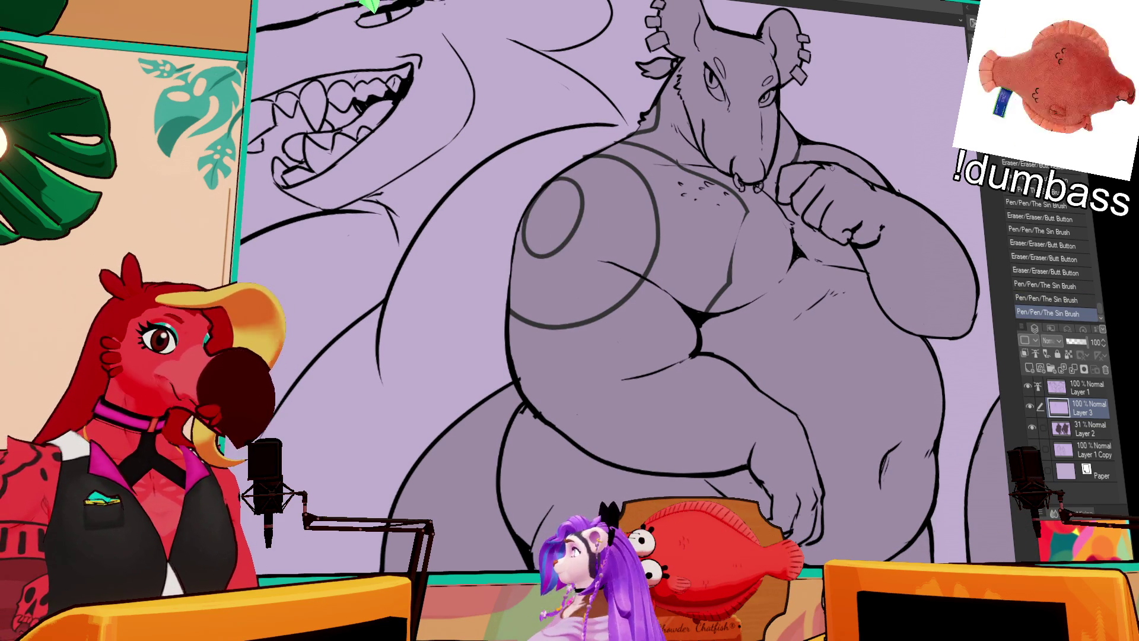
{"action": "mouse_move", "coordinate": [593, 186]}
{"action": "left_mouse_down"}
{"action": "mouse_move", "coordinate": [588, 178]}
{"action": "mouse_move", "coordinate": [626, 264]}
{"action": "left_mouse_up"}
{"action": "key", "text": "ctrl+z"}
Draw the inner ring-shaped hub inside the circle, retrying the stroke several times.
{"action": "mouse_move", "coordinate": [593, 169]}
{"action": "left_mouse_down"}
{"action": "mouse_move", "coordinate": [626, 258]}
{"action": "mouse_move", "coordinate": [570, 297]}
{"action": "left_mouse_up"}
{"action": "key", "text": "ctrl+z"}
{"action": "mouse_move", "coordinate": [623, 241]}
{"action": "left_mouse_down"}
{"action": "mouse_move", "coordinate": [593, 280]}
{"action": "mouse_move", "coordinate": [510, 299]}
{"action": "left_mouse_up"}
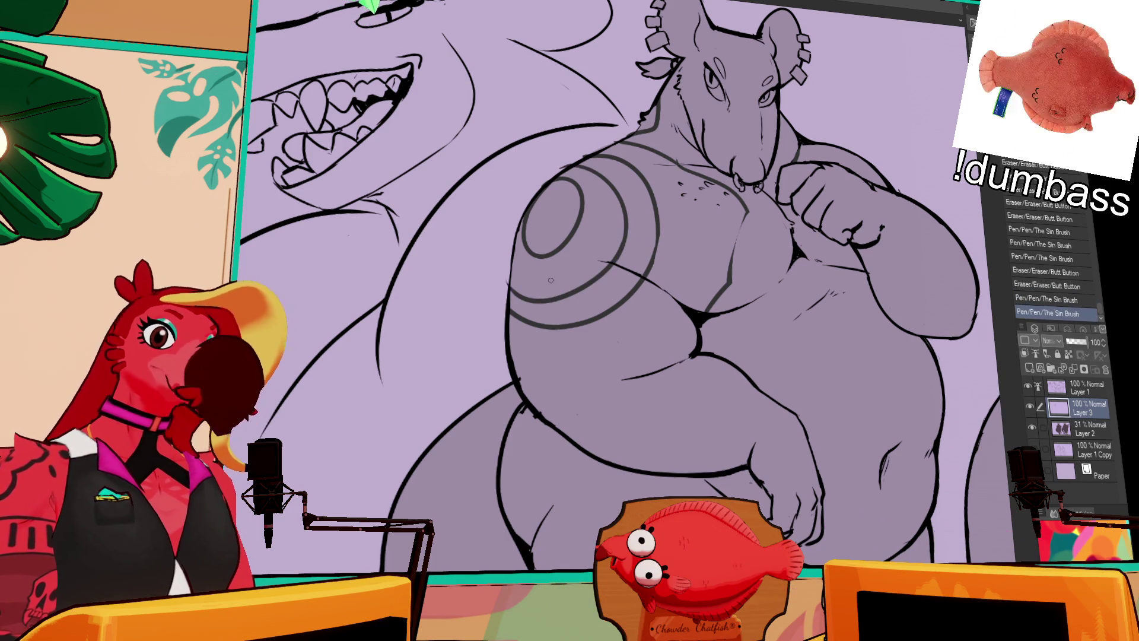
{"action": "left_click_drag", "start_coordinate": [744, 247], "coordinate": [748, 242]}
{"action": "key", "text": "ctrl+z"}
{"action": "mouse_move", "coordinate": [506, 264]}
{"action": "left_mouse_down"}
{"action": "mouse_move", "coordinate": [531, 279]}
{"action": "mouse_move", "coordinate": [628, 249]}
{"action": "left_mouse_up"}
{"action": "key", "text": "ctrl+z"}
{"action": "left_click_drag", "start_coordinate": [509, 288], "coordinate": [629, 237]}
Erase part of the circles and retry short strokes on the circle's left edge.
{"action": "left_click_drag", "start_coordinate": [510, 262], "coordinate": [608, 192]}
{"action": "left_click", "coordinate": [546, 290]}
{"action": "key", "text": "ctrl+z"}
{"action": "key", "text": "ctrl+z"}
{"action": "mouse_move", "coordinate": [544, 292]}
{"action": "left_mouse_down"}
{"action": "mouse_move", "coordinate": [537, 312]}
{"action": "mouse_move", "coordinate": [521, 312]}
{"action": "left_mouse_up"}
{"action": "key", "text": "ctrl+z"}
{"action": "mouse_move", "coordinate": [522, 278]}
{"action": "left_mouse_down"}
{"action": "mouse_move", "coordinate": [529, 327]}
{"action": "mouse_move", "coordinate": [543, 327]}
{"action": "left_mouse_up"}
{"action": "key", "text": "ctrl+z"}
{"action": "key", "text": "ctrl+z"}
Erase gaps in the outer ring and draw square gear teeth between them.
{"action": "key", "text": "e"}
{"action": "left_click_drag", "start_coordinate": [541, 327], "coordinate": [549, 325]}
{"action": "mouse_move", "coordinate": [544, 327]}
{"action": "left_mouse_down"}
{"action": "mouse_move", "coordinate": [568, 316]}
{"action": "mouse_move", "coordinate": [554, 325]}
{"action": "left_mouse_up"}
{"action": "key", "text": "p"}
{"action": "key", "text": "e"}
{"action": "left_click_drag", "start_coordinate": [558, 325], "coordinate": [568, 323]}
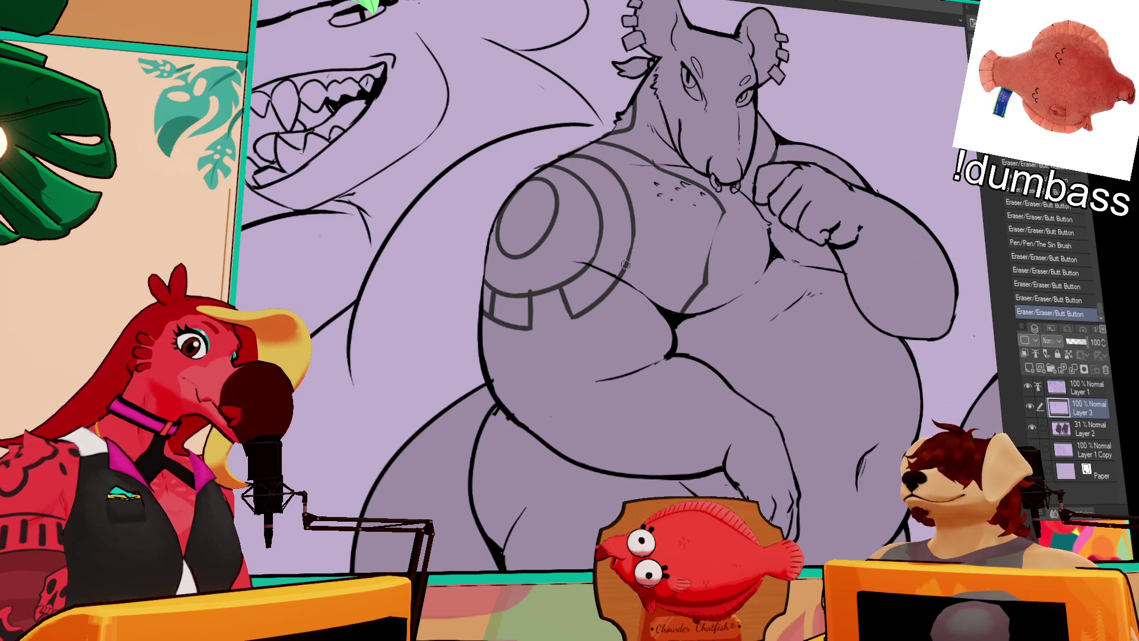
{"action": "left_click_drag", "start_coordinate": [578, 280], "coordinate": [622, 300]}
{"action": "key", "text": "p"}
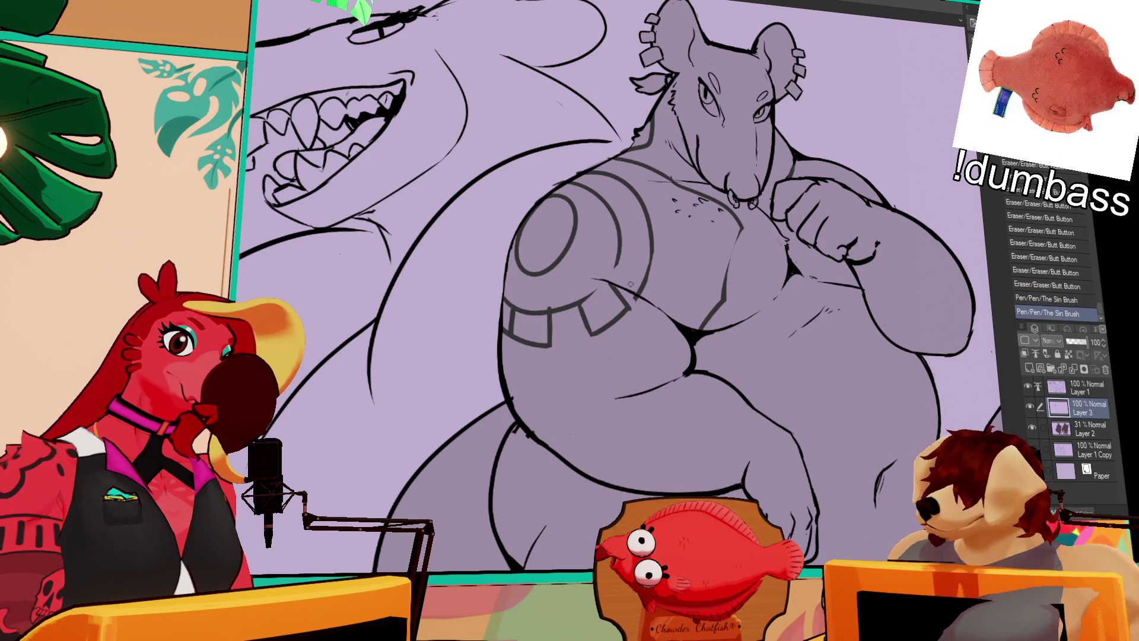
{"action": "left_click_drag", "start_coordinate": [616, 269], "coordinate": [620, 261]}
{"action": "key", "text": "ctrl+z"}
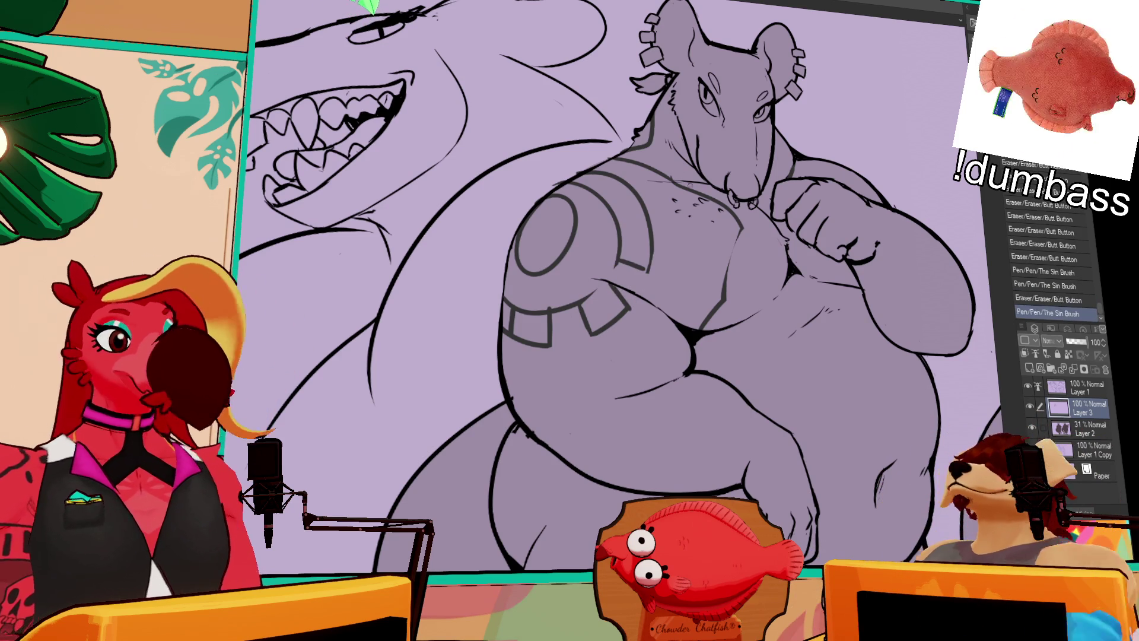
{"action": "key", "text": "ctrl+y"}
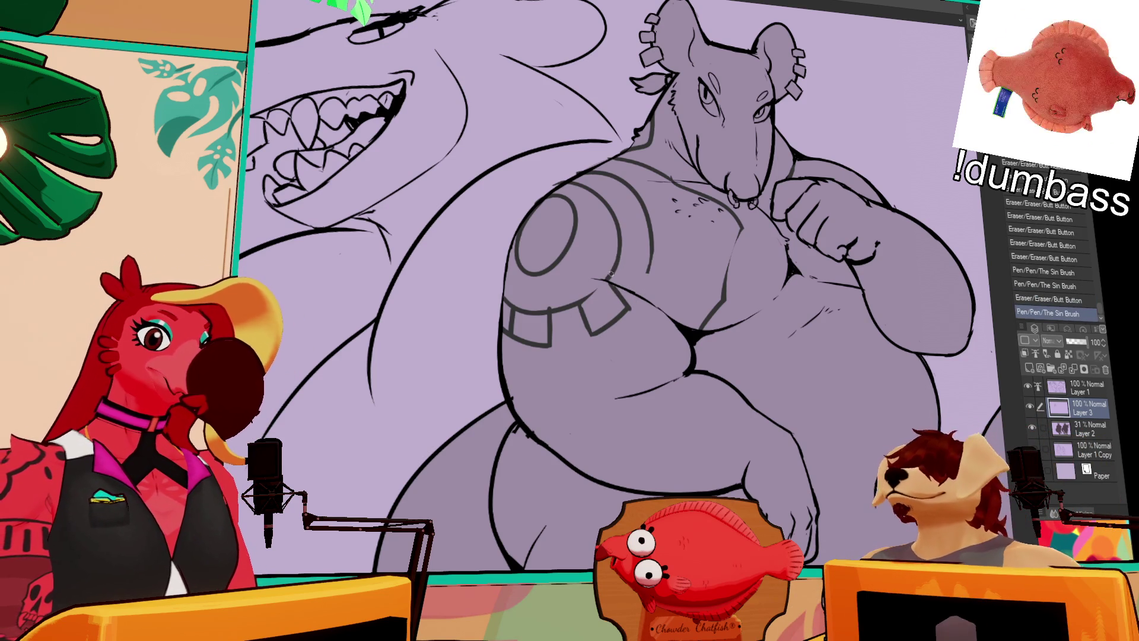
Add short strokes and erase small bits to tidy the shoulder gear's edges.
{"action": "left_click_drag", "start_coordinate": [685, 222], "coordinate": [721, 255]}
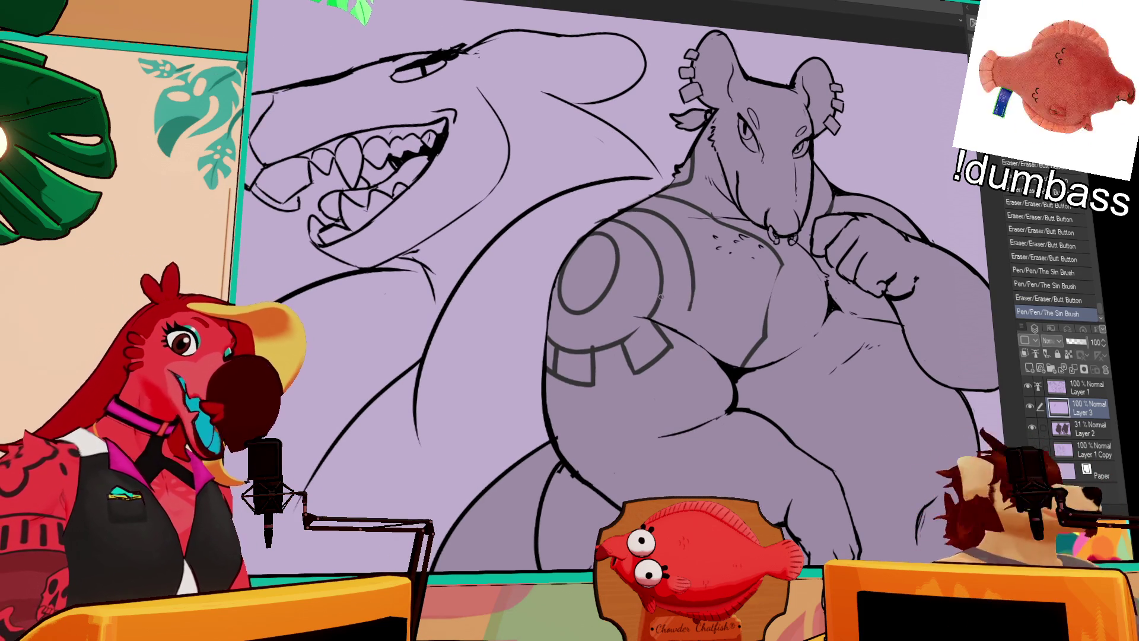
{"action": "left_click_drag", "start_coordinate": [670, 300], "coordinate": [692, 304]}
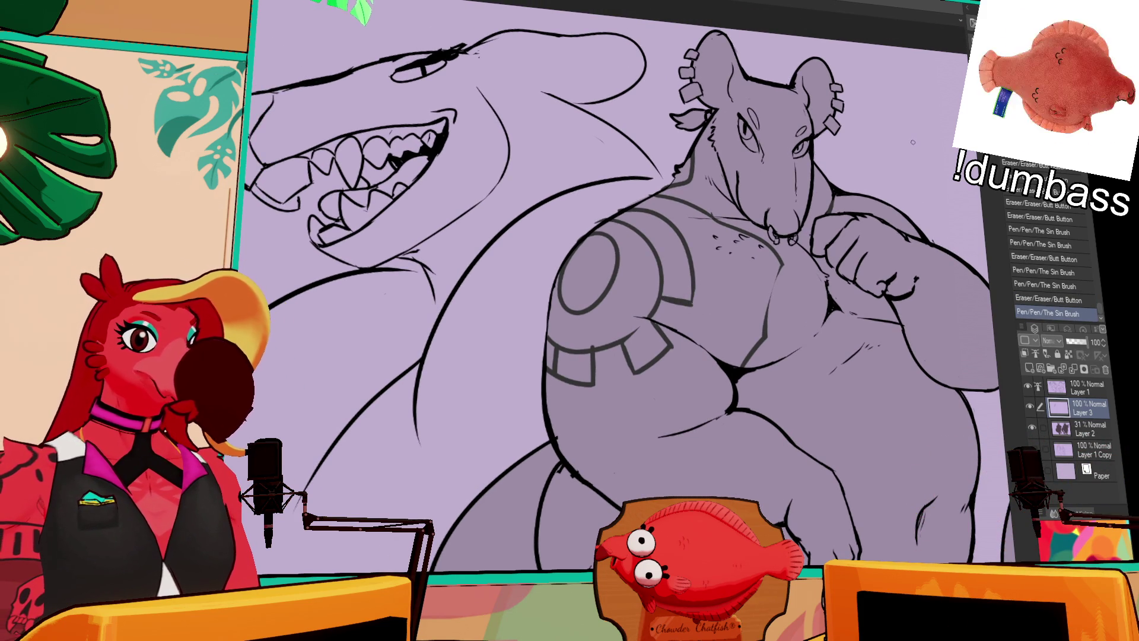
{"action": "scroll", "coordinate": [921, 212], "scroll_direction": "down", "scroll_amount": 2}
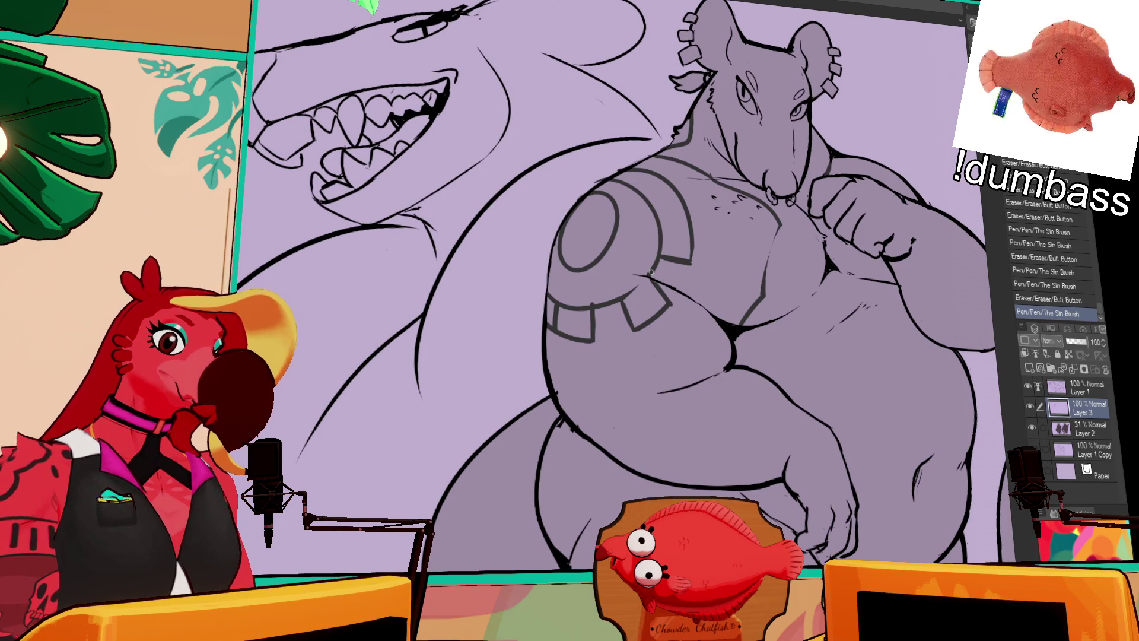
{"action": "scroll", "coordinate": [783, 173], "scroll_direction": "down", "scroll_amount": 1}
{"action": "mouse_move", "coordinate": [670, 296]}
{"action": "left_mouse_down"}
{"action": "mouse_move", "coordinate": [668, 311]}
{"action": "mouse_move", "coordinate": [682, 288]}
{"action": "left_mouse_up"}
{"action": "scroll", "coordinate": [626, 315], "scroll_direction": "up", "scroll_amount": 1}
{"action": "mouse_move", "coordinate": [574, 326]}
{"action": "left_mouse_down"}
{"action": "mouse_move", "coordinate": [561, 317]}
{"action": "mouse_move", "coordinate": [554, 341]}
{"action": "mouse_move", "coordinate": [588, 308]}
{"action": "left_mouse_up"}
{"action": "left_click_drag", "start_coordinate": [596, 303], "coordinate": [608, 295]}
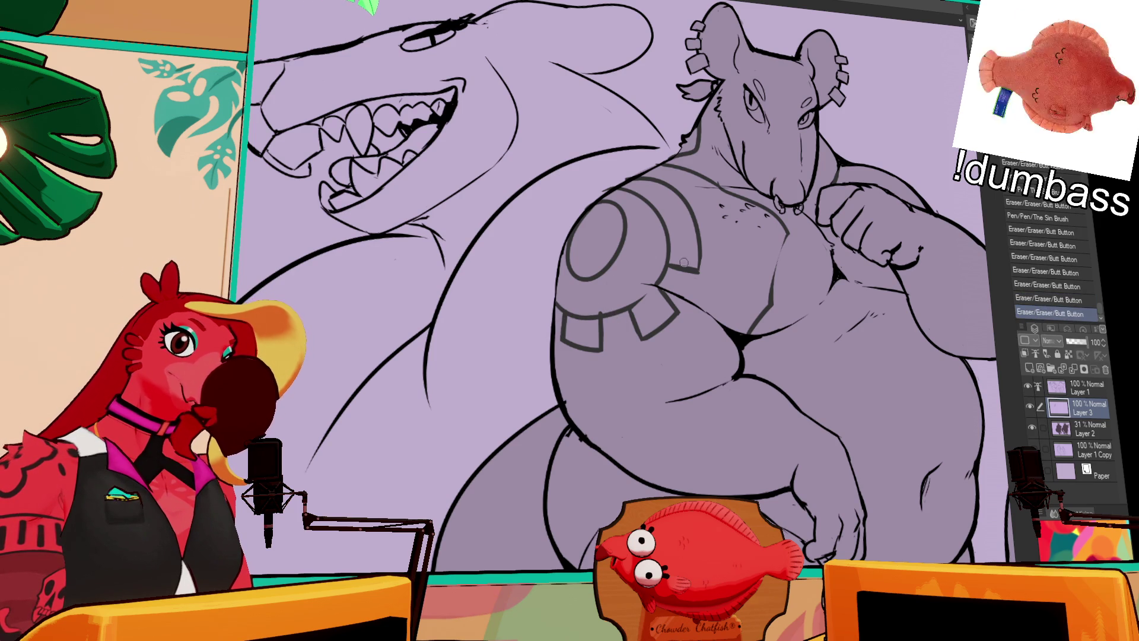
{"action": "mouse_move", "coordinate": [701, 266]}
{"action": "left_mouse_down"}
{"action": "mouse_move", "coordinate": [700, 230]}
{"action": "mouse_move", "coordinate": [699, 255]}
{"action": "left_mouse_up"}
{"action": "left_click_drag", "start_coordinate": [714, 213], "coordinate": [724, 219]}
Rework short strokes on the gear teeth and nearby chest line, undoing missteps.
{"action": "left_click_drag", "start_coordinate": [764, 221], "coordinate": [814, 302]}
{"action": "key", "text": "ctrl+z"}
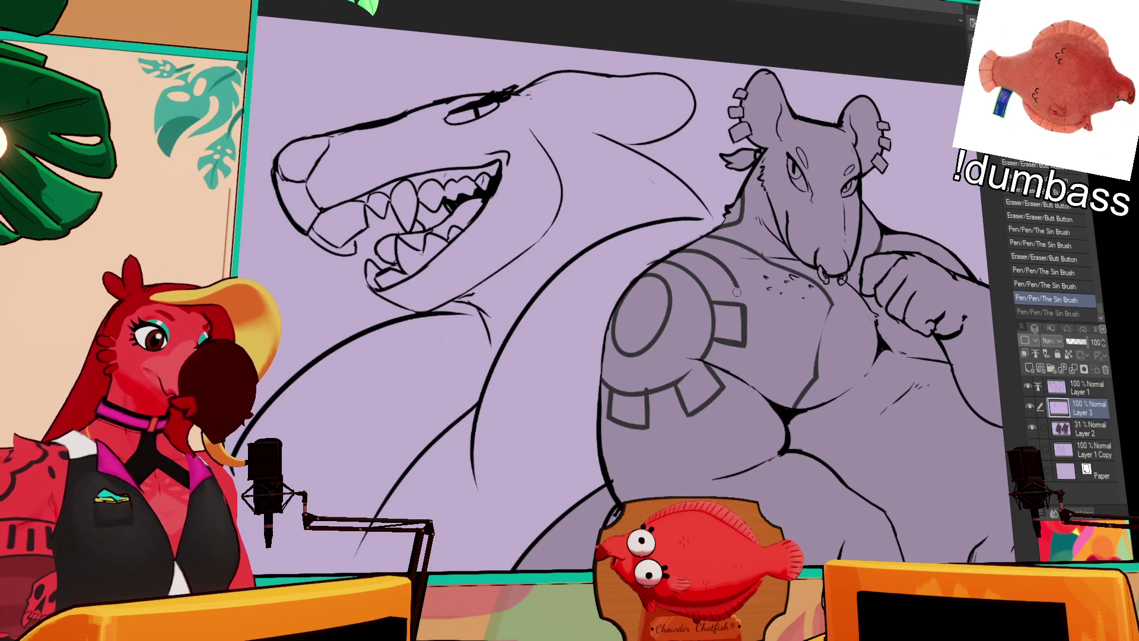
{"action": "mouse_move", "coordinate": [728, 271]}
{"action": "left_mouse_down"}
{"action": "mouse_move", "coordinate": [724, 261]}
{"action": "mouse_move", "coordinate": [699, 279]}
{"action": "mouse_move", "coordinate": [721, 260]}
{"action": "mouse_move", "coordinate": [702, 250]}
{"action": "mouse_move", "coordinate": [694, 264]}
{"action": "mouse_move", "coordinate": [718, 248]}
{"action": "mouse_move", "coordinate": [689, 254]}
{"action": "left_mouse_up"}
{"action": "left_click_drag", "start_coordinate": [691, 249], "coordinate": [669, 264]}
{"action": "left_click_drag", "start_coordinate": [689, 249], "coordinate": [791, 202]}
{"action": "left_click_drag", "start_coordinate": [611, 276], "coordinate": [650, 294]}
{"action": "key", "text": "ctrl+z"}
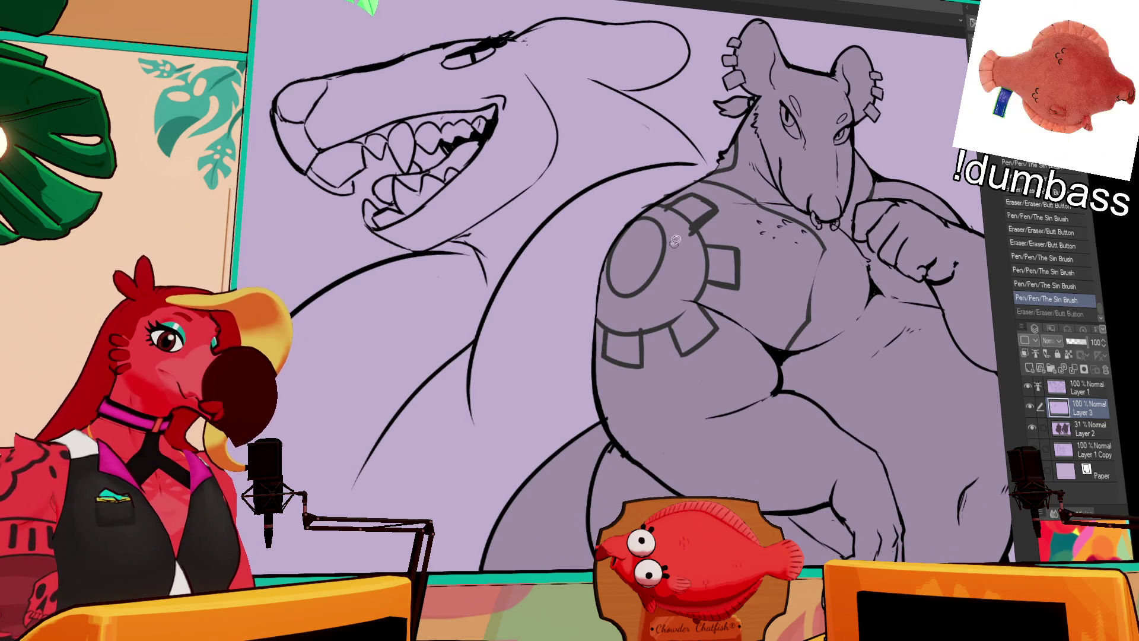
Delete the gear's inner circle and redraw a new round hub with the pen.
{"action": "left_click_drag", "start_coordinate": [602, 214], "coordinate": [676, 299]}
{"action": "key", "text": "Delete"}
{"action": "key", "text": "ctrl+d"}
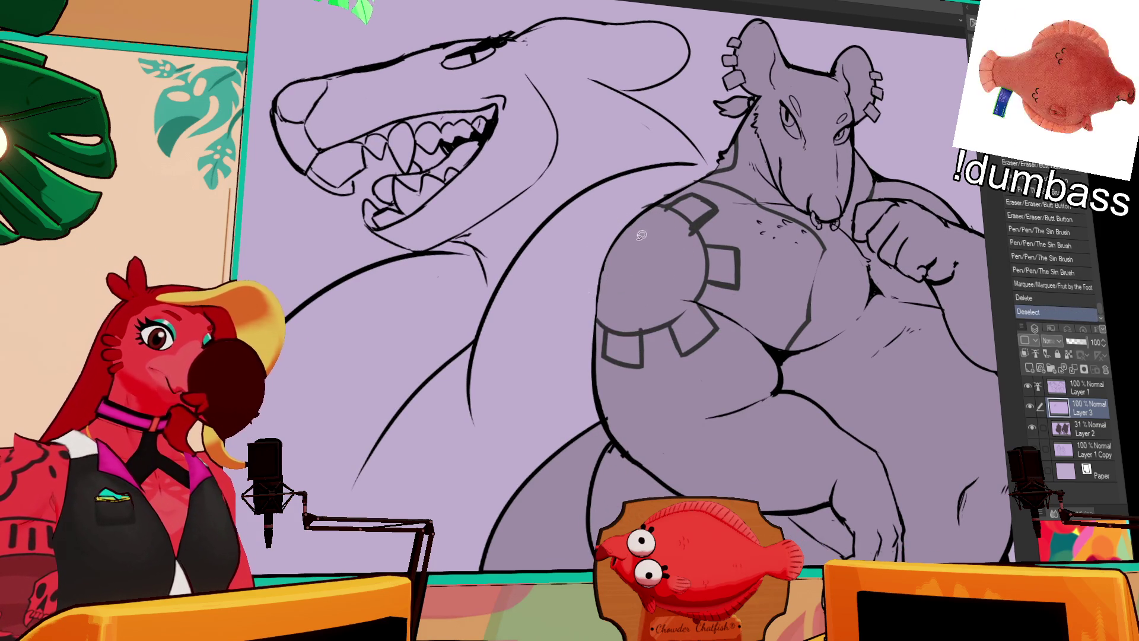
{"action": "key", "text": "ctrl+z"}
{"action": "left_click_drag", "start_coordinate": [631, 225], "coordinate": [635, 225]}
Erase stray bits along the gear's edges and fill the gear solid dark grey.
{"action": "key", "text": "ctrl+z"}
{"action": "key", "text": "ctrl+z"}
{"action": "left_click_drag", "start_coordinate": [587, 279], "coordinate": [591, 304]}
{"action": "left_click_drag", "start_coordinate": [588, 285], "coordinate": [591, 300]}
{"action": "mouse_move", "coordinate": [892, 263]}
{"action": "left_mouse_down"}
{"action": "mouse_move", "coordinate": [955, 200]}
{"action": "mouse_move", "coordinate": [856, 197]}
{"action": "mouse_move", "coordinate": [832, 164]}
{"action": "mouse_move", "coordinate": [907, 228]}
{"action": "left_mouse_up"}
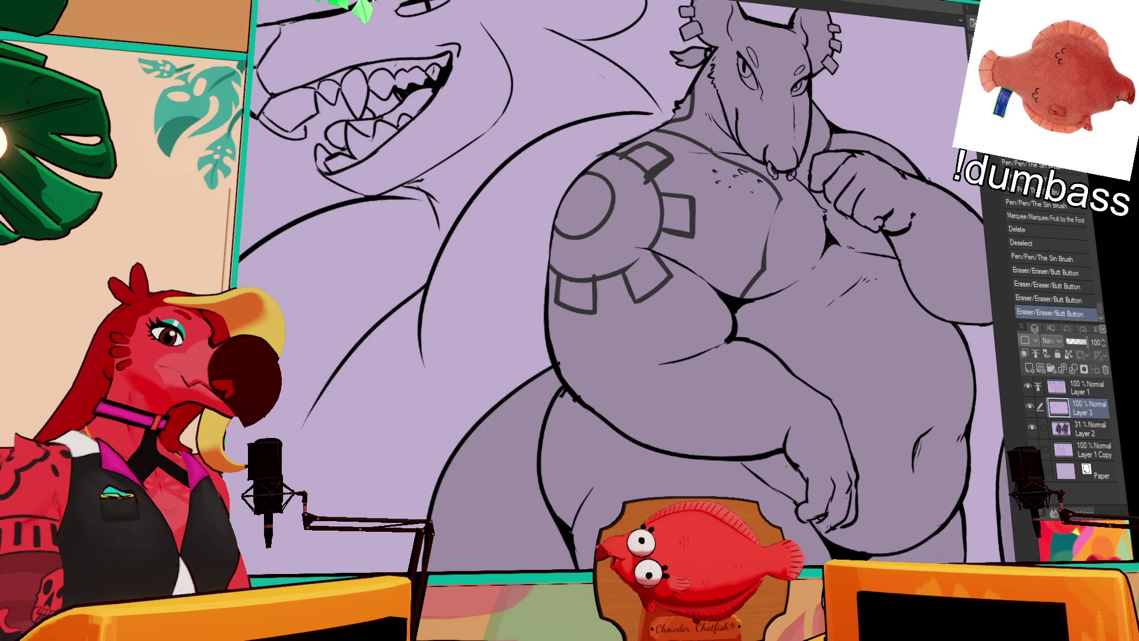
{"action": "mouse_move", "coordinate": [568, 370]}
{"action": "left_mouse_down"}
{"action": "mouse_move", "coordinate": [703, 157]}
{"action": "mouse_move", "coordinate": [594, 136]}
{"action": "left_mouse_up"}
{"action": "left_click", "coordinate": [586, 168]}
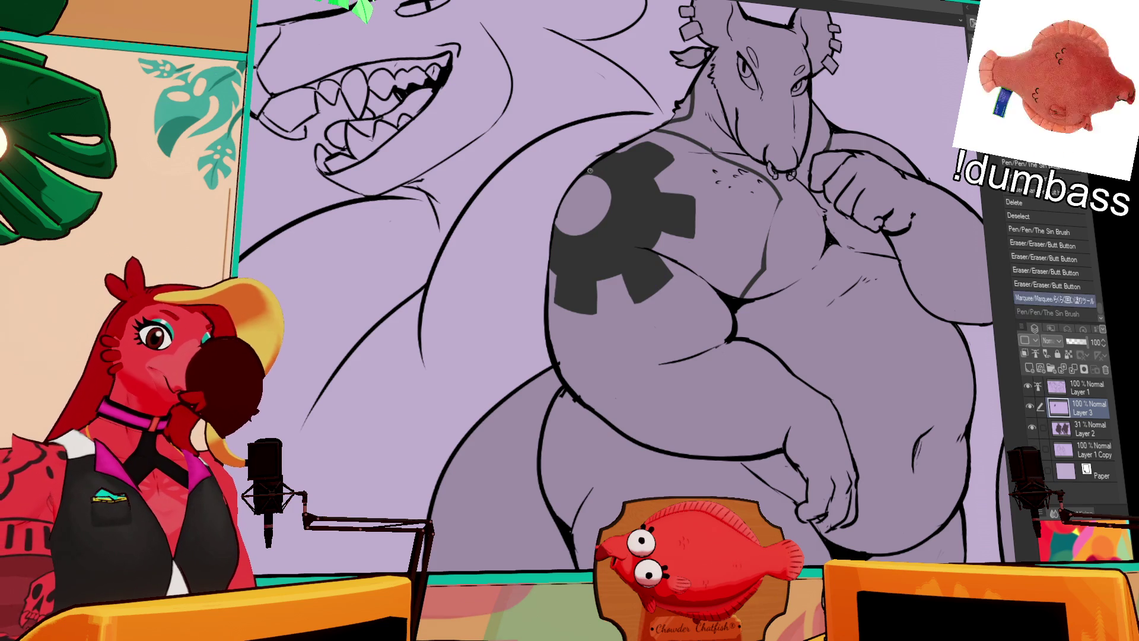
Fill the small gap at the rat's neck.
{"action": "left_click_drag", "start_coordinate": [834, 215], "coordinate": [793, 230]}
{"action": "left_click_drag", "start_coordinate": [912, 206], "coordinate": [882, 157]}
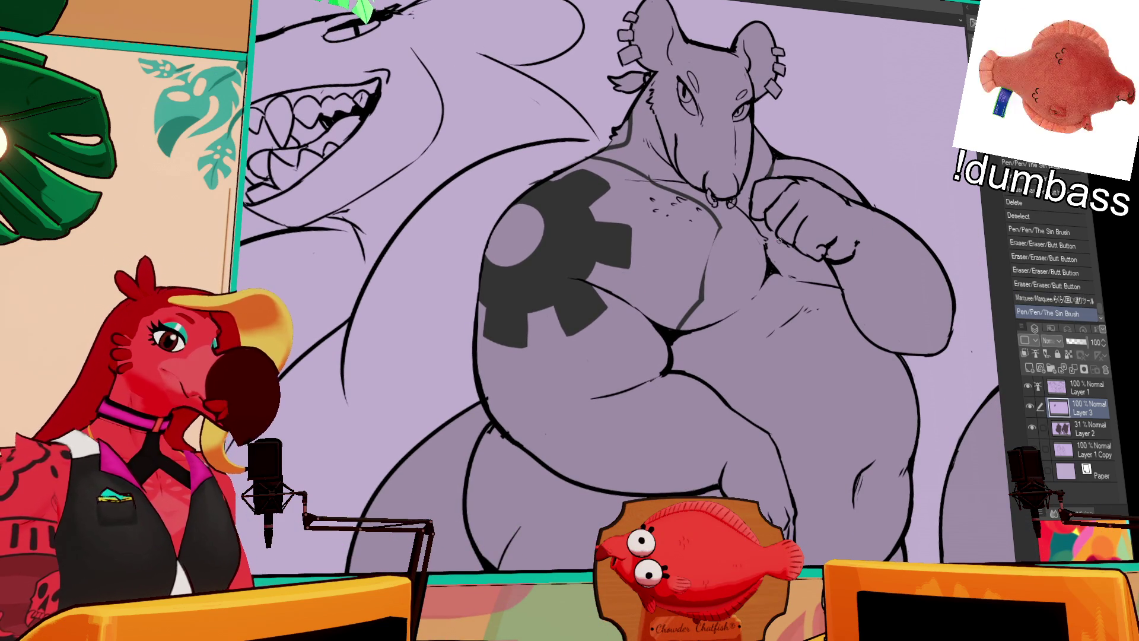
{"action": "left_click", "coordinate": [620, 133]}
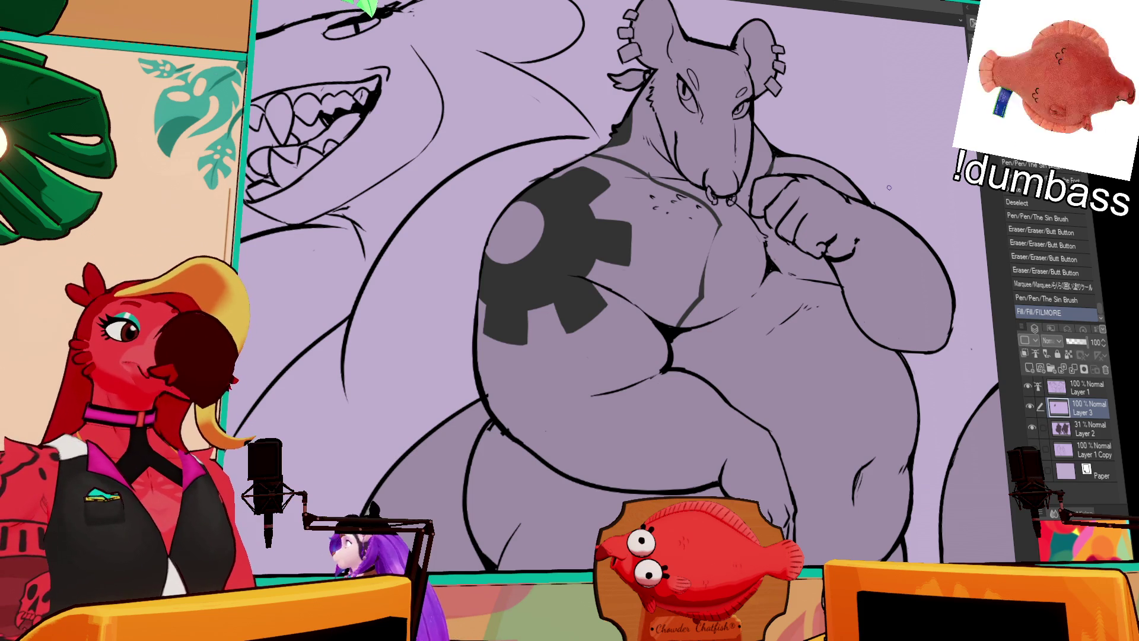
Bring the chest into view and try strap lines across it, undoing each attempt.
{"action": "mouse_move", "coordinate": [888, 188]}
{"action": "left_mouse_down"}
{"action": "mouse_move", "coordinate": [958, 242]}
{"action": "mouse_move", "coordinate": [889, 148]}
{"action": "left_mouse_up"}
{"action": "mouse_move", "coordinate": [841, 275]}
{"action": "left_mouse_down"}
{"action": "mouse_move", "coordinate": [811, 205]}
{"action": "mouse_move", "coordinate": [805, 216]}
{"action": "mouse_move", "coordinate": [775, 202]}
{"action": "left_mouse_up"}
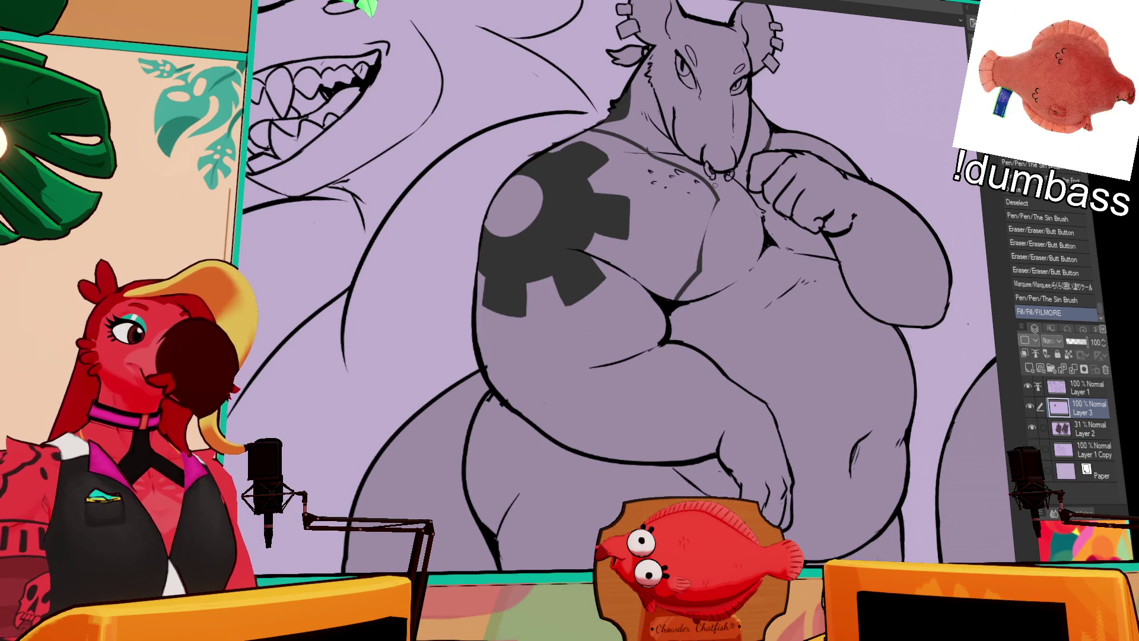
{"action": "left_click_drag", "start_coordinate": [843, 185], "coordinate": [795, 61]}
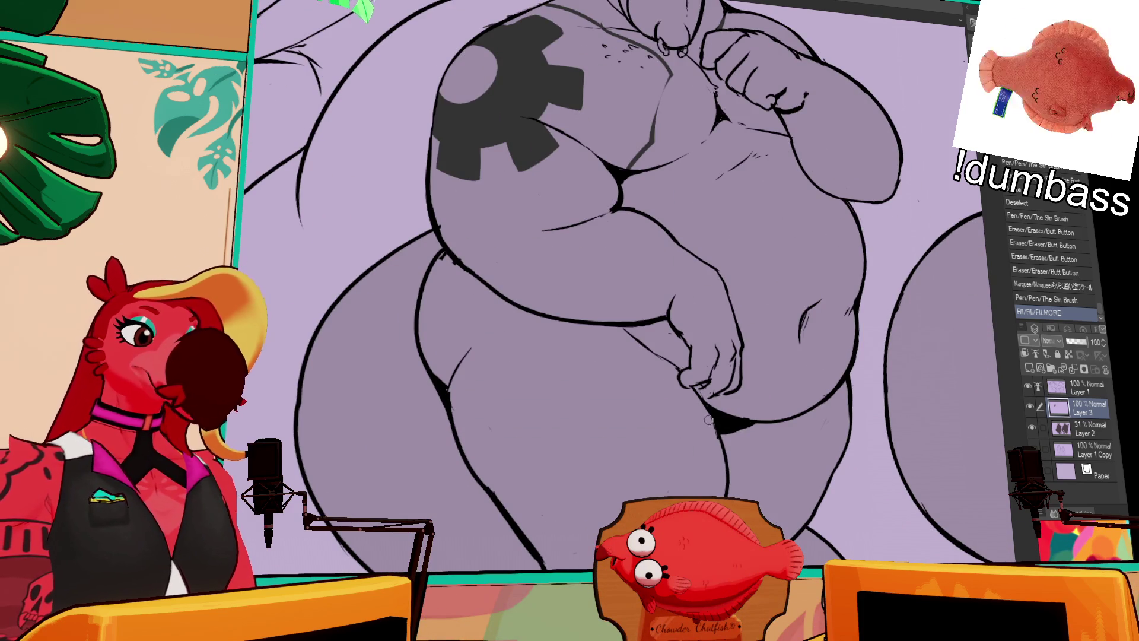
{"action": "scroll", "coordinate": [783, 296], "scroll_direction": "up", "scroll_amount": 4}
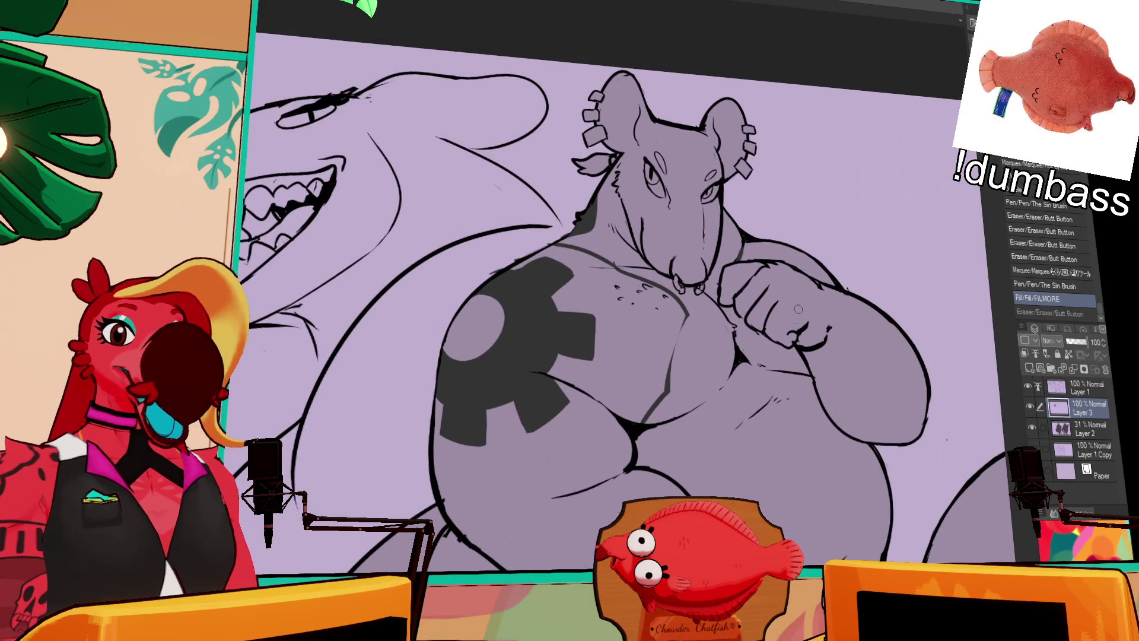
{"action": "left_click_drag", "start_coordinate": [707, 220], "coordinate": [784, 285]}
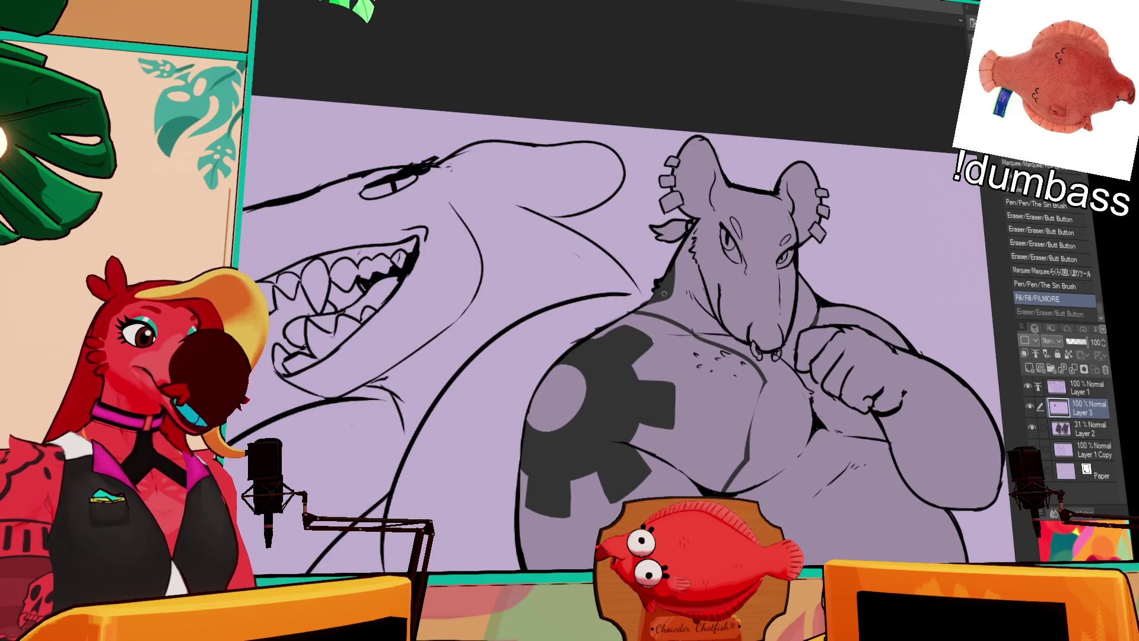
{"action": "mouse_move", "coordinate": [623, 323]}
{"action": "left_mouse_down"}
{"action": "mouse_move", "coordinate": [706, 333]}
{"action": "mouse_move", "coordinate": [718, 350]}
{"action": "left_mouse_up"}
{"action": "key", "text": "ctrl+z"}
{"action": "key", "text": "ctrl+z"}
{"action": "mouse_move", "coordinate": [621, 313]}
{"action": "left_mouse_down"}
{"action": "mouse_move", "coordinate": [714, 336]}
{"action": "mouse_move", "coordinate": [703, 338]}
{"action": "left_mouse_up"}
{"action": "key", "text": "ctrl+z"}
{"action": "left_click_drag", "start_coordinate": [639, 310], "coordinate": [757, 370]}
{"action": "key", "text": "ctrl+z"}
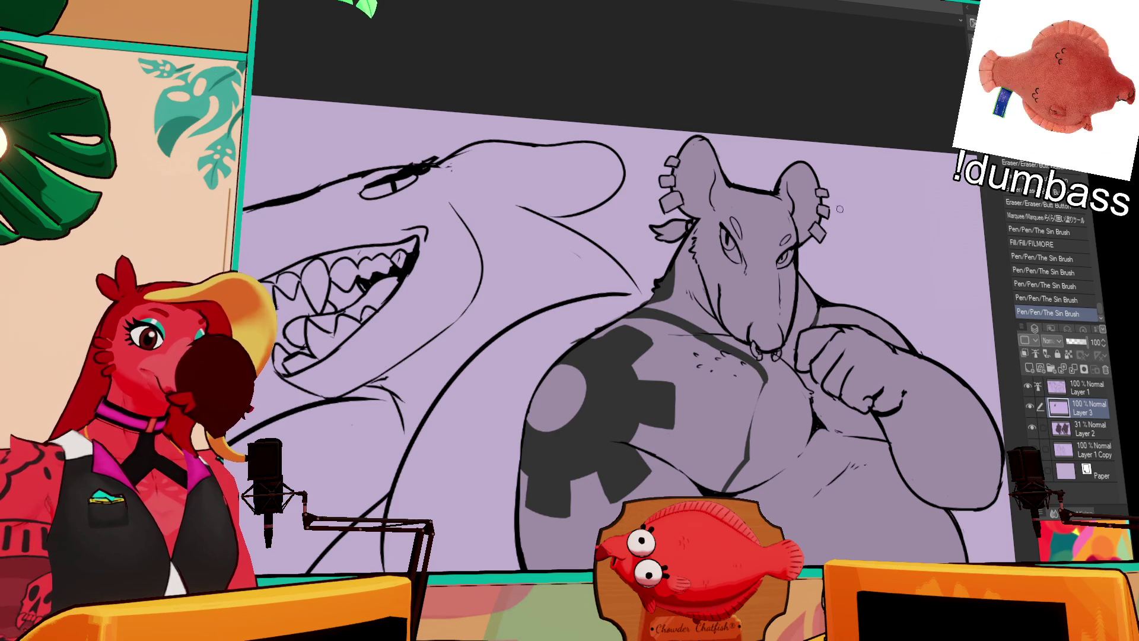
Draw the lower leg of the chest buckle, discarding a stray strap stroke and erase.
{"action": "mouse_move", "coordinate": [629, 314]}
{"action": "left_mouse_down"}
{"action": "mouse_move", "coordinate": [670, 330]}
{"action": "mouse_move", "coordinate": [653, 310]}
{"action": "mouse_move", "coordinate": [667, 308]}
{"action": "mouse_move", "coordinate": [655, 320]}
{"action": "mouse_move", "coordinate": [685, 333]}
{"action": "mouse_move", "coordinate": [663, 350]}
{"action": "mouse_move", "coordinate": [691, 365]}
{"action": "left_mouse_up"}
{"action": "key", "text": "ctrl+z"}
{"action": "key", "text": "ctrl+z"}
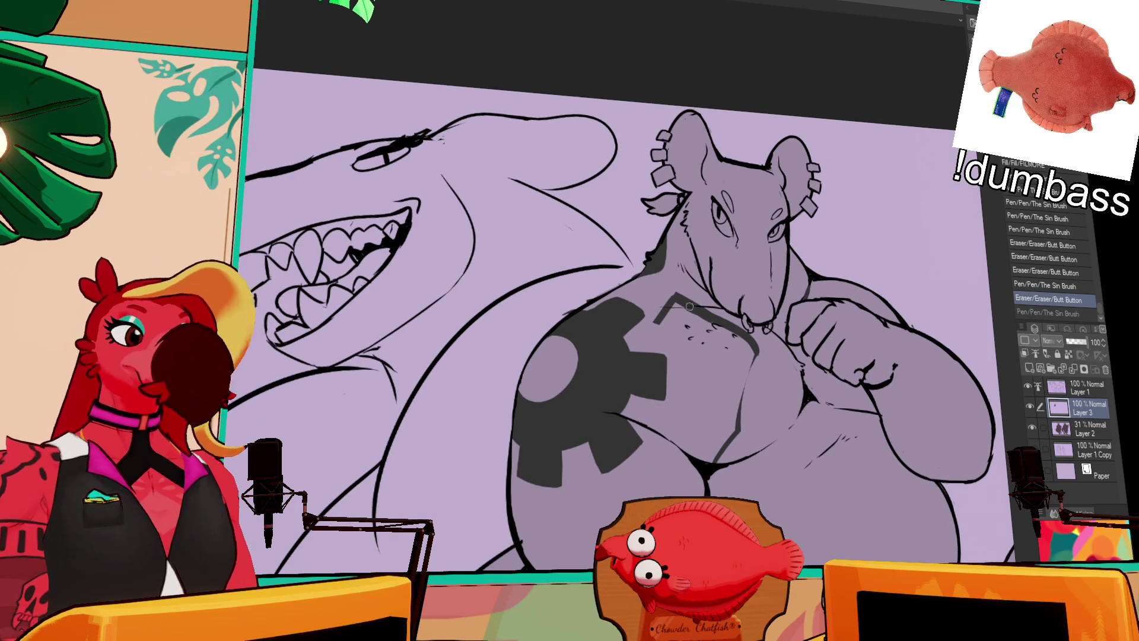
{"action": "left_click_drag", "start_coordinate": [656, 327], "coordinate": [689, 355]}
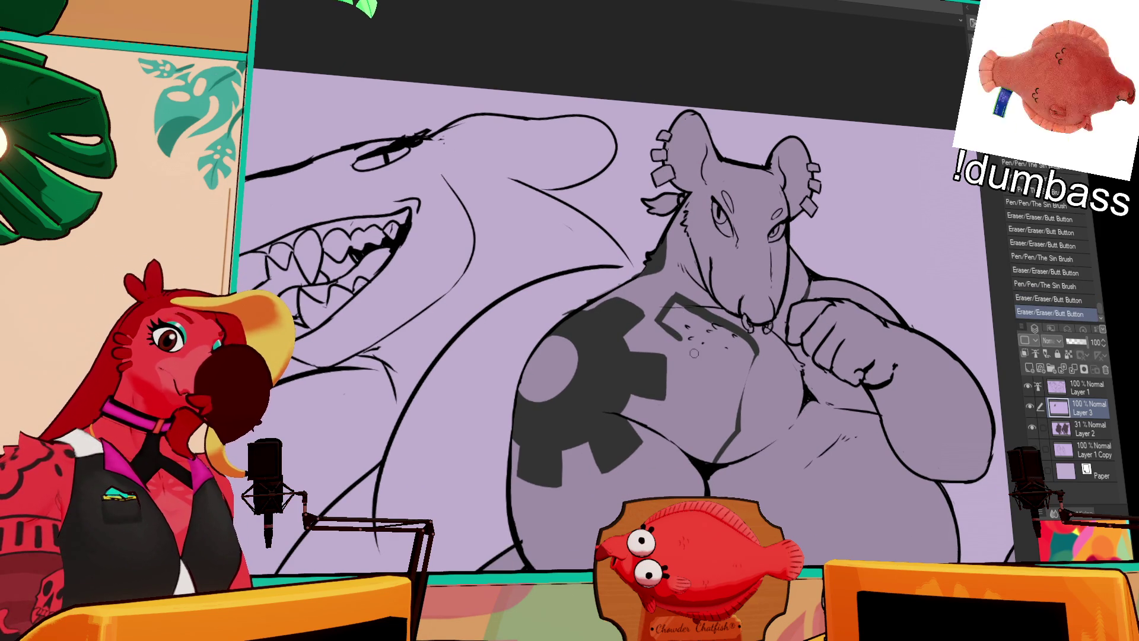
{"action": "left_click_drag", "start_coordinate": [676, 307], "coordinate": [663, 304]}
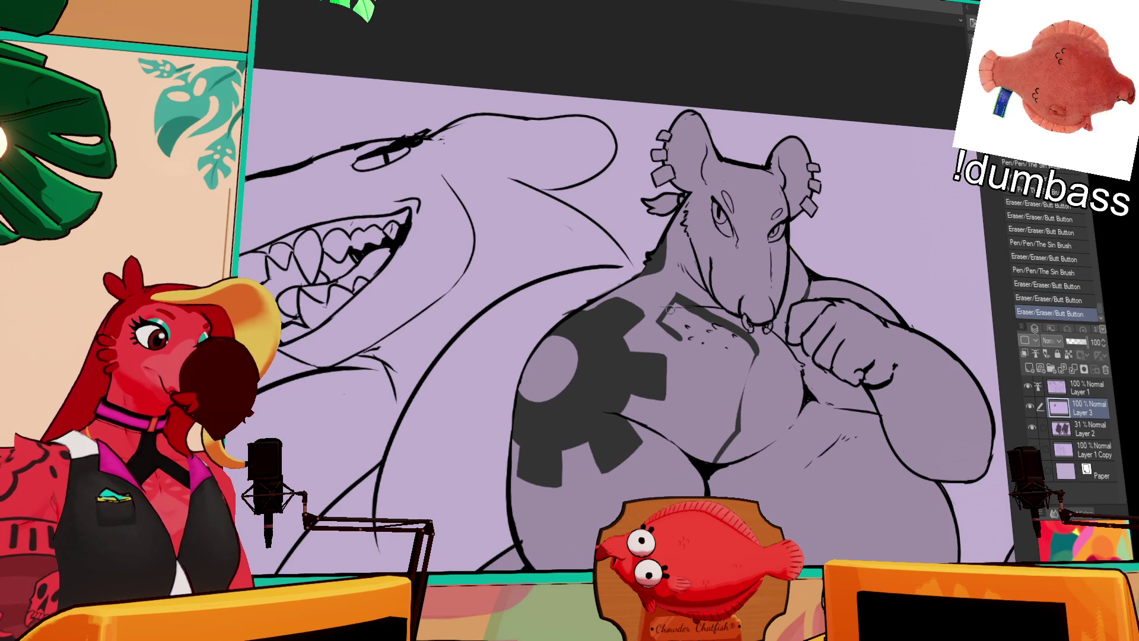
{"action": "key", "text": "ctrl+z"}
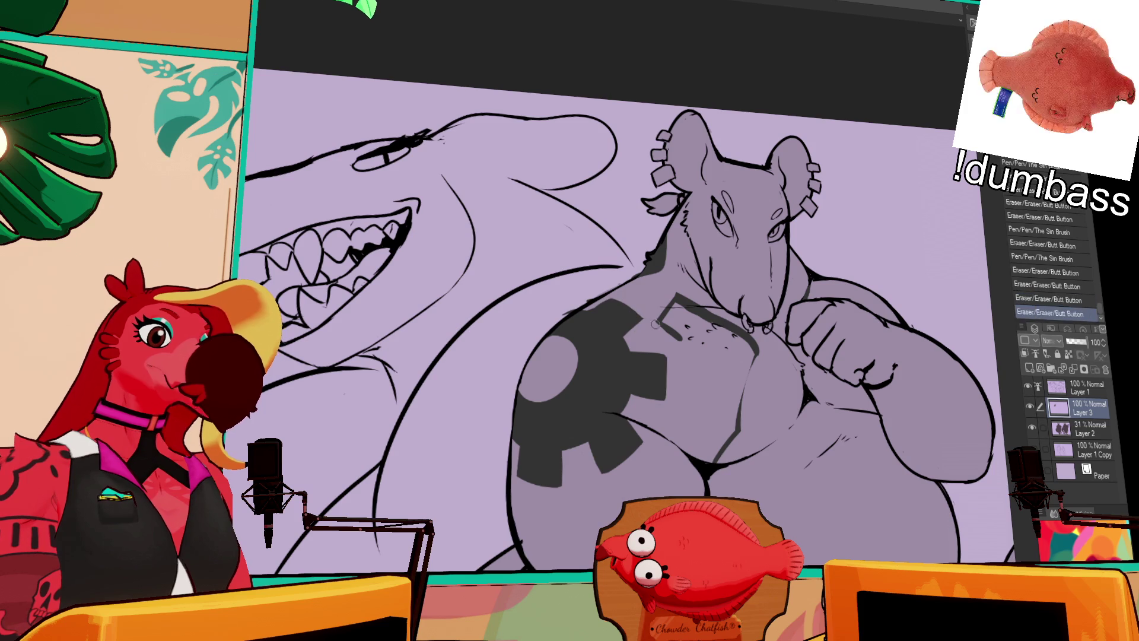
Reframe the chest and test several strap strokes, undoing each one.
{"action": "left_click_drag", "start_coordinate": [601, 287], "coordinate": [643, 308]}
{"action": "scroll", "coordinate": [847, 234], "scroll_direction": "down", "scroll_amount": 2}
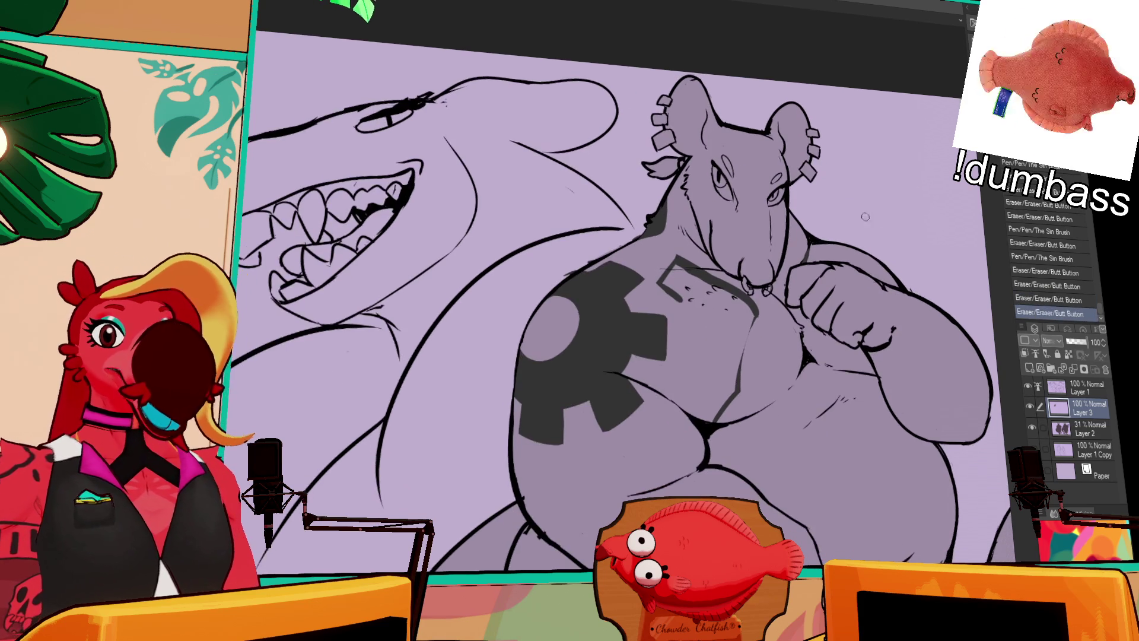
{"action": "left_click_drag", "start_coordinate": [847, 234], "coordinate": [869, 219]}
{"action": "mouse_move", "coordinate": [721, 279]}
{"action": "left_mouse_down"}
{"action": "mouse_move", "coordinate": [685, 252]}
{"action": "mouse_move", "coordinate": [703, 262]}
{"action": "left_mouse_up"}
{"action": "key", "text": "ctrl+z"}
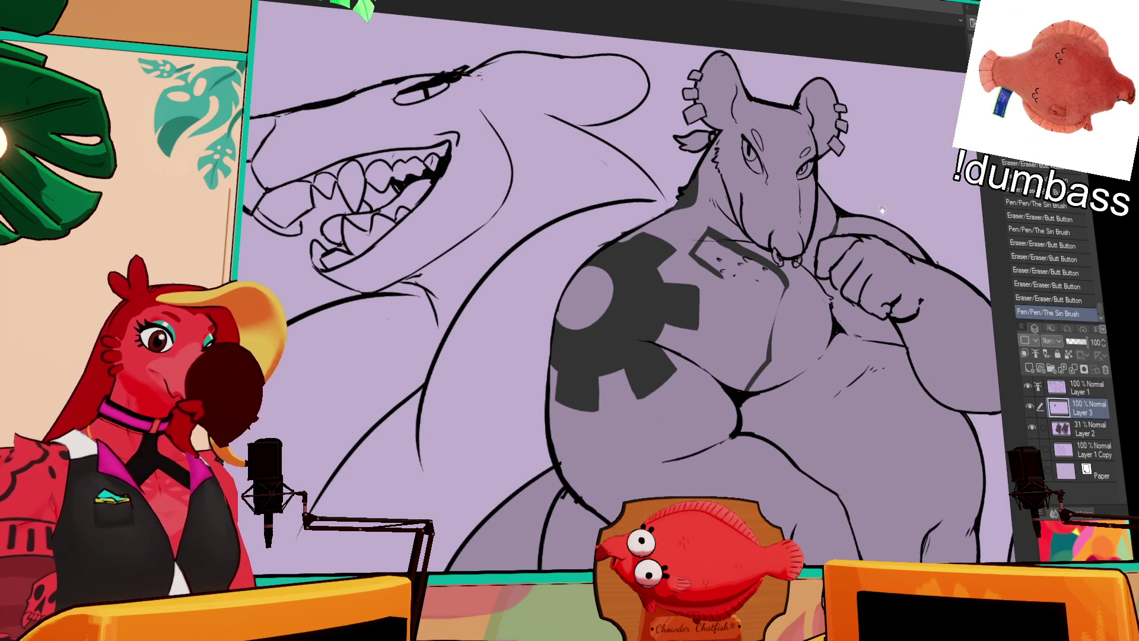
{"action": "left_click_drag", "start_coordinate": [772, 336], "coordinate": [773, 314]}
{"action": "key", "text": "ctrl+z"}
{"action": "mouse_move", "coordinate": [715, 266]}
{"action": "left_mouse_down"}
{"action": "mouse_move", "coordinate": [736, 287]}
{"action": "mouse_move", "coordinate": [721, 247]}
{"action": "mouse_move", "coordinate": [692, 228]}
{"action": "mouse_move", "coordinate": [723, 222]}
{"action": "mouse_move", "coordinate": [744, 242]}
{"action": "left_mouse_up"}
{"action": "key", "text": "ctrl+z"}
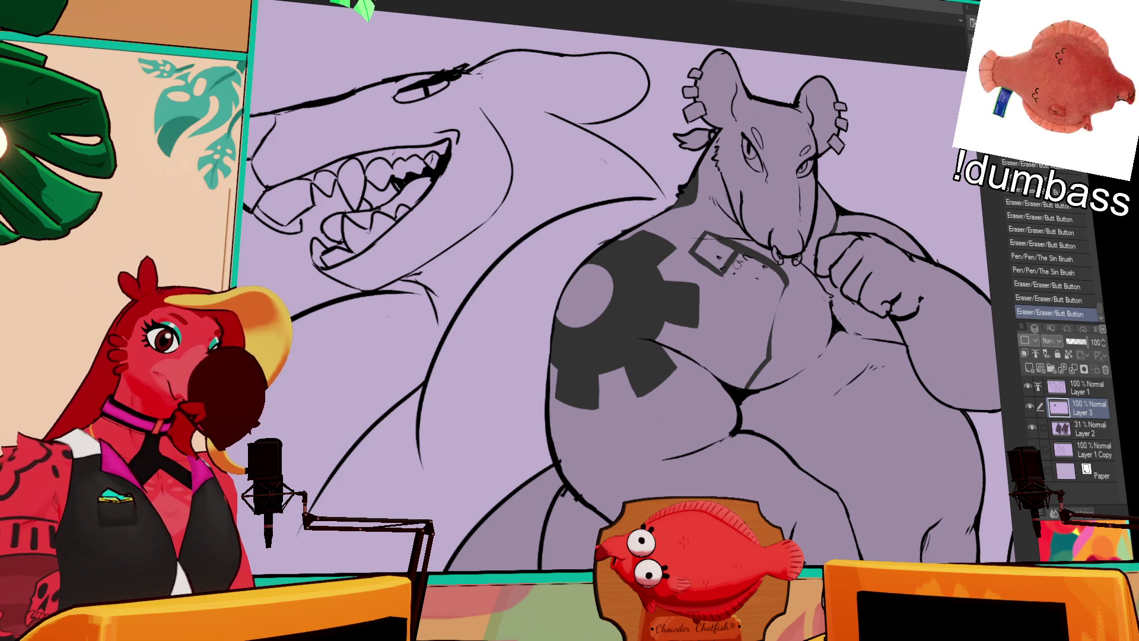
Draw the buckle corner at the collar and the strap's diagonal edge down the chest.
{"action": "mouse_move", "coordinate": [728, 270]}
{"action": "left_mouse_down"}
{"action": "mouse_move", "coordinate": [735, 254]}
{"action": "mouse_move", "coordinate": [758, 312]}
{"action": "left_mouse_up"}
{"action": "key", "text": "ctrl+z"}
{"action": "left_click_drag", "start_coordinate": [766, 271], "coordinate": [735, 329]}
{"action": "key", "text": "ctrl+z"}
{"action": "mouse_move", "coordinate": [769, 261]}
{"action": "left_mouse_down"}
{"action": "mouse_move", "coordinate": [734, 341]}
{"action": "mouse_move", "coordinate": [697, 369]}
{"action": "left_mouse_up"}
{"action": "key", "text": "ctrl+z"}
{"action": "key", "text": "ctrl+z"}
{"action": "left_click_drag", "start_coordinate": [734, 335], "coordinate": [696, 371]}
Fill the chest strap areas dark grey with the Fill tool.
{"action": "key", "text": "g"}
{"action": "scroll", "coordinate": [759, 297], "scroll_direction": "down", "scroll_amount": 1}
{"action": "left_click", "coordinate": [729, 296]}
{"action": "left_click", "coordinate": [772, 278]}
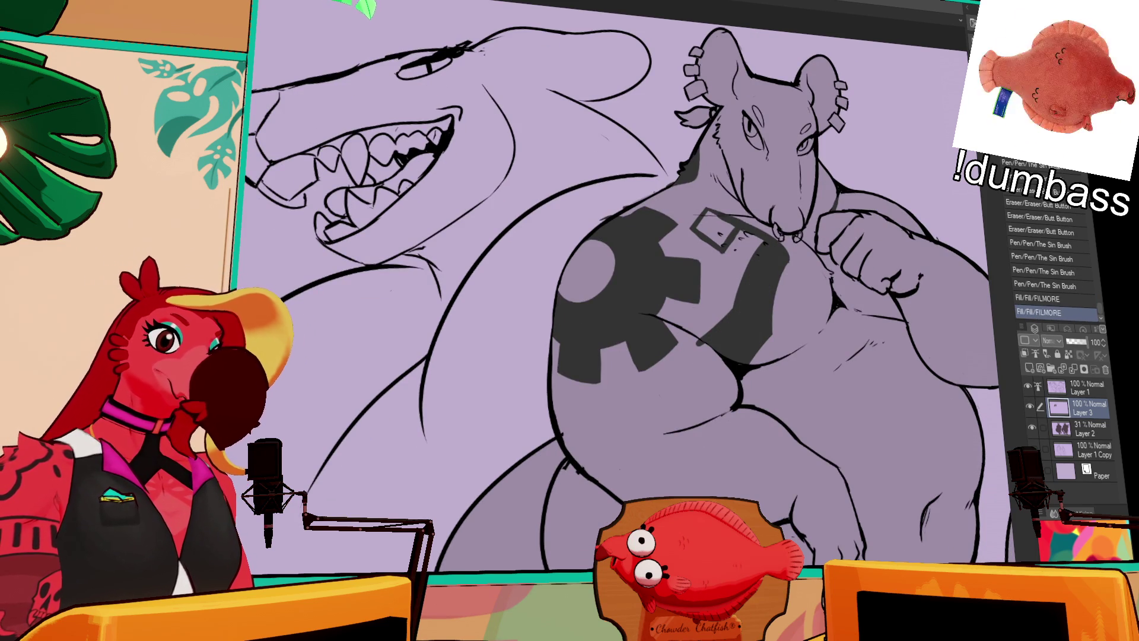
Erase the stray dark marks near the collar strap.
{"action": "left_click_drag", "start_coordinate": [691, 229], "coordinate": [709, 240]}
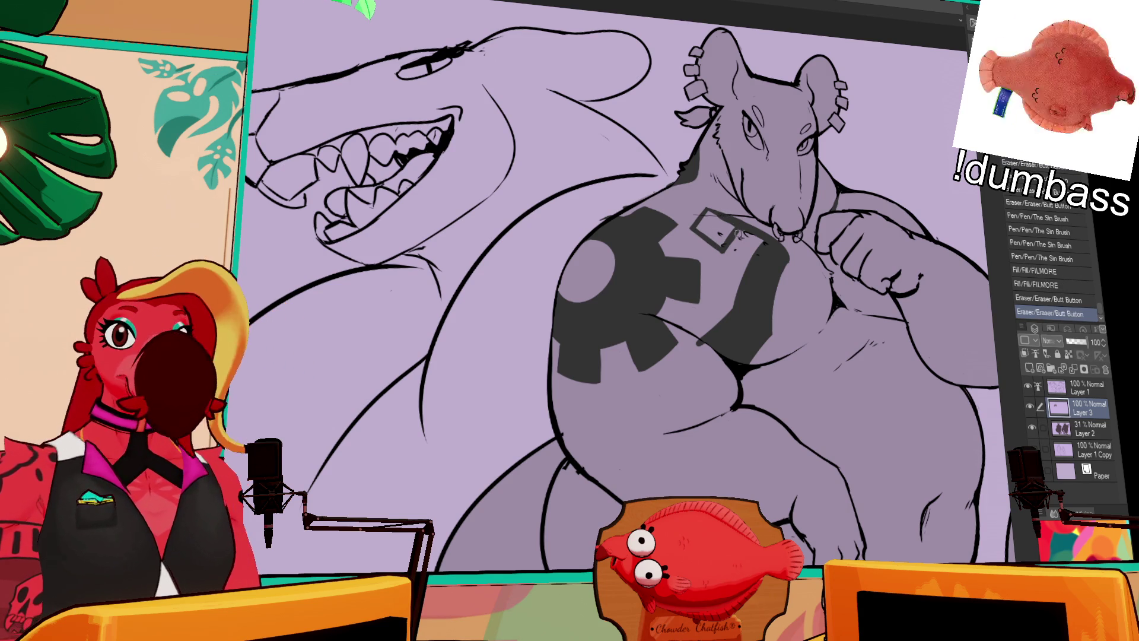
{"action": "scroll", "coordinate": [707, 244], "scroll_direction": "up", "scroll_amount": 1}
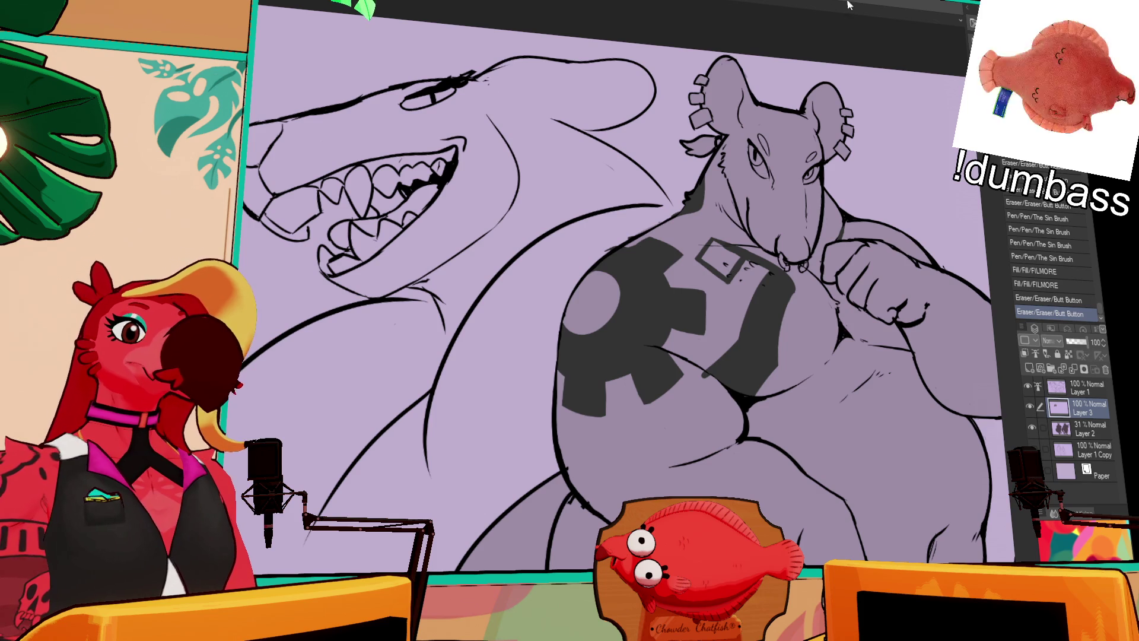
Erase small marks around the square buckle and touch up its outline.
{"action": "left_click", "coordinate": [693, 267]}
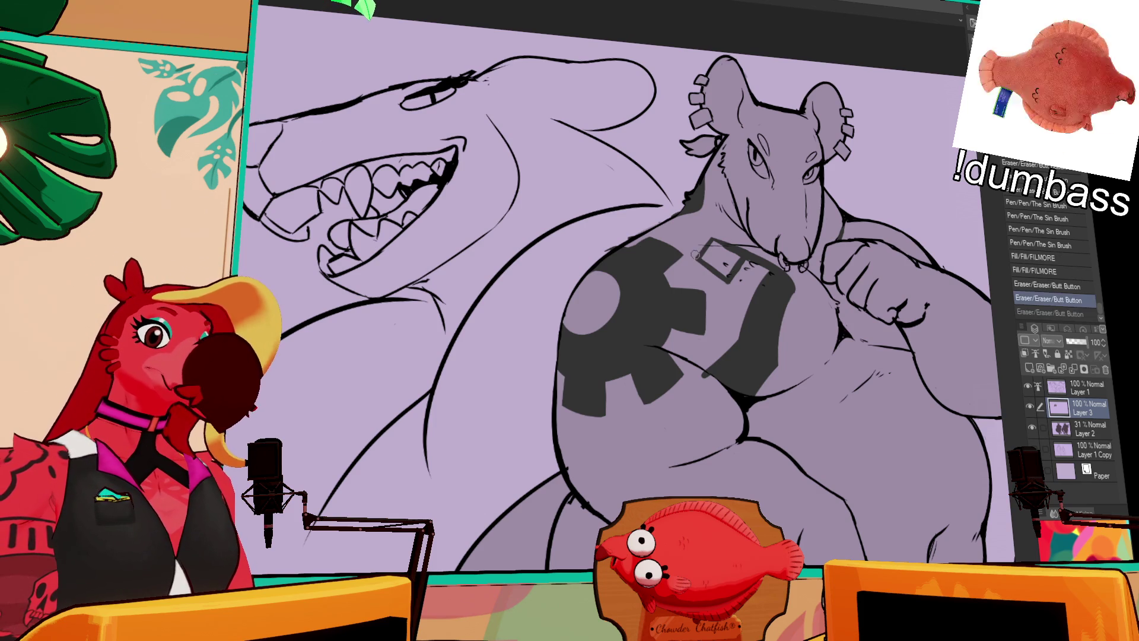
{"action": "left_click", "coordinate": [707, 233]}
{"action": "mouse_move", "coordinate": [712, 234]}
{"action": "left_mouse_down"}
{"action": "mouse_move", "coordinate": [754, 250]}
{"action": "mouse_move", "coordinate": [737, 249]}
{"action": "left_mouse_up"}
{"action": "key", "text": "ctrl+z"}
{"action": "key", "text": "ctrl+z"}
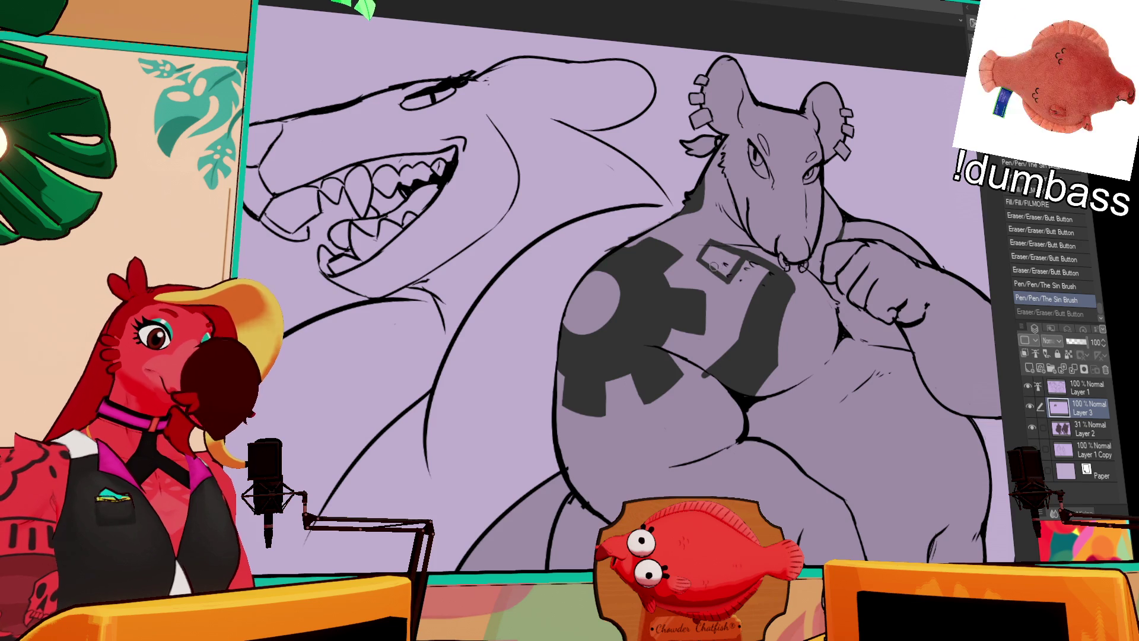
{"action": "left_click_drag", "start_coordinate": [785, 199], "coordinate": [785, 187]}
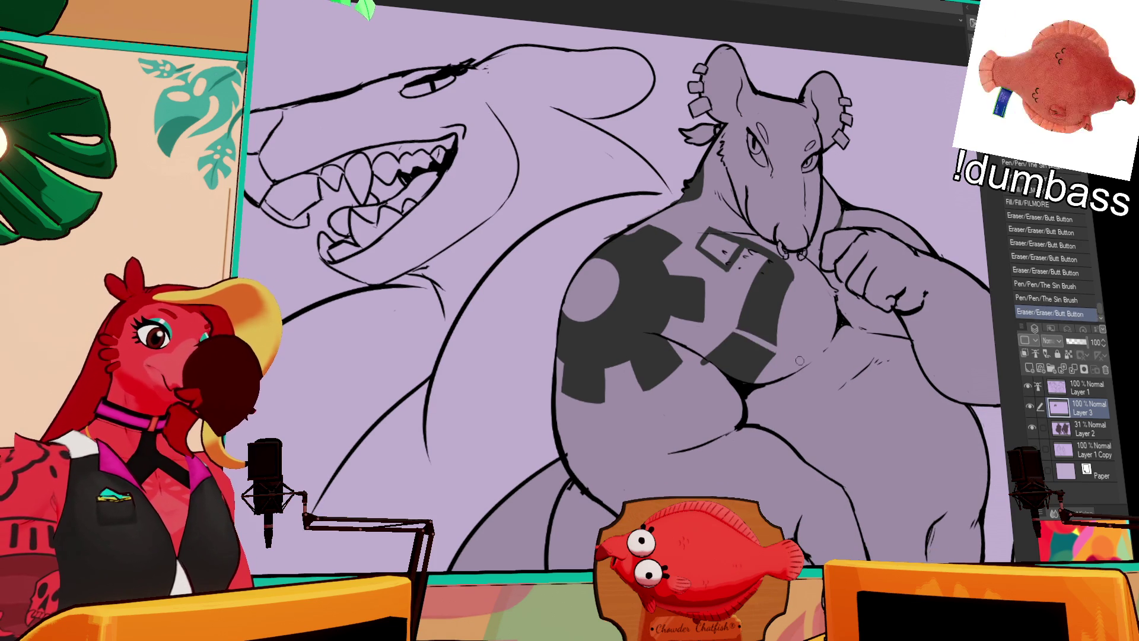
Straighten the strap edge and clean up stray marks around the collar.
{"action": "left_click", "coordinate": [782, 351], "text": "shift"}
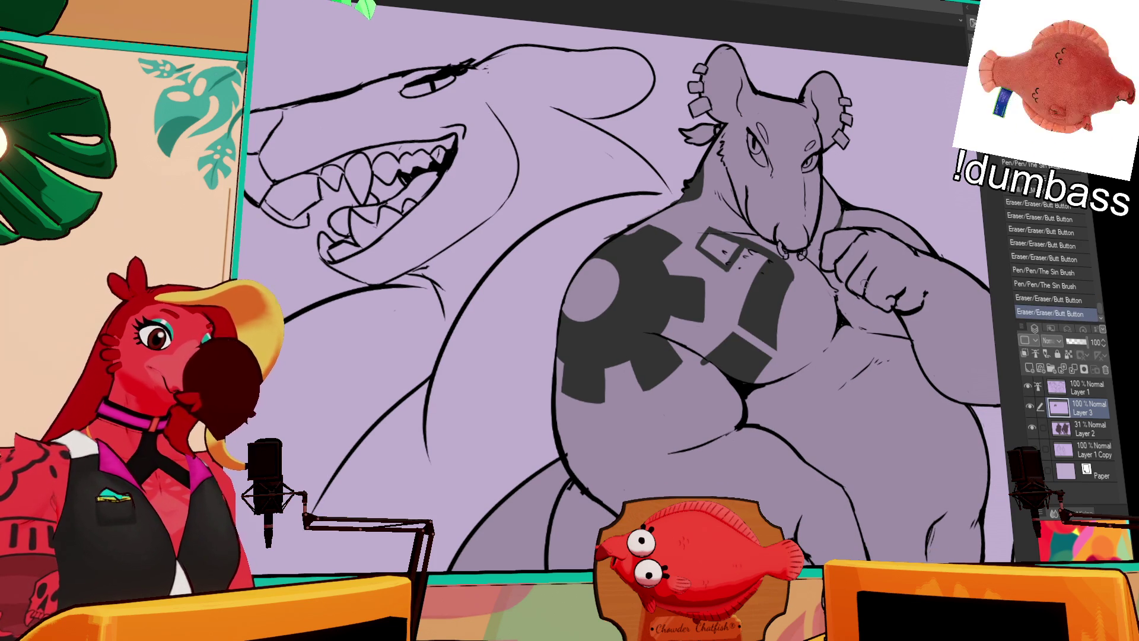
{"action": "left_click", "coordinate": [754, 257]}
{"action": "left_click_drag", "start_coordinate": [756, 255], "coordinate": [807, 278]}
{"action": "left_click_drag", "start_coordinate": [945, 170], "coordinate": [929, 165]}
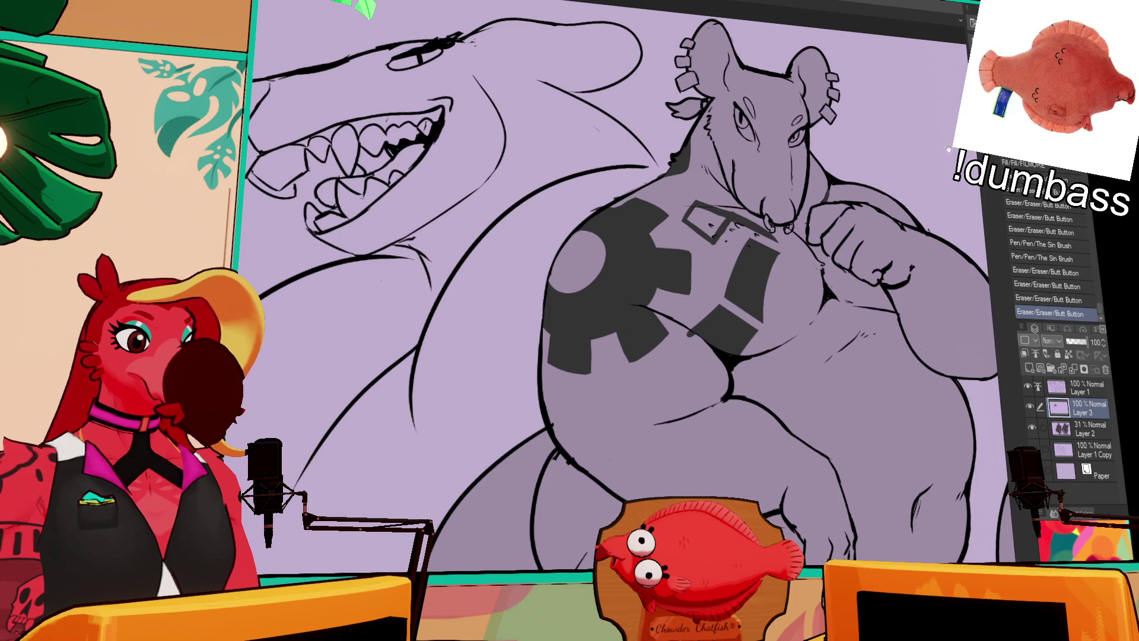
{"action": "left_click_drag", "start_coordinate": [840, 269], "coordinate": [854, 275]}
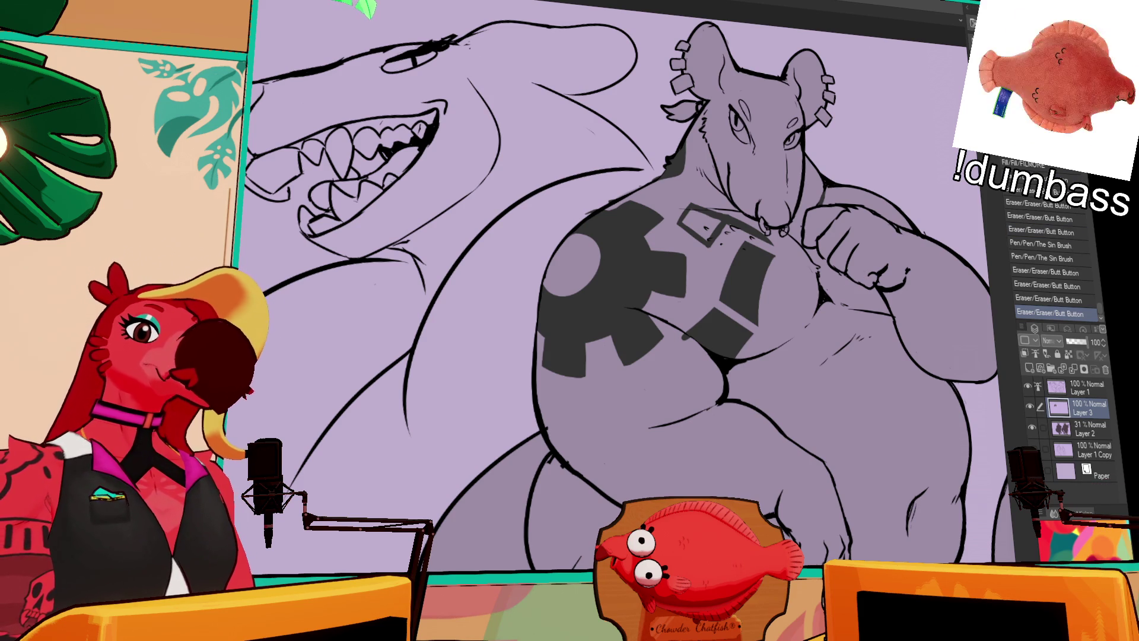
Test an arc stroke on the belly, then select the rat's body so strokes stay inside.
{"action": "scroll", "coordinate": [595, 308], "scroll_direction": "down", "scroll_amount": 2}
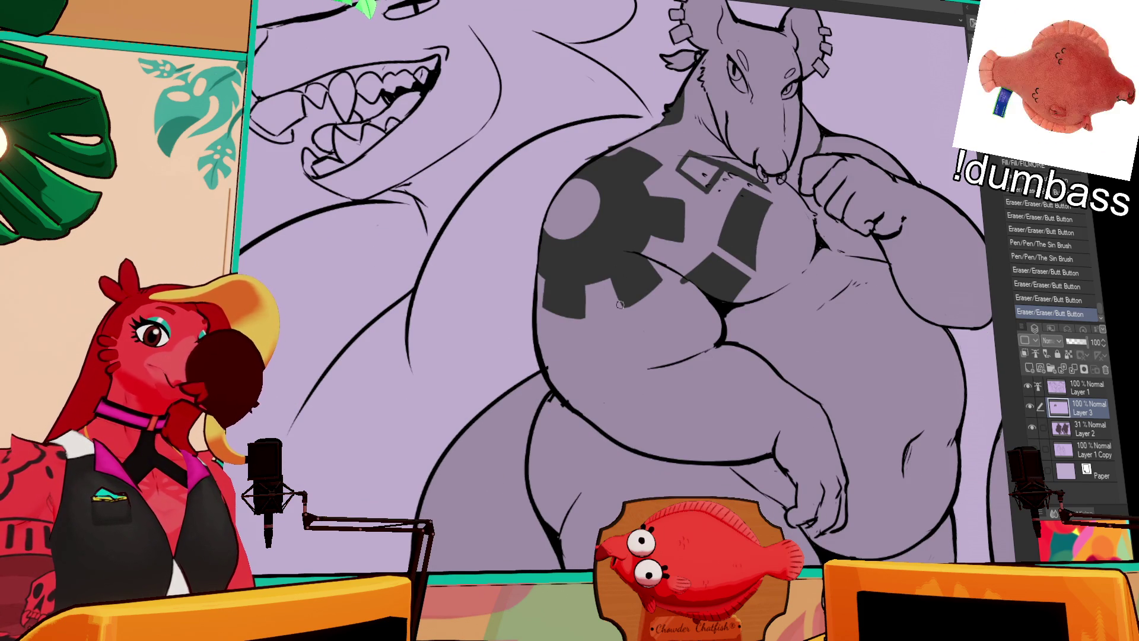
{"action": "left_click_drag", "start_coordinate": [558, 359], "coordinate": [592, 341]}
{"action": "key", "text": "ctrl+z"}
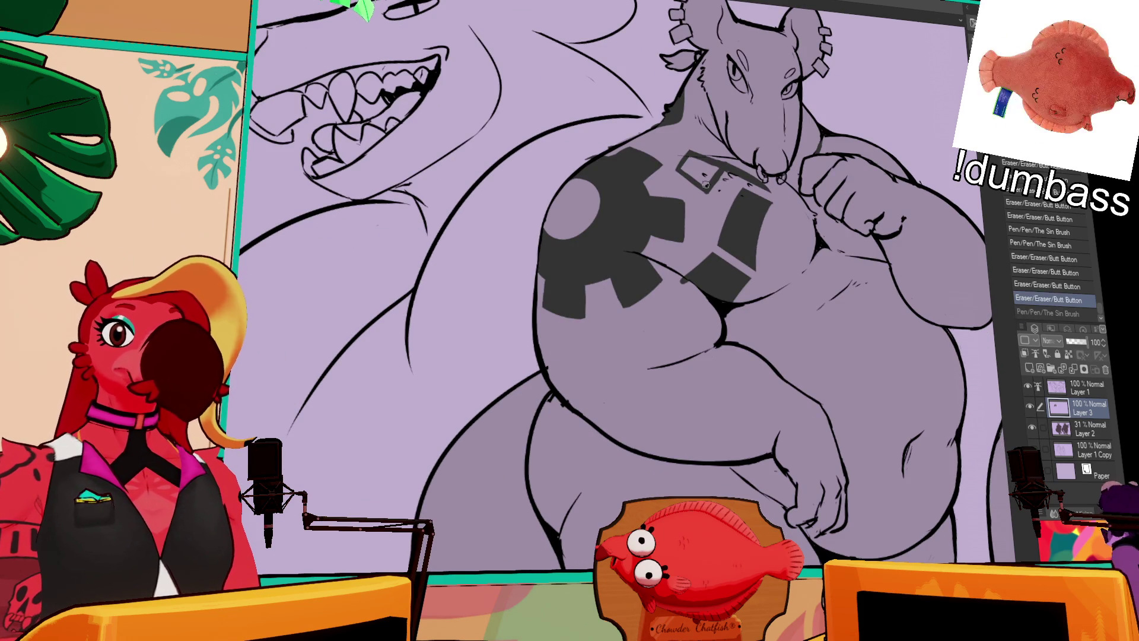
{"action": "key", "text": "w"}
{"action": "left_click", "coordinate": [591, 342]}
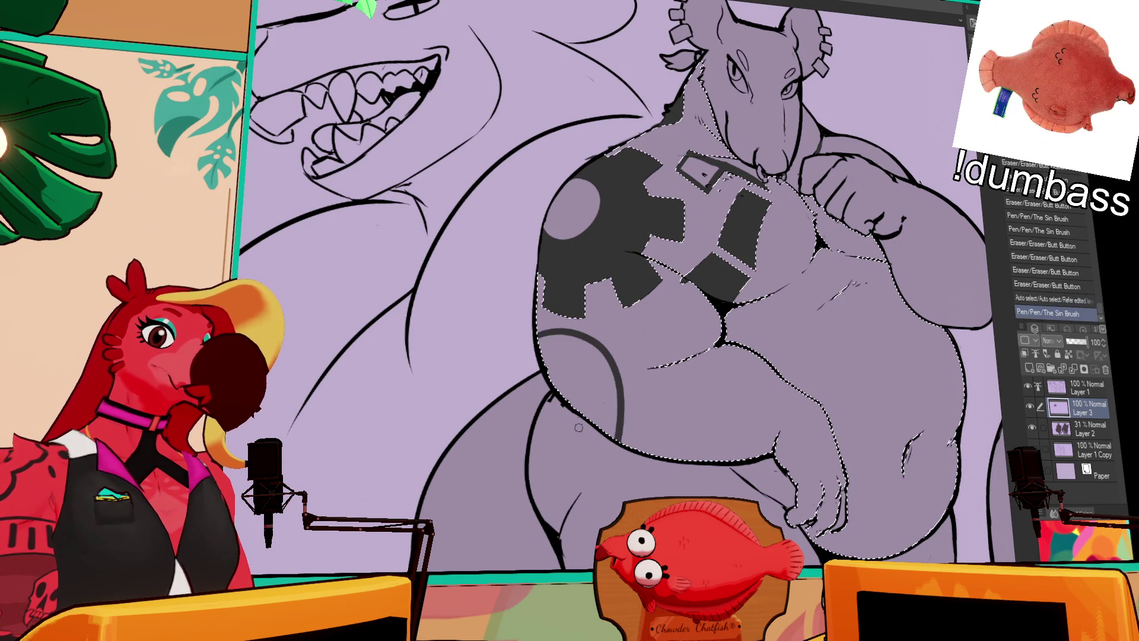
Draw the curved concentric arcs down the rat's lower belly.
{"action": "left_click_drag", "start_coordinate": [532, 335], "coordinate": [620, 439]}
{"action": "key", "text": "ctrl+z"}
{"action": "left_click_drag", "start_coordinate": [534, 335], "coordinate": [620, 436]}
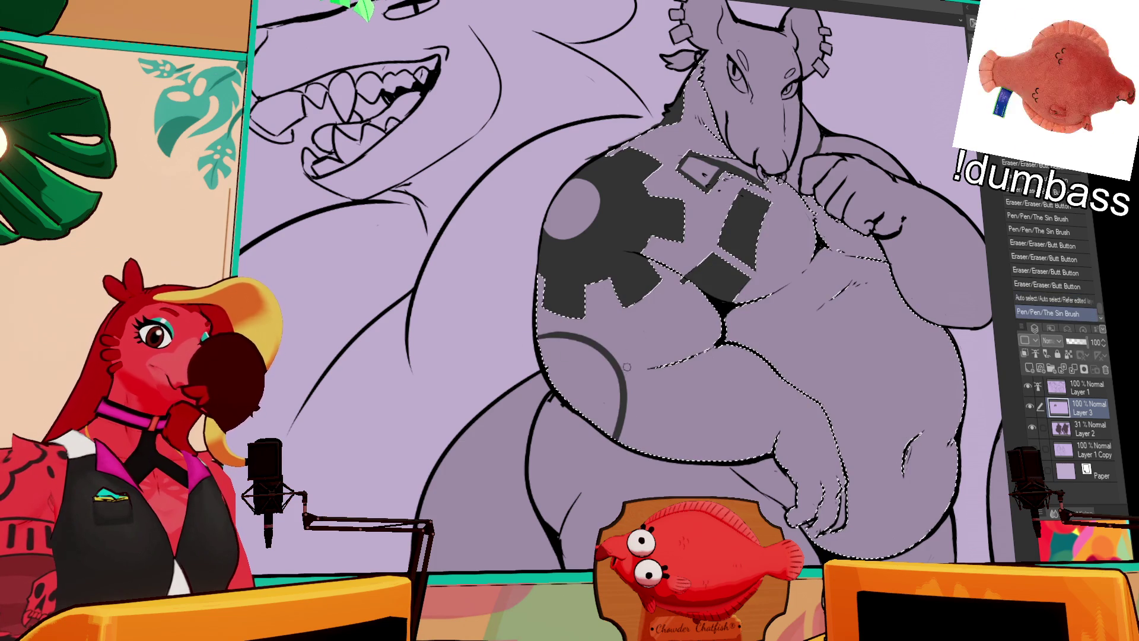
{"action": "left_click_drag", "start_coordinate": [543, 349], "coordinate": [584, 365]}
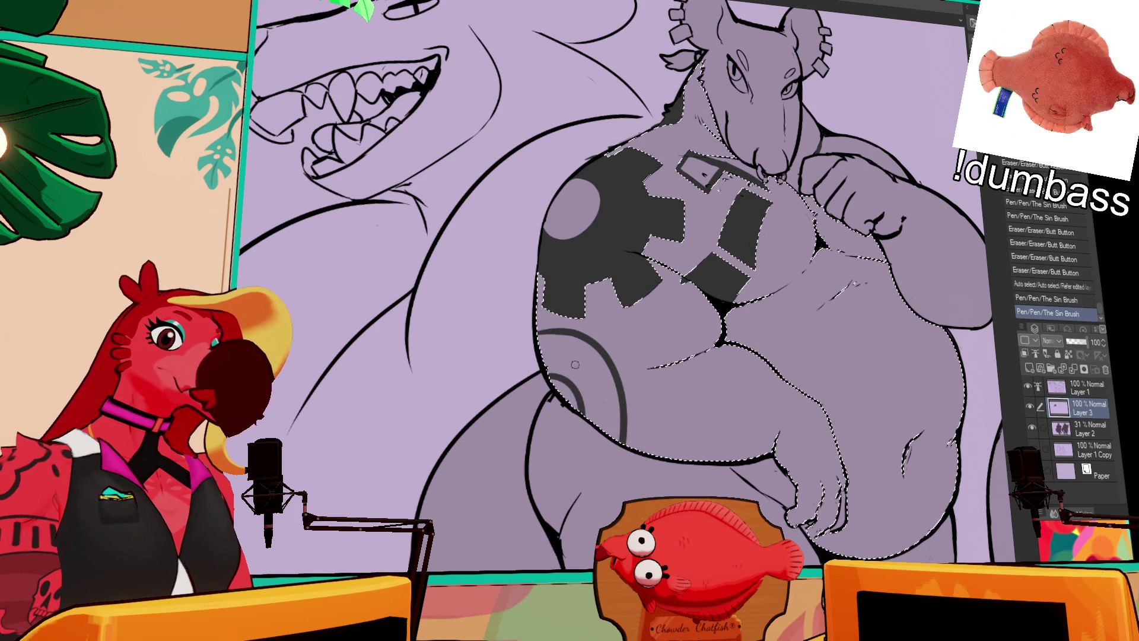
{"action": "left_click", "coordinate": [528, 347]}
{"action": "key", "text": "ctrl+z"}
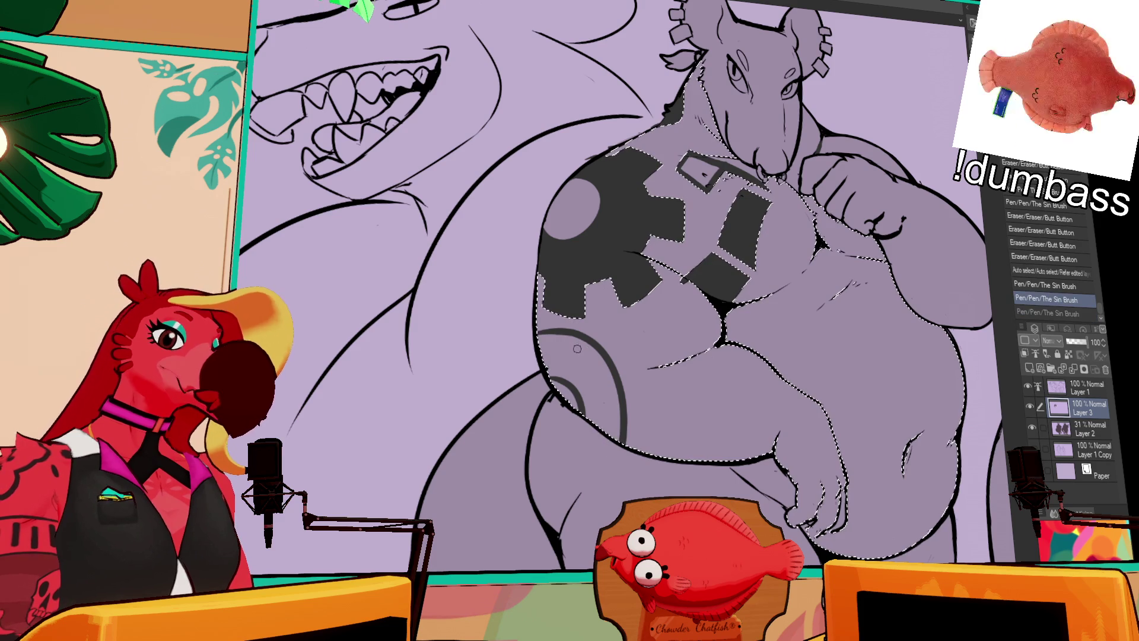
{"action": "key", "text": "ctrl+y"}
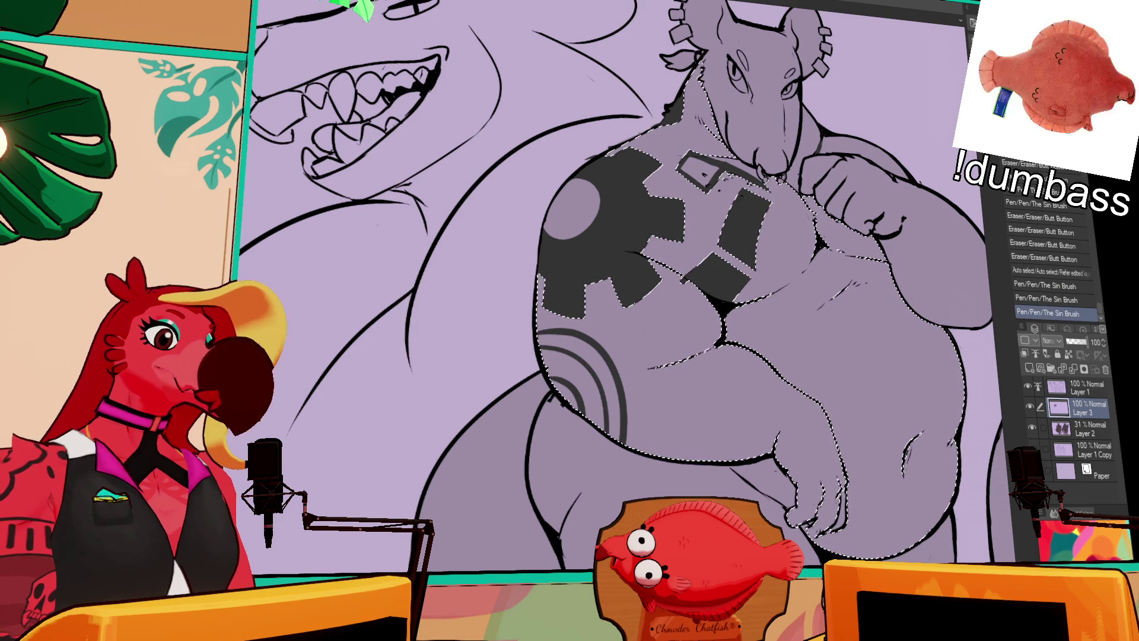
Add small strokes and erase parts of the belly arcs, reverting an accidental shape move.
{"action": "left_click_drag", "start_coordinate": [704, 326], "coordinate": [709, 331]}
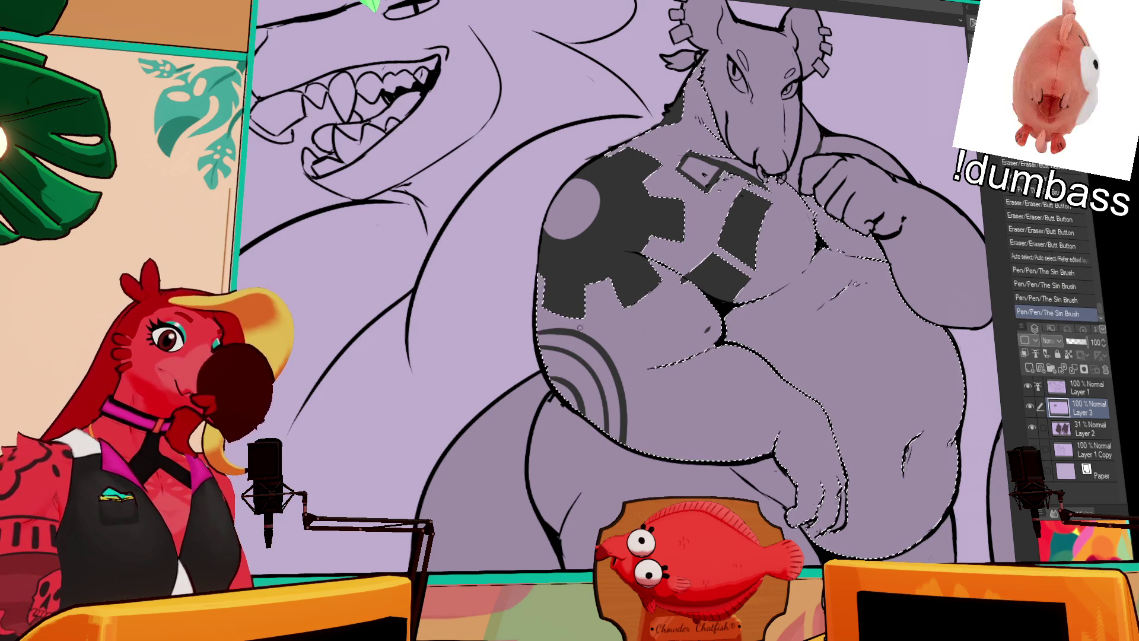
{"action": "left_click", "coordinate": [542, 330]}
{"action": "key", "text": "ctrl+z"}
{"action": "key", "text": "ctrl+y"}
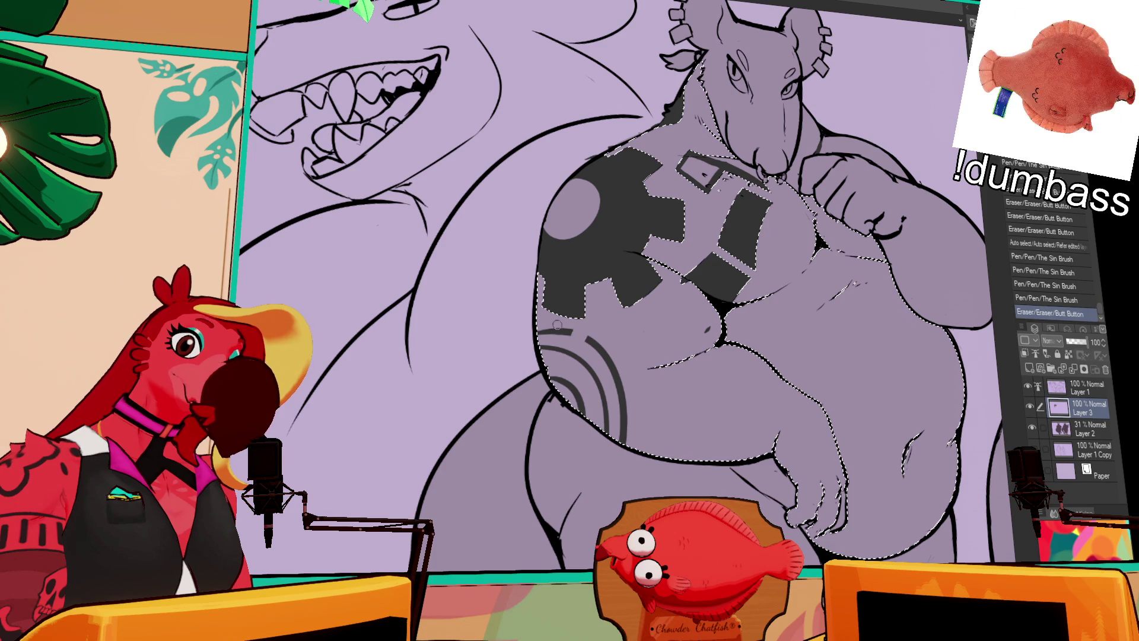
{"action": "mouse_move", "coordinate": [561, 332]}
{"action": "left_mouse_down"}
{"action": "mouse_move", "coordinate": [546, 343]}
{"action": "mouse_move", "coordinate": [596, 343]}
{"action": "mouse_move", "coordinate": [584, 339]}
{"action": "mouse_move", "coordinate": [616, 377]}
{"action": "left_mouse_up"}
{"action": "left_click_drag", "start_coordinate": [628, 321], "coordinate": [617, 313]}
{"action": "key", "text": "ctrl+z"}
Clean up small marks on the belly and chest, then clear the body selection.
{"action": "left_click_drag", "start_coordinate": [607, 356], "coordinate": [618, 368]}
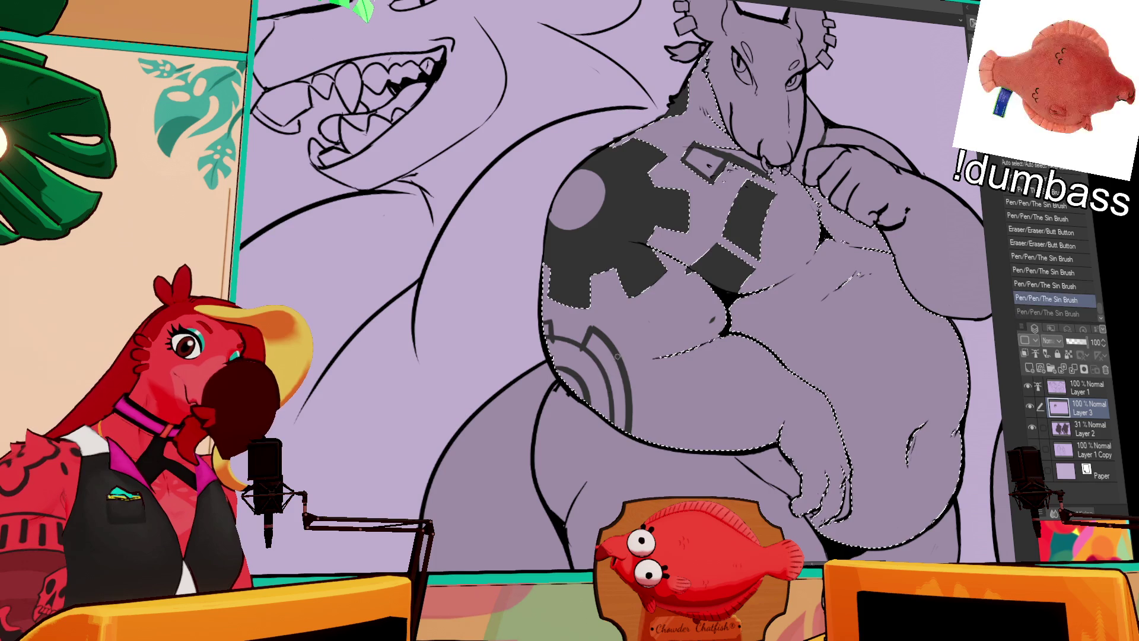
{"action": "left_click_drag", "start_coordinate": [706, 317], "coordinate": [715, 325]}
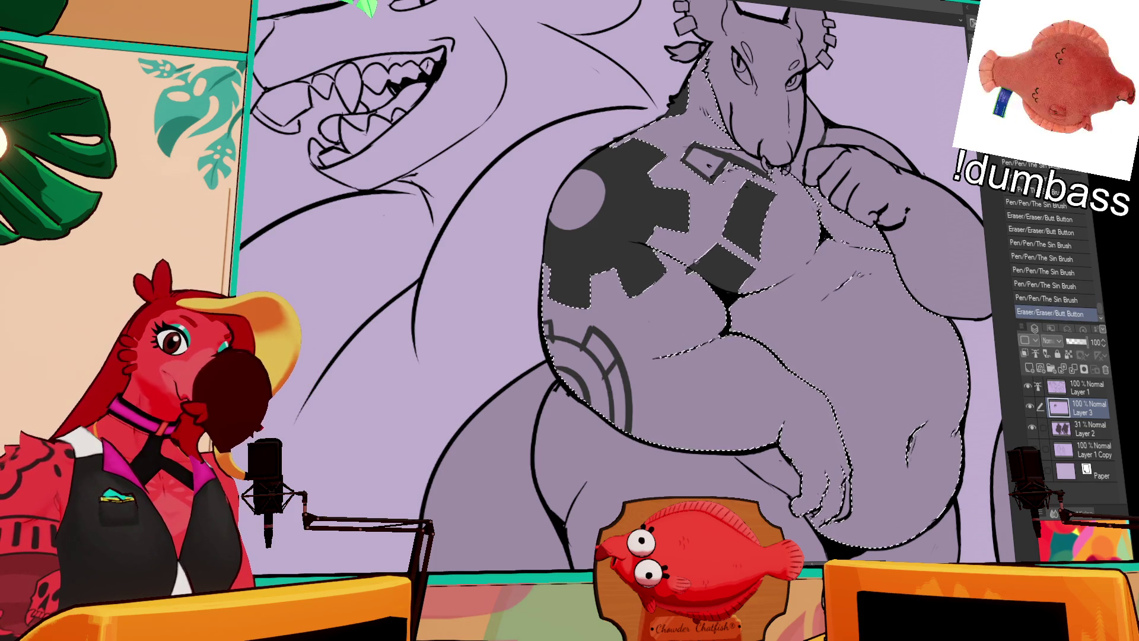
{"action": "left_click_drag", "start_coordinate": [696, 273], "coordinate": [698, 274]}
{"action": "key", "text": "ctrl+d"}
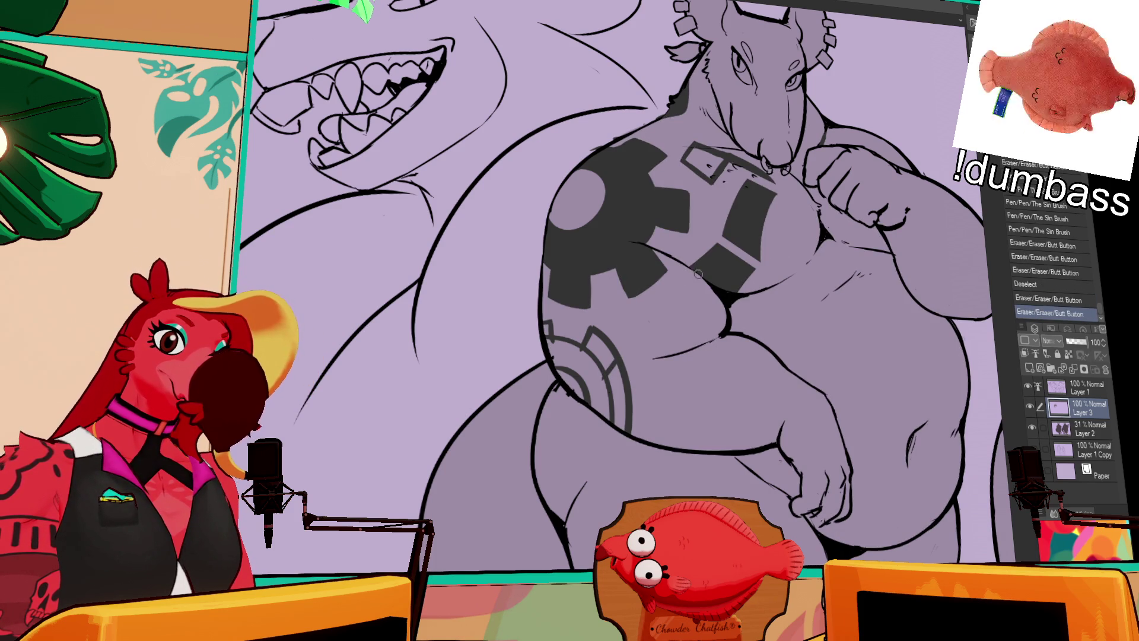
Draw thin tattoo lines down the chest and along the rat's arm.
{"action": "left_click_drag", "start_coordinate": [819, 306], "coordinate": [826, 350]}
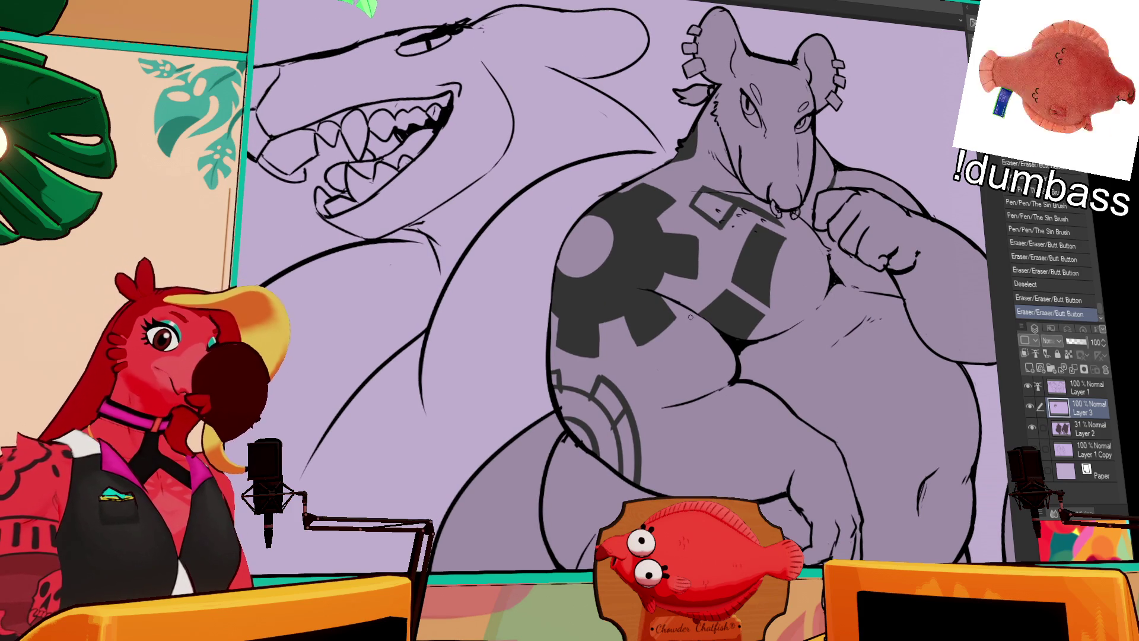
{"action": "mouse_move", "coordinate": [694, 315]}
{"action": "left_mouse_down"}
{"action": "mouse_move", "coordinate": [688, 354]}
{"action": "mouse_move", "coordinate": [633, 383]}
{"action": "mouse_move", "coordinate": [664, 412]}
{"action": "left_mouse_up"}
{"action": "left_click_drag", "start_coordinate": [725, 337], "coordinate": [709, 389]}
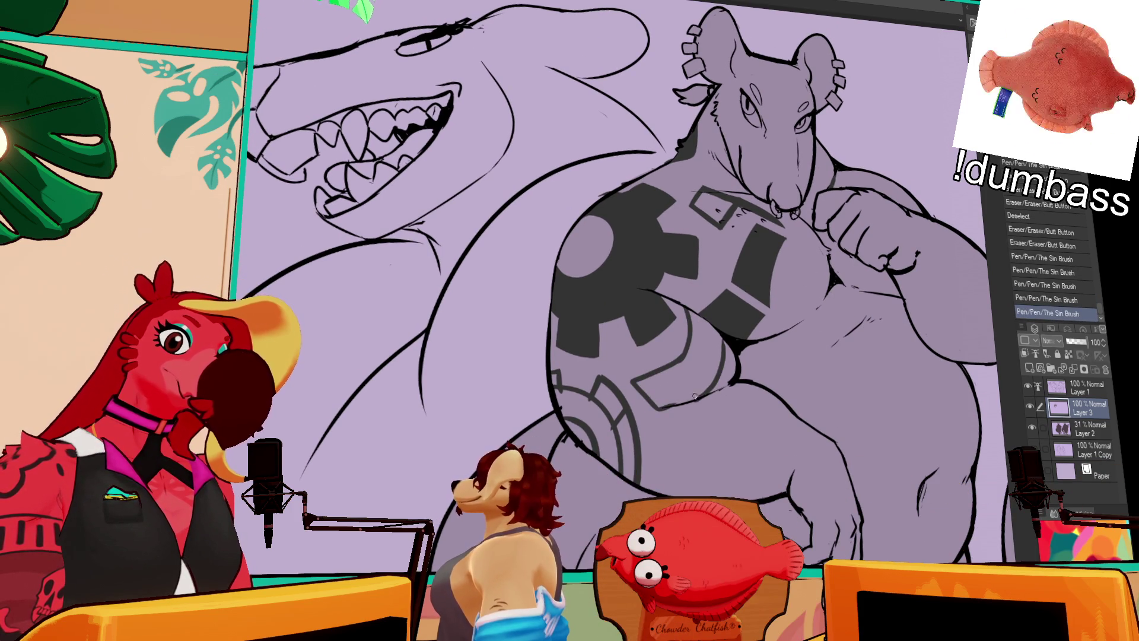
{"action": "scroll", "coordinate": [694, 394], "scroll_direction": "up", "scroll_amount": 2}
Fill the small outlined chest shape near the neck dark and add another tattoo line.
{"action": "mouse_move", "coordinate": [688, 202]}
{"action": "left_mouse_down"}
{"action": "mouse_move", "coordinate": [710, 201]}
{"action": "mouse_move", "coordinate": [720, 174]}
{"action": "left_mouse_up"}
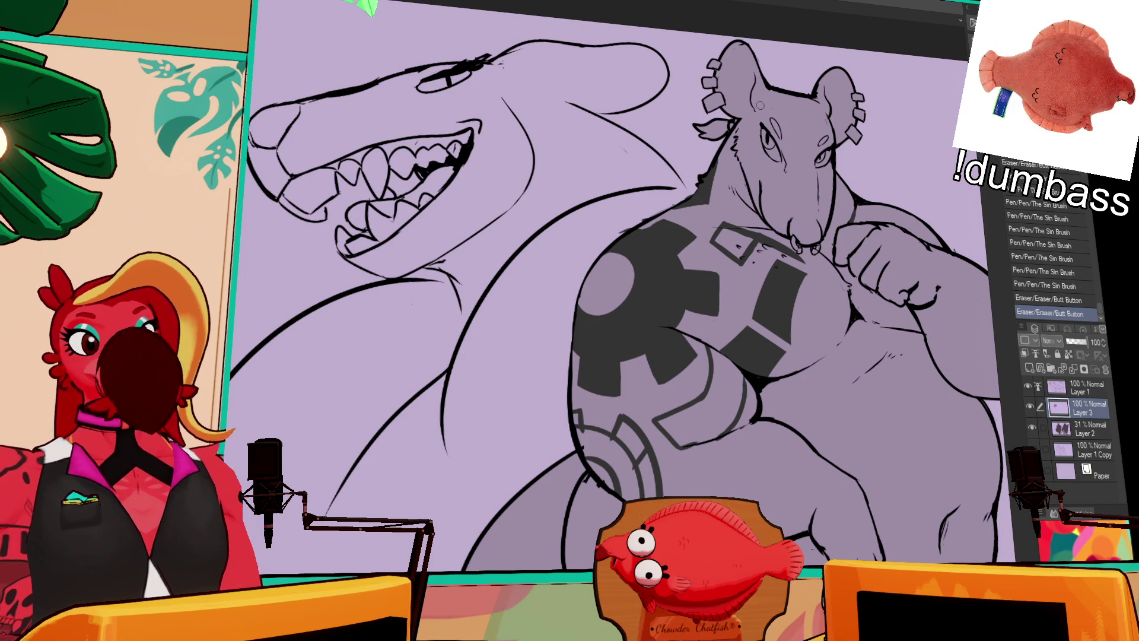
{"action": "mouse_move", "coordinate": [897, 196]}
{"action": "left_mouse_down"}
{"action": "mouse_move", "coordinate": [869, 164]}
{"action": "mouse_move", "coordinate": [844, 174]}
{"action": "left_mouse_up"}
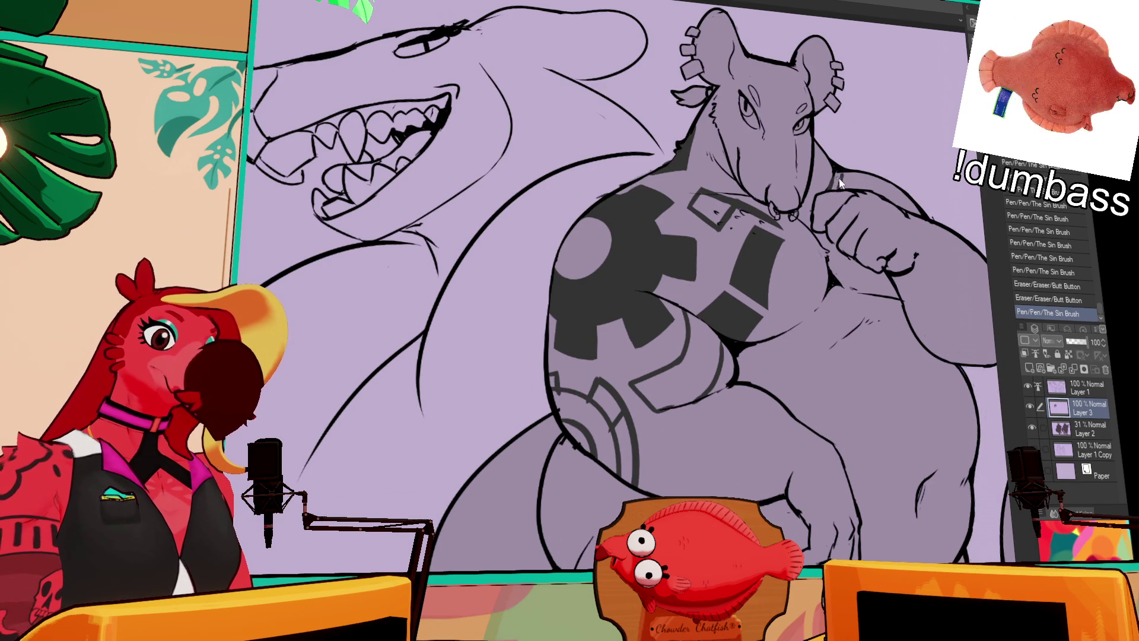
{"action": "key", "text": "ctrl+z"}
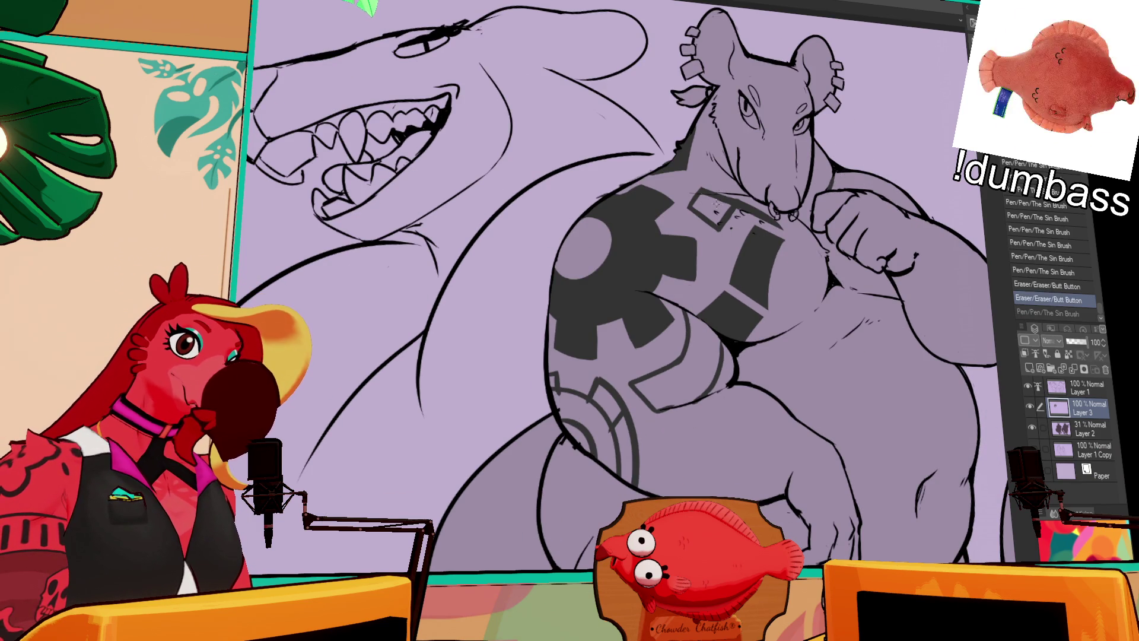
{"action": "left_click", "coordinate": [716, 204]}
{"action": "left_click", "coordinate": [728, 206]}
{"action": "left_click_drag", "start_coordinate": [701, 204], "coordinate": [741, 159]}
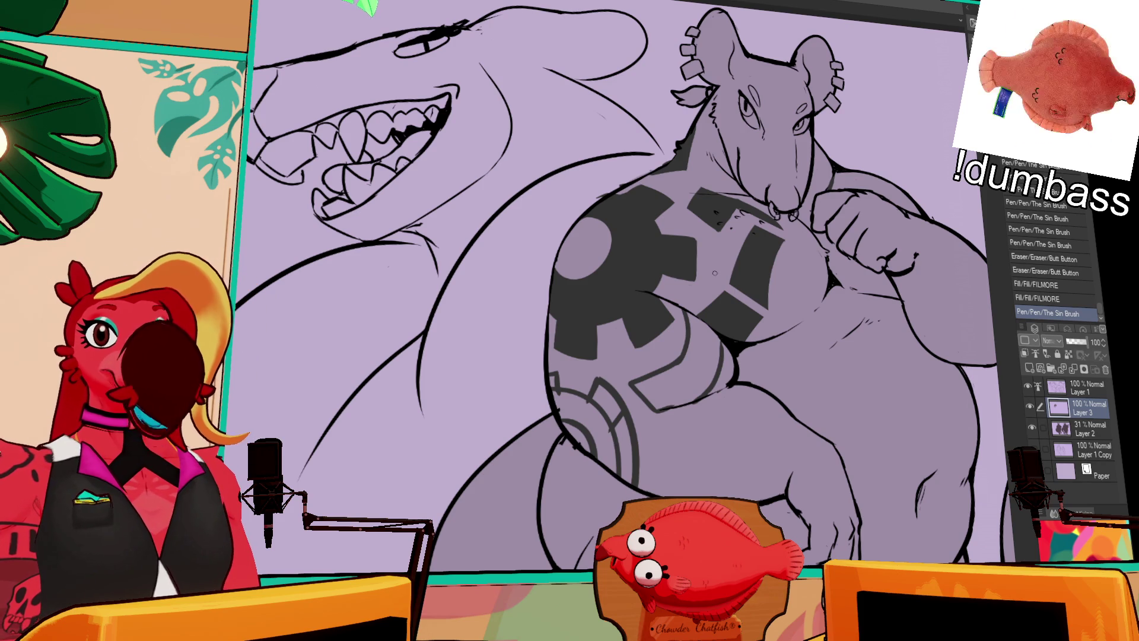
{"action": "left_click_drag", "start_coordinate": [832, 219], "coordinate": [826, 178]}
{"action": "left_click_drag", "start_coordinate": [852, 117], "coordinate": [829, 240]}
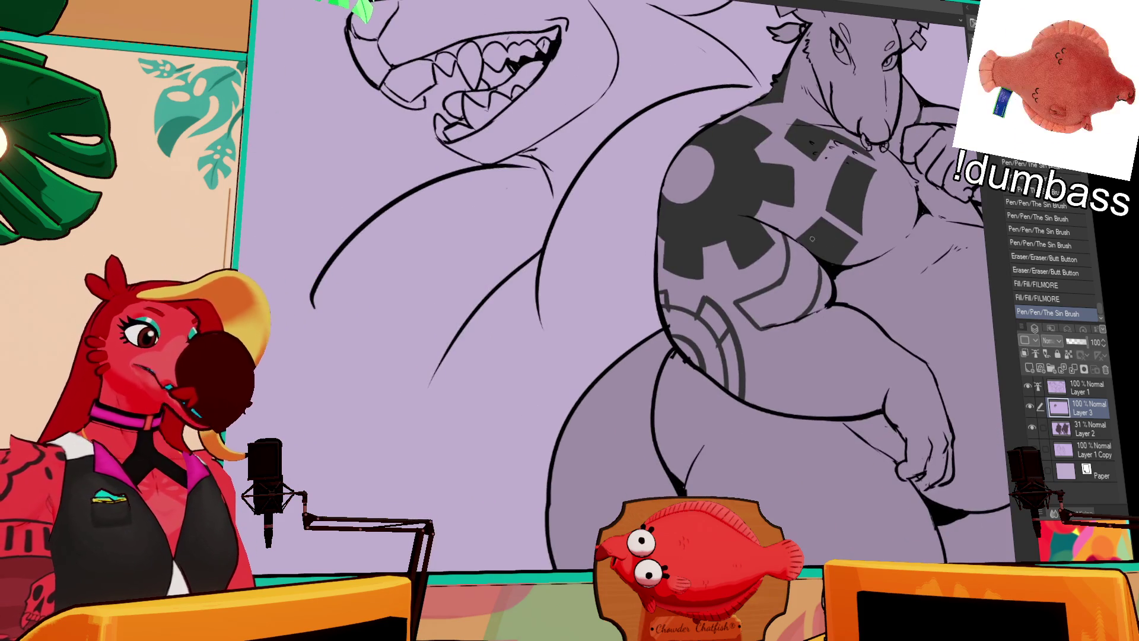
Trim the arm tattoo lines with the eraser and redraw two short pen strokes.
{"action": "left_click_drag", "start_coordinate": [726, 250], "coordinate": [731, 261]}
{"action": "left_click", "coordinate": [730, 252]}
{"action": "key", "text": "p"}
{"action": "left_click", "coordinate": [735, 259]}
{"action": "left_click", "coordinate": [741, 263]}
Touch up the upper belly arcs with small pen marks and erasures.
{"action": "left_click_drag", "start_coordinate": [785, 250], "coordinate": [811, 220]}
{"action": "left_click_drag", "start_coordinate": [753, 288], "coordinate": [754, 300]}
{"action": "key", "text": "ctrl+z"}
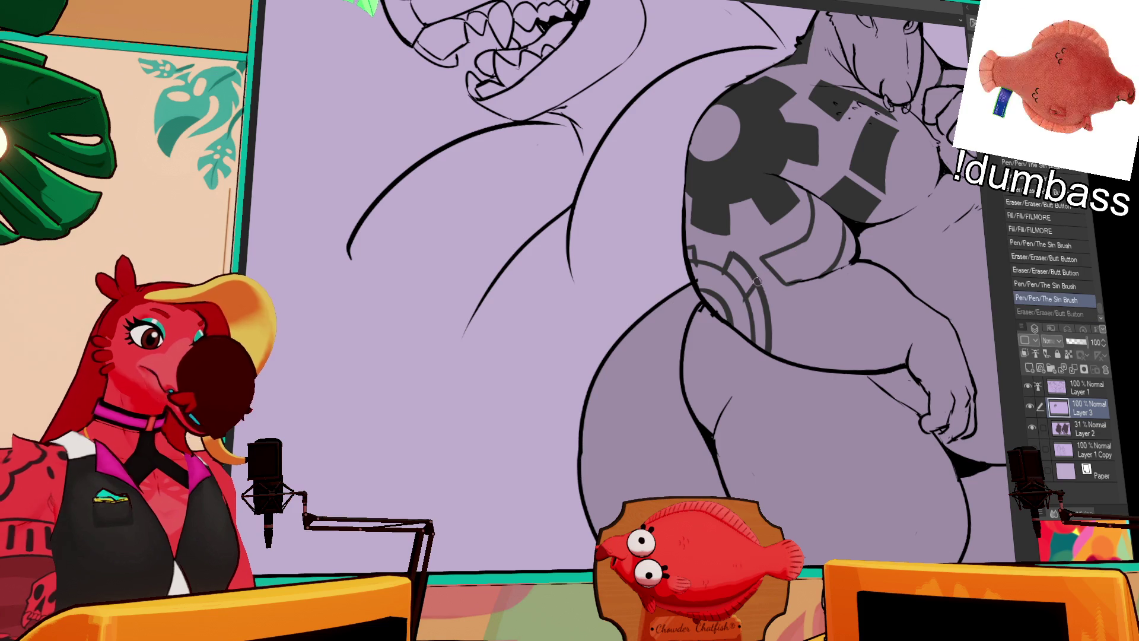
{"action": "left_click", "coordinate": [730, 259]}
{"action": "key", "text": "e"}
{"action": "left_click", "coordinate": [733, 256]}
{"action": "left_click", "coordinate": [736, 254]}
{"action": "key", "text": "p"}
{"action": "left_click", "coordinate": [736, 254]}
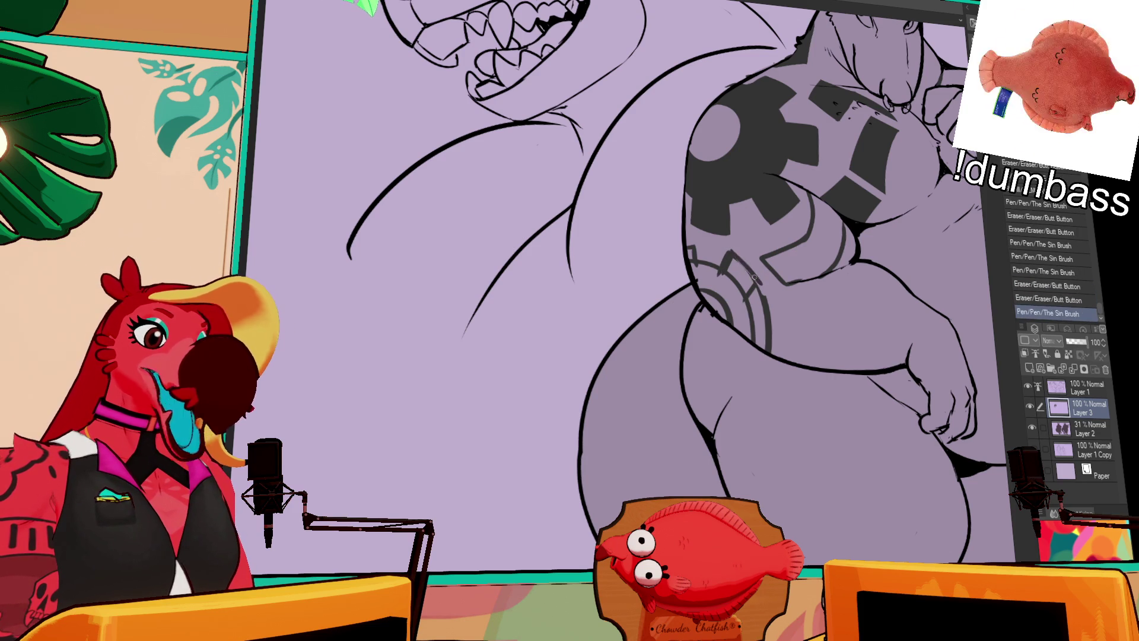
{"action": "left_click", "coordinate": [756, 287]}
Clean the lower belly arc lines, erasing bits and adding a short dark stroke.
{"action": "key", "text": "e"}
{"action": "left_click", "coordinate": [759, 285]}
{"action": "left_click", "coordinate": [762, 286]}
{"action": "key", "text": "ctrl+z"}
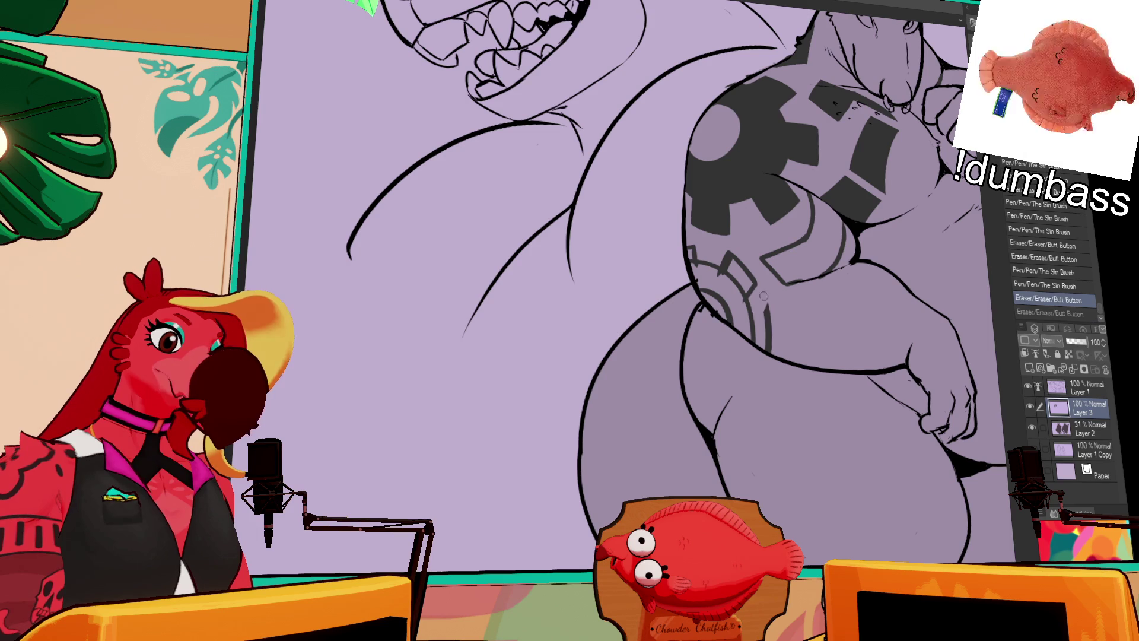
{"action": "left_click", "coordinate": [767, 319]}
{"action": "left_click", "coordinate": [766, 323]}
{"action": "key", "text": "p"}
{"action": "left_click", "coordinate": [763, 331]}
{"action": "key", "text": "ctrl+z"}
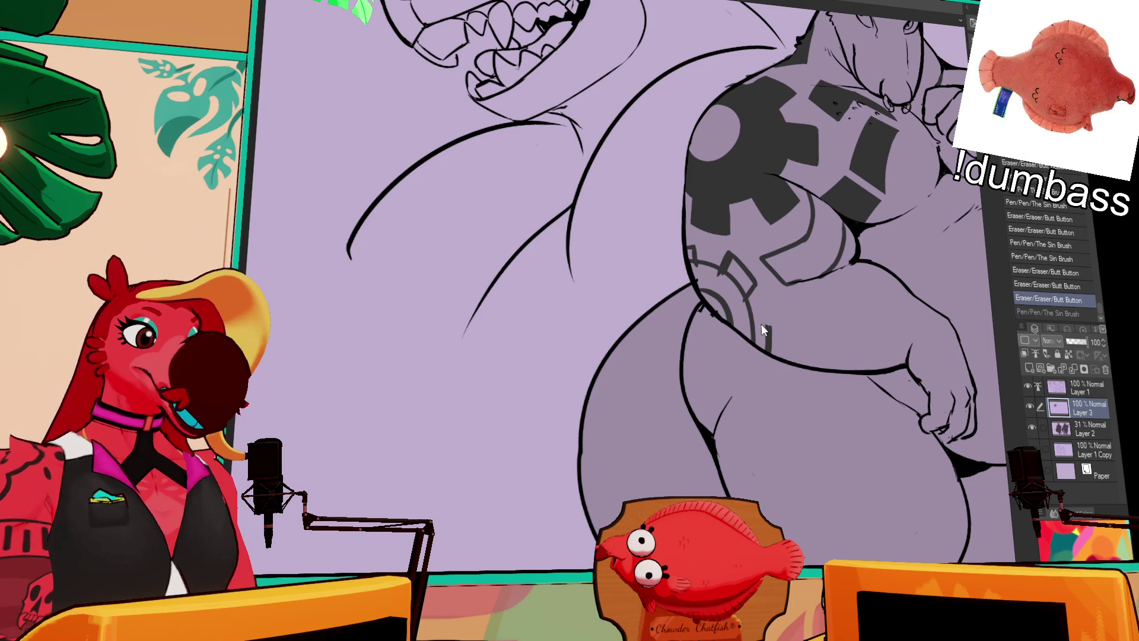
{"action": "left_click_drag", "start_coordinate": [766, 320], "coordinate": [774, 319]}
{"action": "key", "text": "e"}
{"action": "left_click", "coordinate": [777, 321]}
{"action": "left_click", "coordinate": [778, 332]}
Keep alternating pen and eraser to remove stray strokes along the arcs.
{"action": "key", "text": "p"}
{"action": "left_click", "coordinate": [776, 326]}
{"action": "key", "text": "e"}
{"action": "left_click", "coordinate": [776, 332]}
{"action": "left_click", "coordinate": [776, 356]}
{"action": "key", "text": "p"}
{"action": "left_click", "coordinate": [771, 326]}
{"action": "left_click", "coordinate": [778, 300]}
{"action": "key", "text": "e"}
{"action": "left_click_drag", "start_coordinate": [770, 320], "coordinate": [773, 353]}
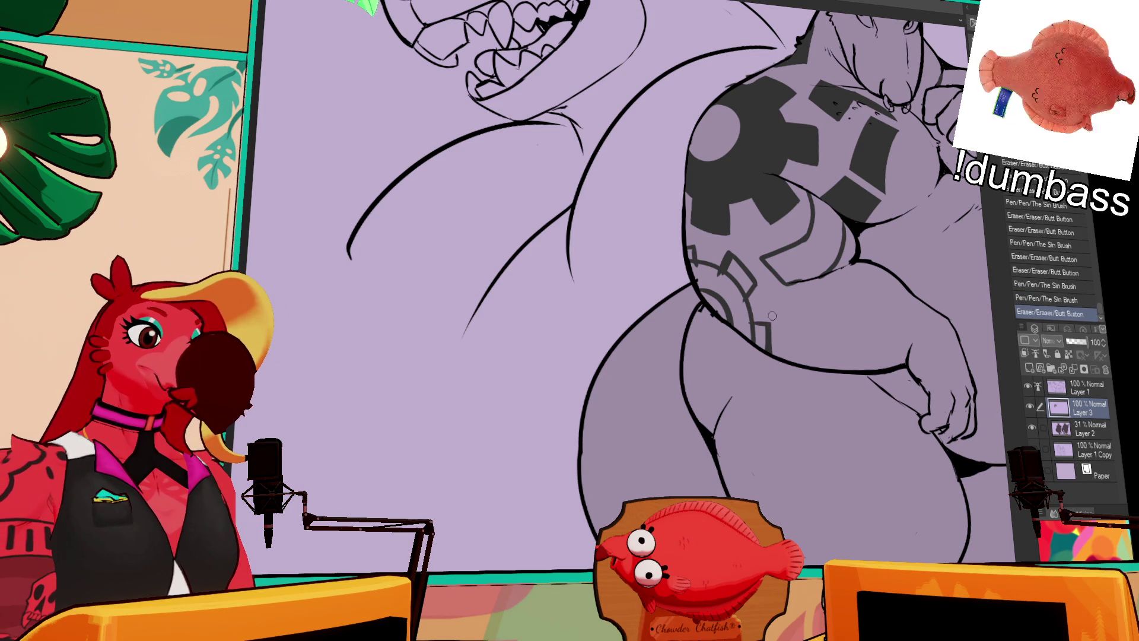
{"action": "left_click", "coordinate": [741, 261]}
{"action": "left_click", "coordinate": [751, 275]}
{"action": "key", "text": "ctrl+z"}
{"action": "key", "text": "p"}
{"action": "left_click", "coordinate": [746, 265]}
{"action": "key", "text": "ctrl+z"}
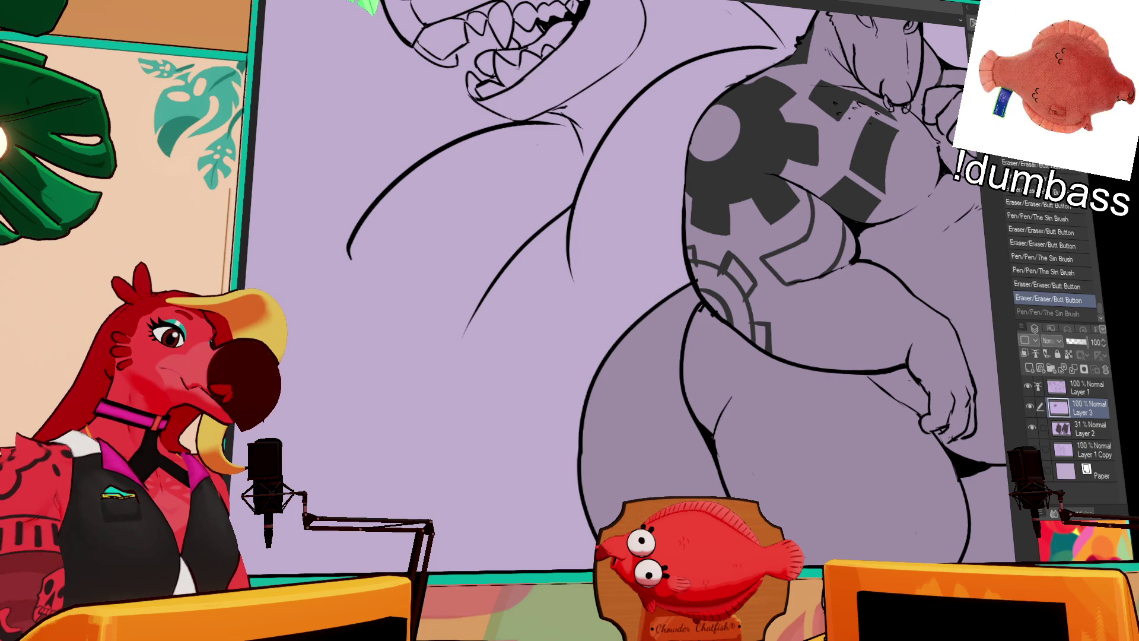
Lasso-fill the gear teeth dark grey and erase small marks beside the gear.
{"action": "mouse_move", "coordinate": [716, 295]}
{"action": "left_mouse_down"}
{"action": "mouse_move", "coordinate": [703, 232]}
{"action": "mouse_move", "coordinate": [769, 291]}
{"action": "mouse_move", "coordinate": [737, 302]}
{"action": "left_mouse_up"}
{"action": "key", "text": "e"}
{"action": "left_click", "coordinate": [749, 270]}
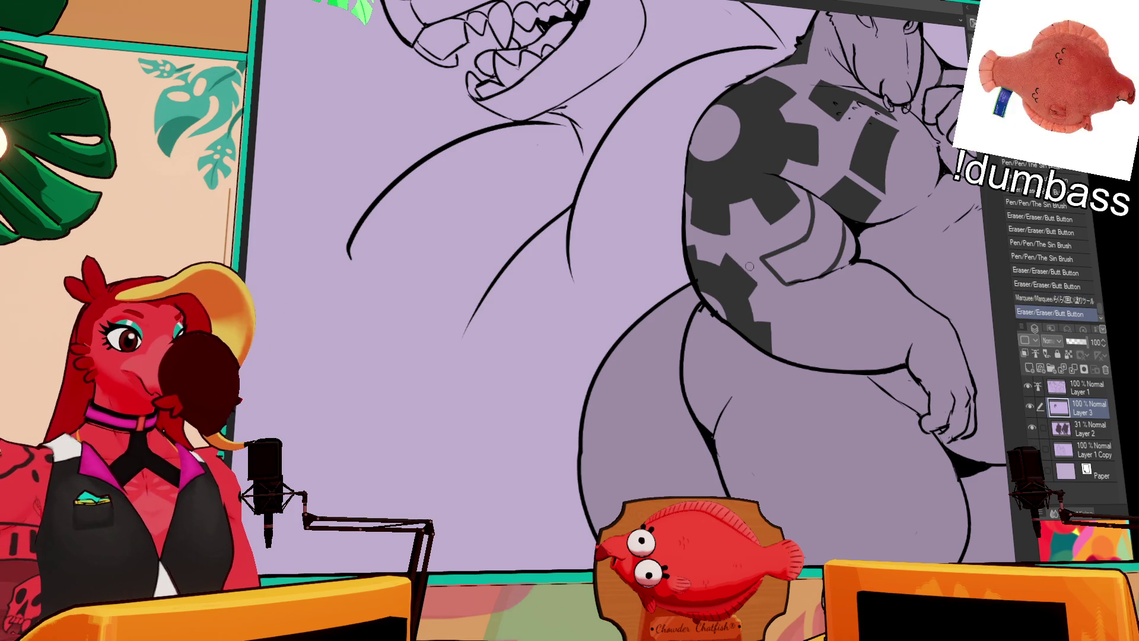
{"action": "left_click", "coordinate": [753, 292]}
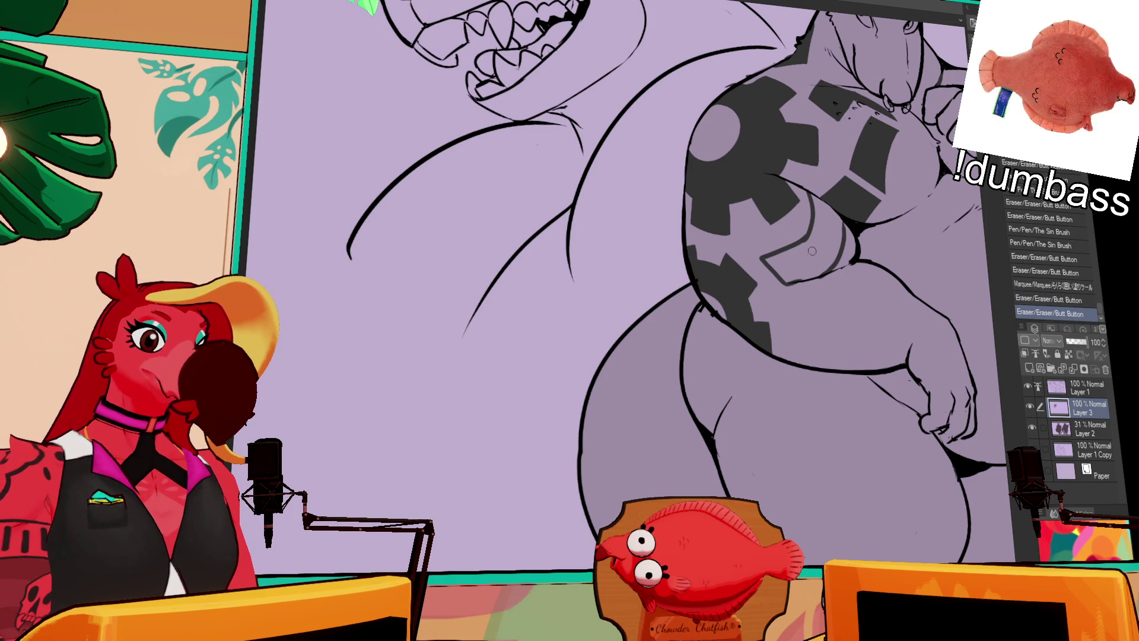
{"action": "key", "text": "m"}
{"action": "mouse_move", "coordinate": [791, 231]}
{"action": "left_mouse_down"}
{"action": "mouse_move", "coordinate": [751, 256]}
{"action": "mouse_move", "coordinate": [859, 194]}
{"action": "mouse_move", "coordinate": [803, 192]}
{"action": "left_mouse_up"}
{"action": "left_click_drag", "start_coordinate": [942, 118], "coordinate": [799, 240]}
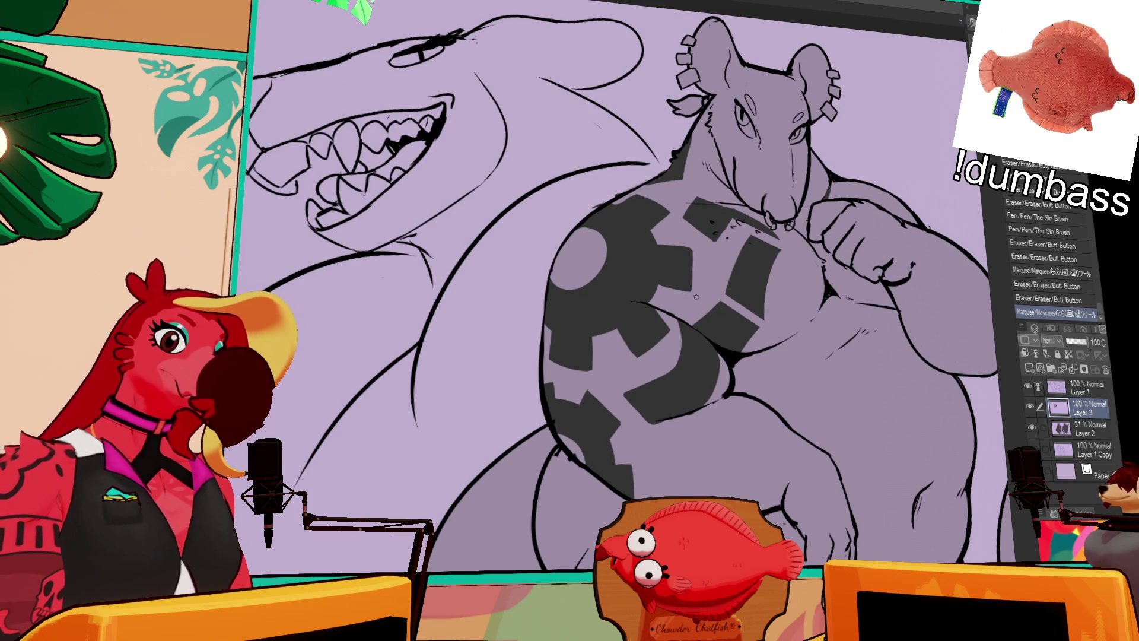
Erase a few small spots along the chest tattoo edge, undoing misplaced erasures.
{"action": "left_click", "coordinate": [688, 237]}
{"action": "key", "text": "ctrl+z"}
{"action": "left_click", "coordinate": [689, 236]}
{"action": "key", "text": "ctrl+z"}
{"action": "left_click", "coordinate": [688, 234]}
{"action": "left_click", "coordinate": [685, 231]}
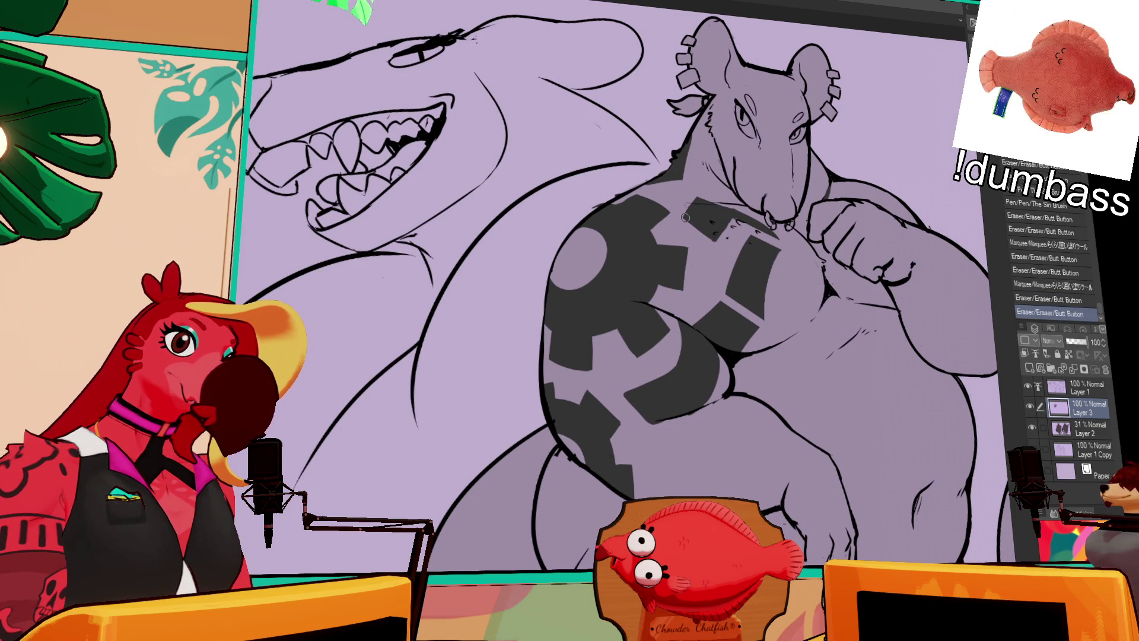
{"action": "left_click", "coordinate": [627, 344]}
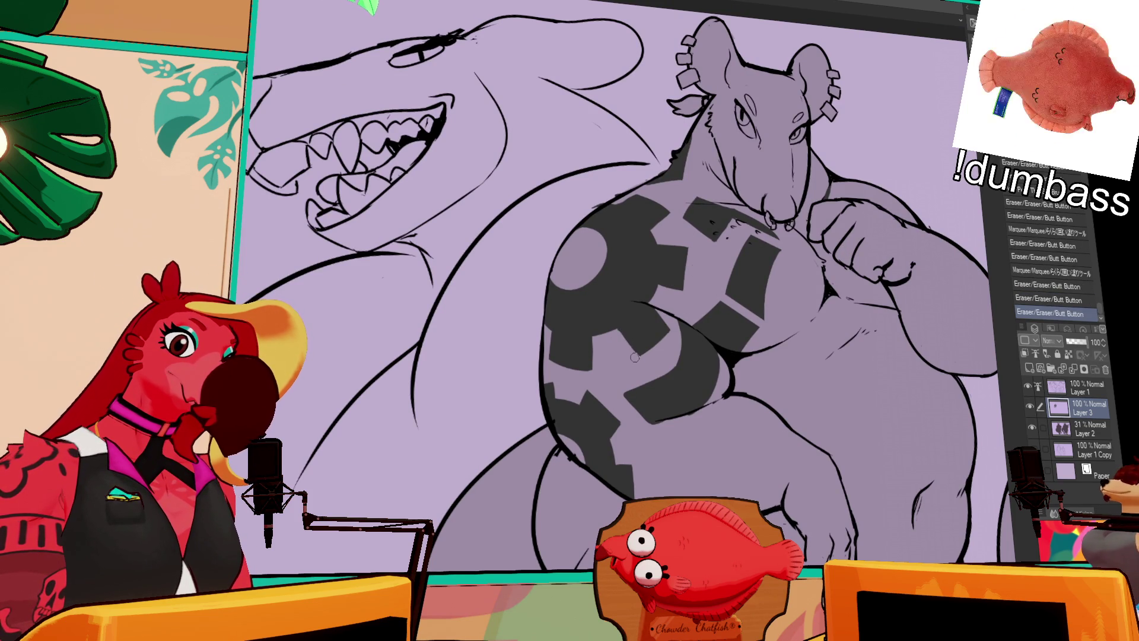
{"action": "key", "text": "ctrl+z"}
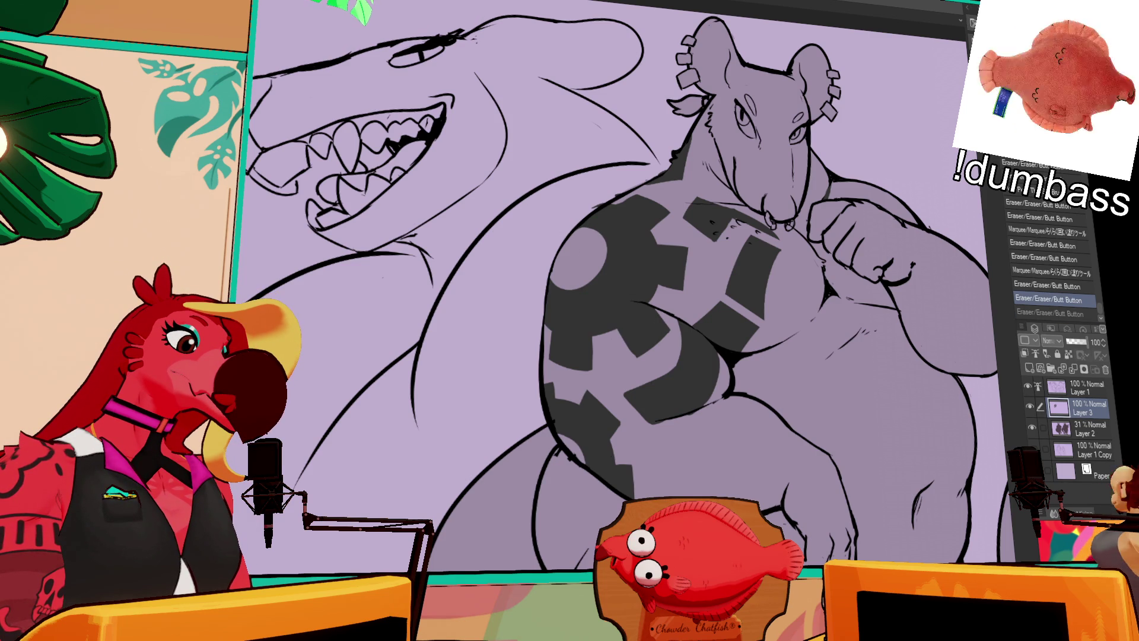
Delete a circle inside the shoulder gear hub to turn it into a ring.
{"action": "mouse_move", "coordinate": [549, 218]}
{"action": "left_mouse_down"}
{"action": "mouse_move", "coordinate": [635, 297]}
{"action": "mouse_move", "coordinate": [611, 299]}
{"action": "left_mouse_up"}
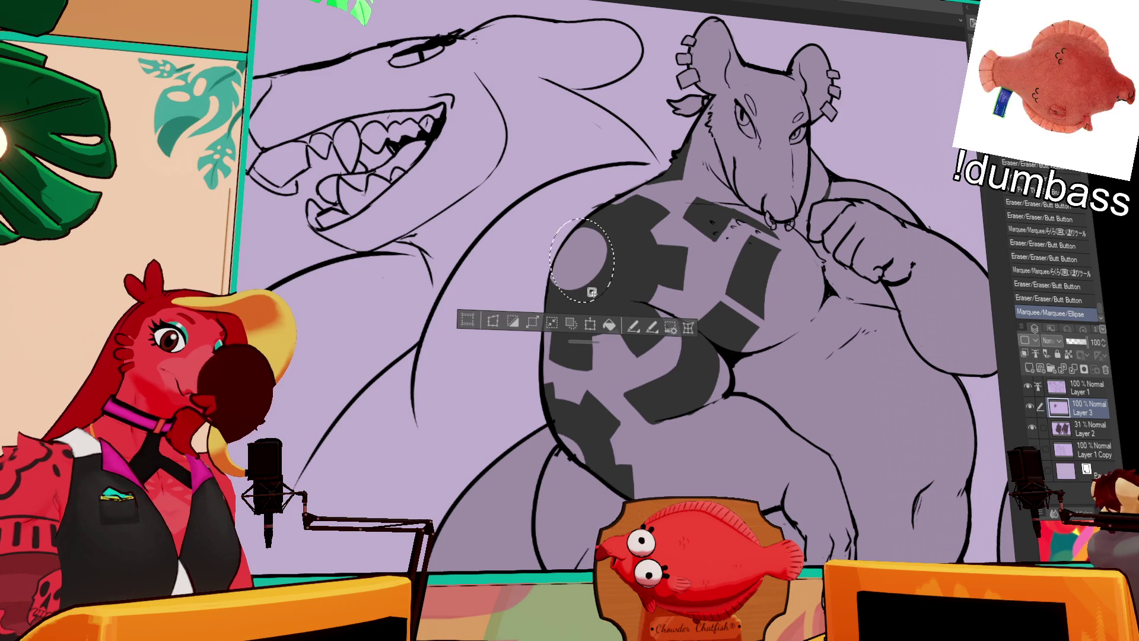
{"action": "key", "text": "ctrl+d"}
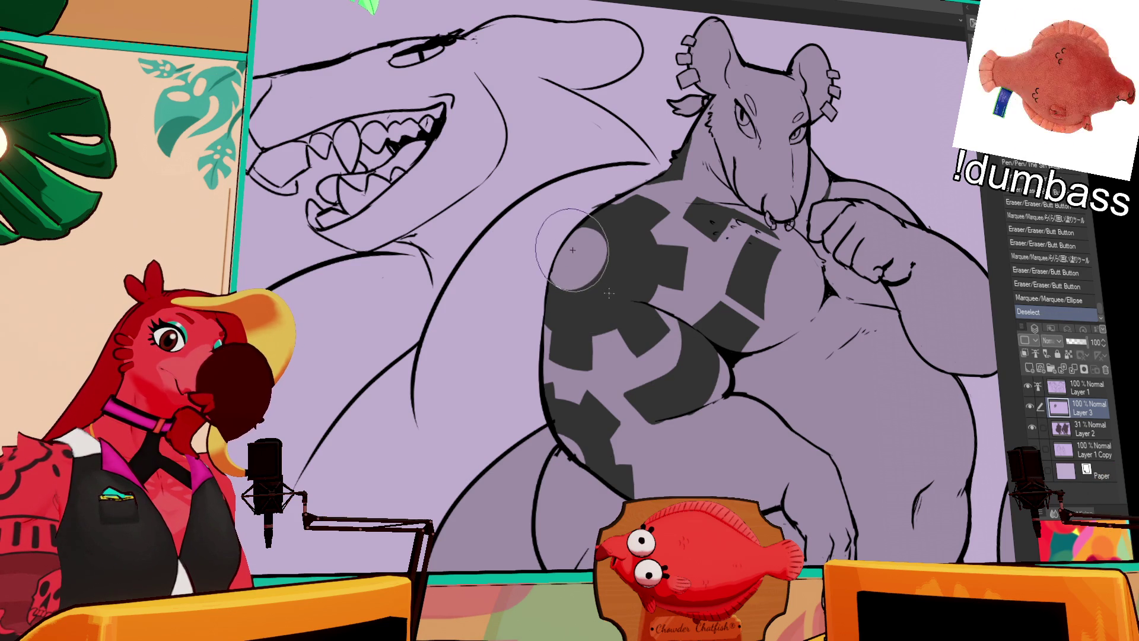
{"action": "left_click_drag", "start_coordinate": [573, 250], "coordinate": [593, 279]}
{"action": "key", "text": "ctrl+z"}
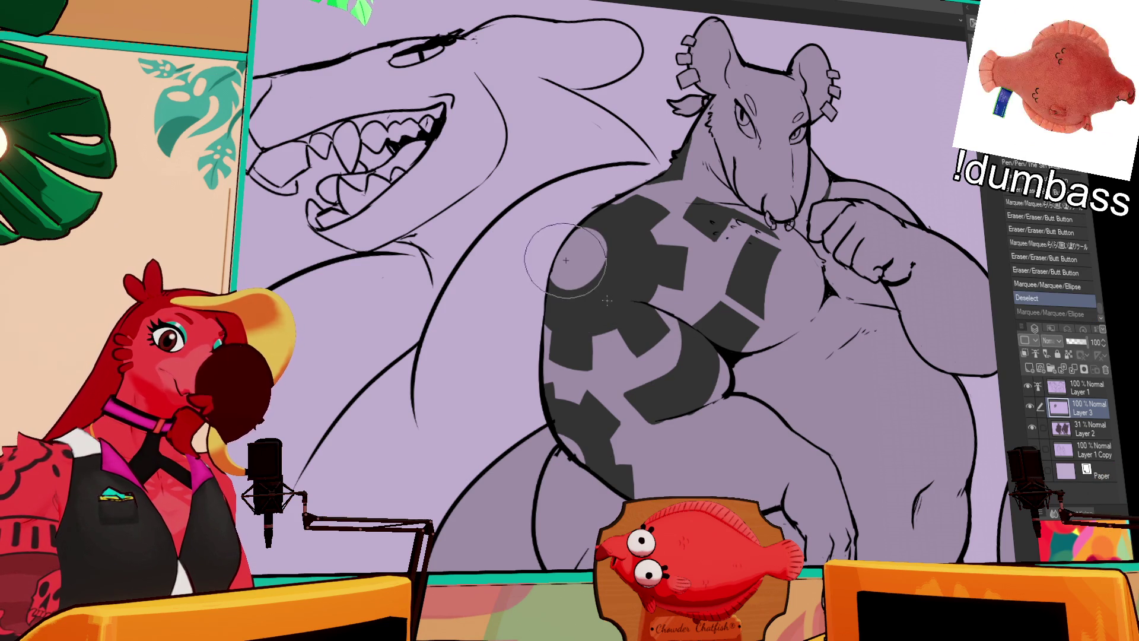
{"action": "key", "text": "ctrl+y"}
{"action": "key", "text": "ctrl+z"}
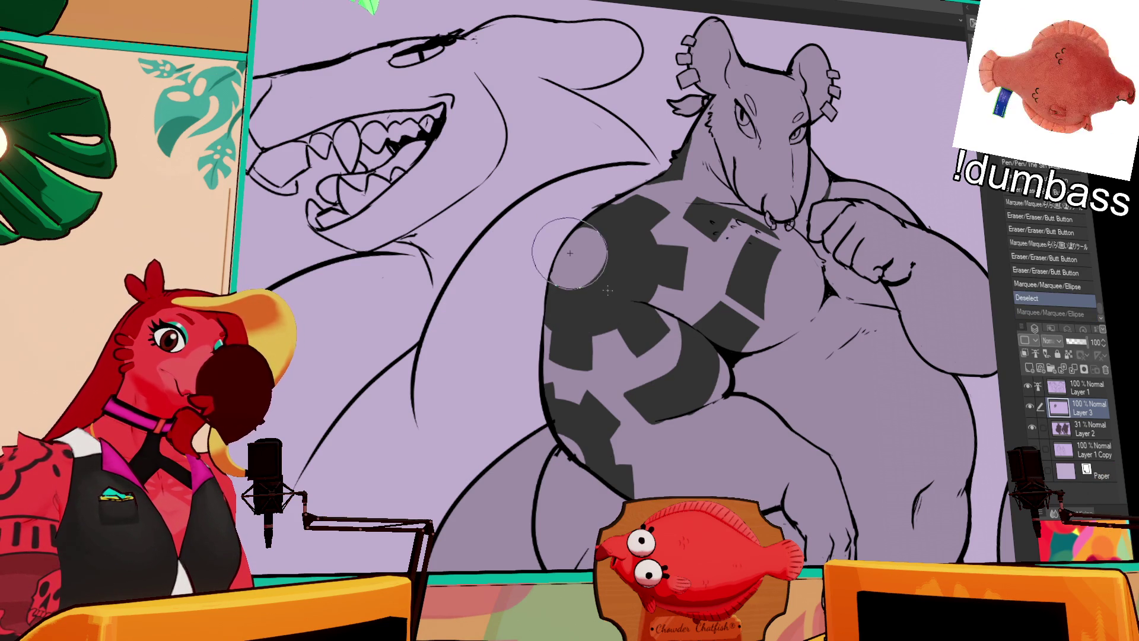
{"action": "left_click_drag", "start_coordinate": [611, 291], "coordinate": [612, 289]}
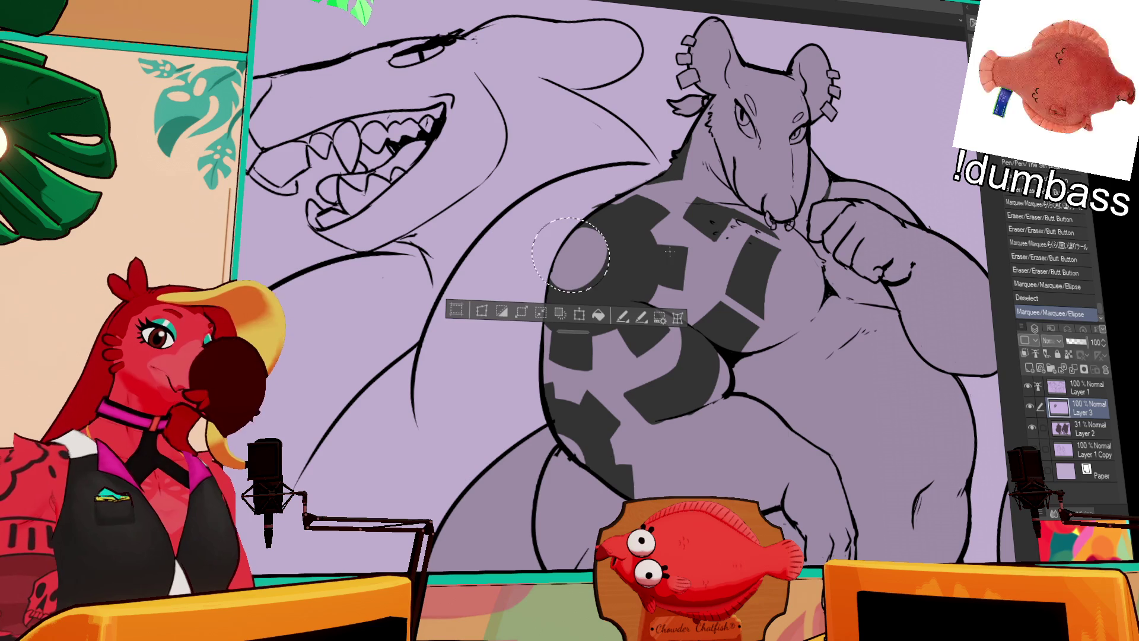
{"action": "key", "text": "Delete"}
{"action": "key", "text": "ctrl+d"}
Erase three stray bits along the tattoo edges.
{"action": "left_click_drag", "start_coordinate": [789, 174], "coordinate": [791, 194]}
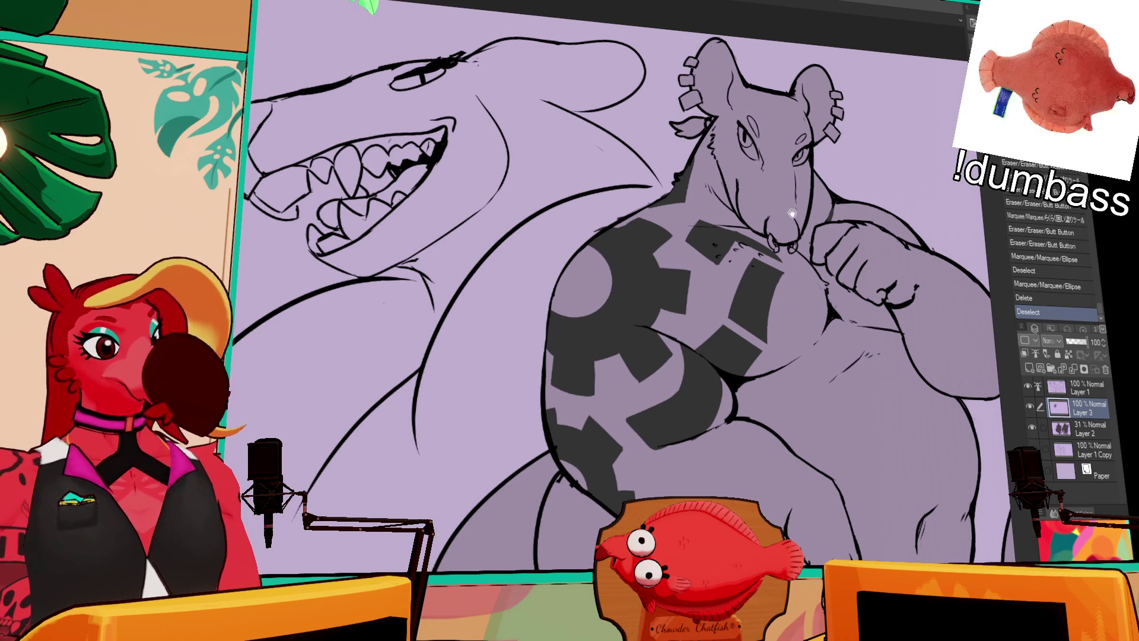
{"action": "left_click_drag", "start_coordinate": [571, 242], "coordinate": [634, 209]}
{"action": "left_click_drag", "start_coordinate": [647, 160], "coordinate": [656, 153]}
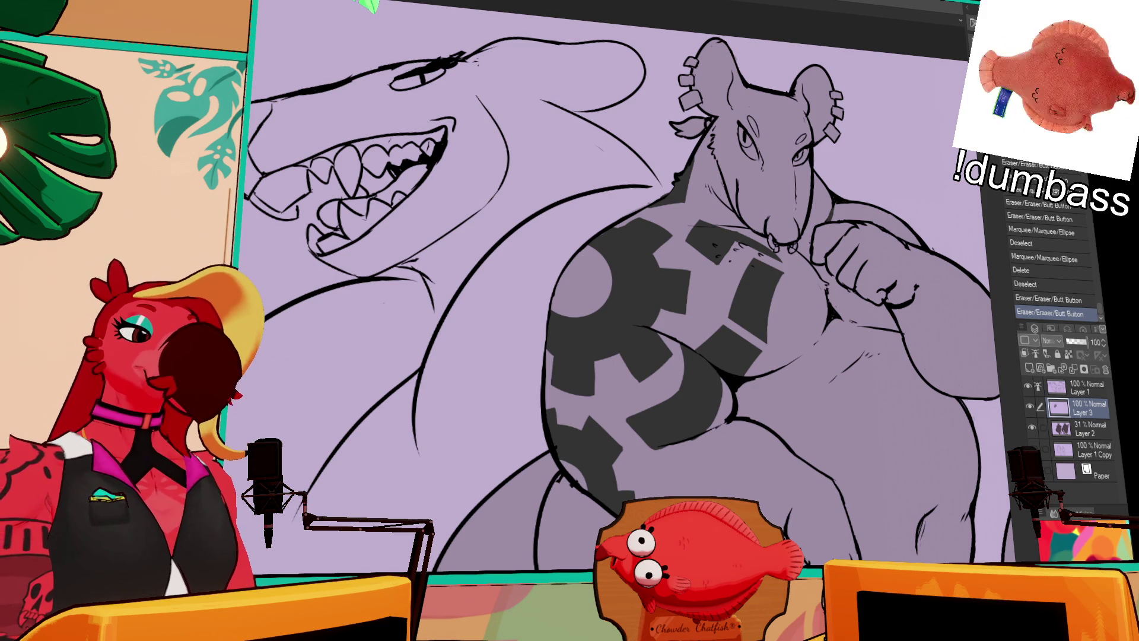
{"action": "scroll", "coordinate": [617, 285], "scroll_direction": "down", "scroll_amount": 3}
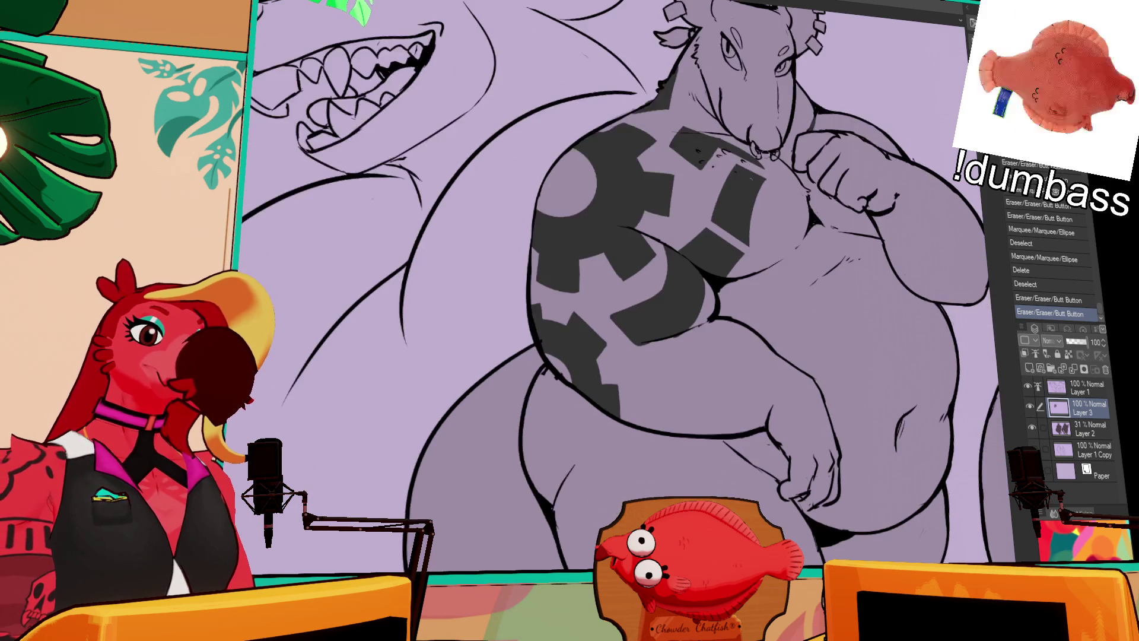
Erase specks at the tattoo edge and add a small pen mark near the chest.
{"action": "scroll", "coordinate": [686, 247], "scroll_direction": "up", "scroll_amount": 2}
{"action": "left_click_drag", "start_coordinate": [664, 263], "coordinate": [677, 259]}
{"action": "left_click", "coordinate": [663, 251]}
{"action": "mouse_move", "coordinate": [760, 215]}
{"action": "left_mouse_down"}
{"action": "mouse_move", "coordinate": [760, 204]}
{"action": "mouse_move", "coordinate": [719, 223]}
{"action": "left_mouse_up"}
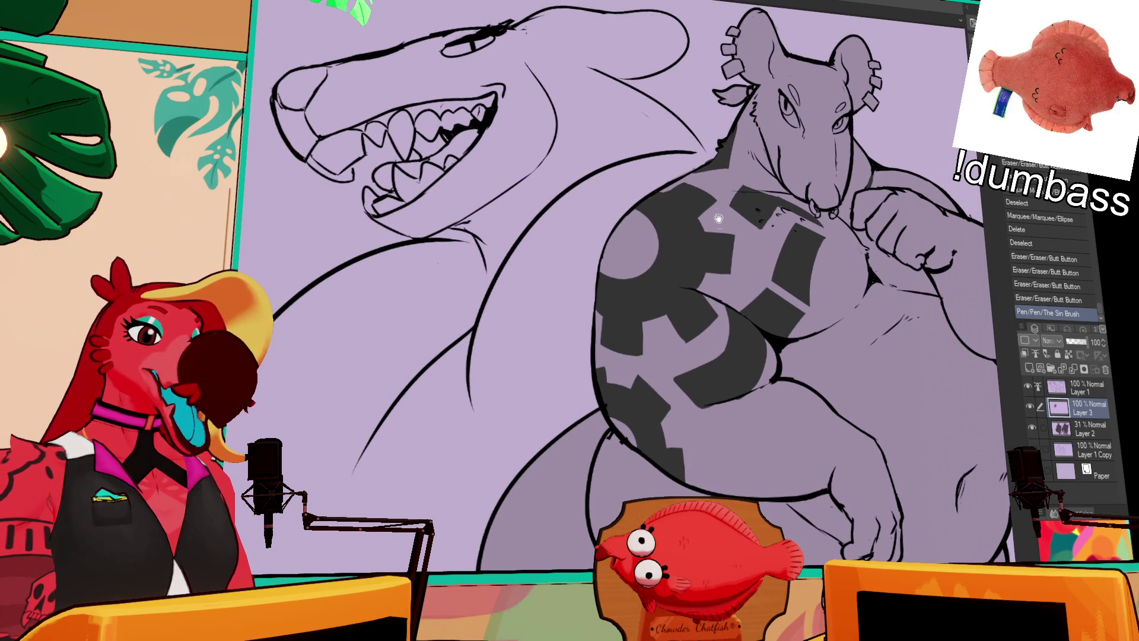
{"action": "left_click", "coordinate": [700, 216]}
{"action": "key", "text": "ctrl+z"}
{"action": "left_click_drag", "start_coordinate": [701, 221], "coordinate": [709, 217]}
{"action": "key", "text": "ctrl+z"}
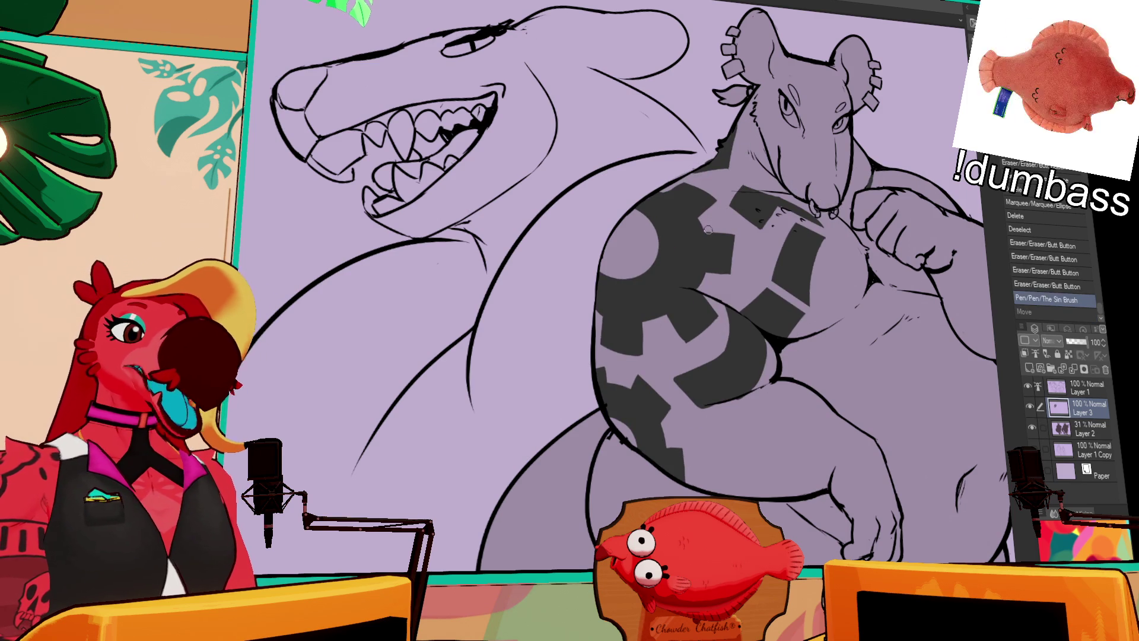
Test several small erasures on the chest tattoo, undoing each to compare.
{"action": "left_click", "coordinate": [705, 217]}
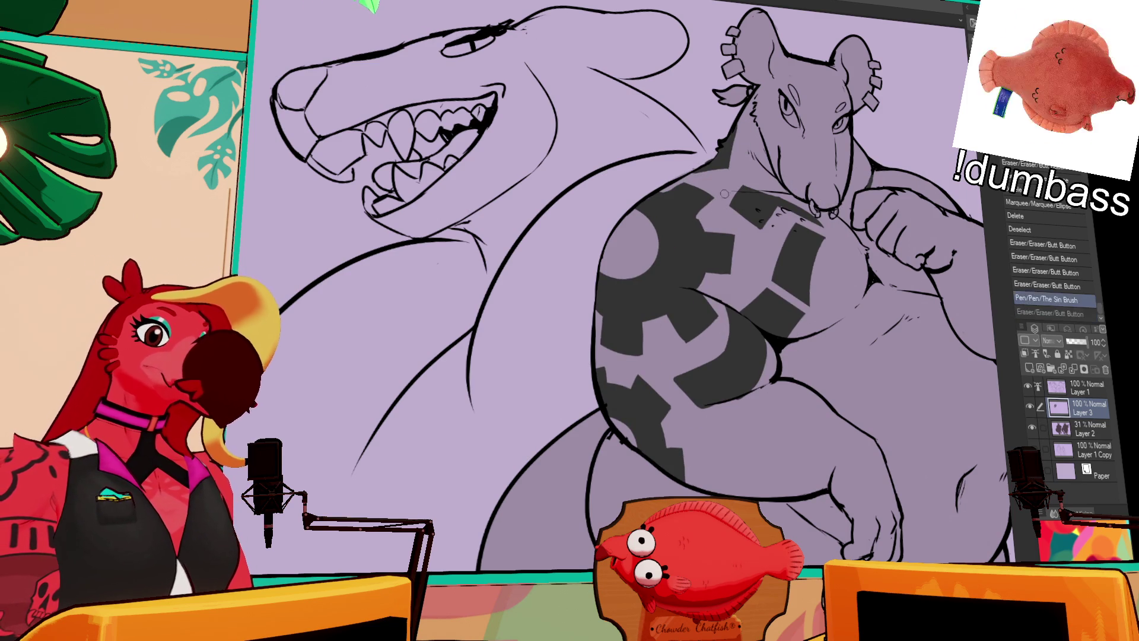
{"action": "key", "text": "ctrl+z"}
{"action": "left_click", "coordinate": [706, 217]}
{"action": "key", "text": "ctrl+z"}
{"action": "left_click", "coordinate": [706, 210]}
{"action": "key", "text": "ctrl+z"}
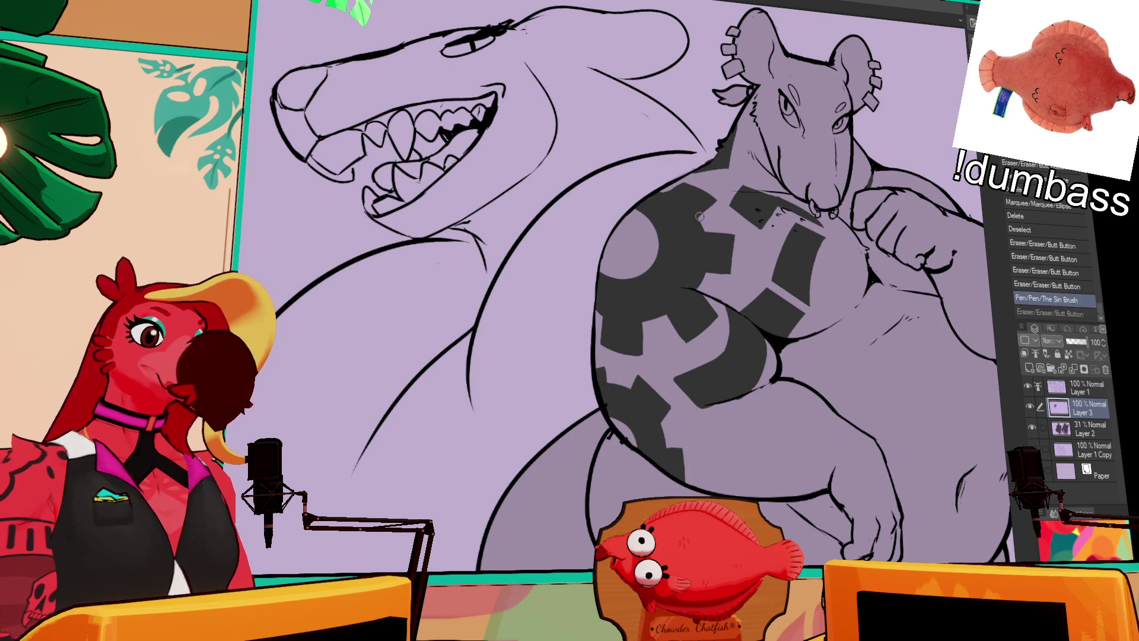
{"action": "left_click", "coordinate": [707, 205]}
Draw a short line near the chest, undoing and retrying the stroke.
{"action": "left_click_drag", "start_coordinate": [777, 185], "coordinate": [778, 172]}
{"action": "left_click", "coordinate": [672, 312]}
{"action": "key", "text": "ctrl+z"}
{"action": "left_click_drag", "start_coordinate": [934, 179], "coordinate": [904, 155]}
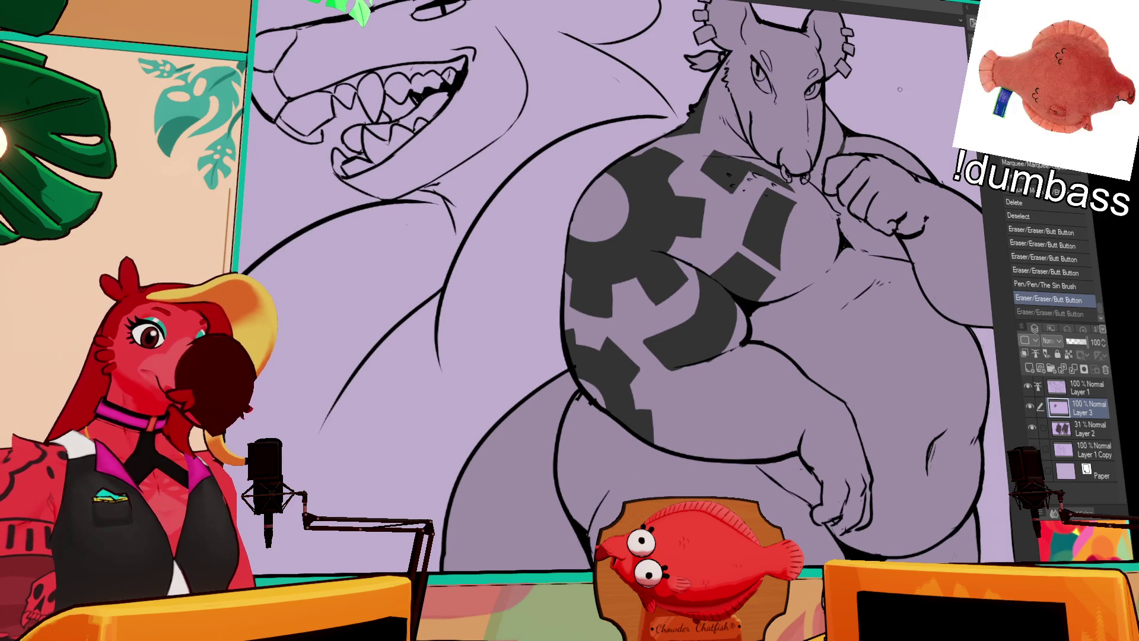
{"action": "key", "text": "ctrl+z"}
{"action": "left_click_drag", "start_coordinate": [829, 203], "coordinate": [808, 280]}
{"action": "key", "text": "ctrl+z"}
{"action": "mouse_move", "coordinate": [829, 197]}
{"action": "left_mouse_down"}
{"action": "mouse_move", "coordinate": [814, 274]}
{"action": "mouse_move", "coordinate": [847, 282]}
{"action": "mouse_move", "coordinate": [872, 269]}
{"action": "left_mouse_up"}
Settle the short chest line, trim it, and add two short lines near the fist.
{"action": "key", "text": "ctrl+z"}
{"action": "key", "text": "ctrl+z"}
{"action": "mouse_move", "coordinate": [806, 289]}
{"action": "left_mouse_down"}
{"action": "mouse_move", "coordinate": [849, 274]}
{"action": "mouse_move", "coordinate": [850, 252]}
{"action": "mouse_move", "coordinate": [865, 249]}
{"action": "mouse_move", "coordinate": [866, 261]}
{"action": "left_mouse_up"}
{"action": "key", "text": "ctrl+z"}
{"action": "key", "text": "ctrl+z"}
{"action": "mouse_move", "coordinate": [861, 218]}
{"action": "left_mouse_down"}
{"action": "mouse_move", "coordinate": [892, 241]}
{"action": "mouse_move", "coordinate": [883, 252]}
{"action": "left_mouse_up"}
{"action": "mouse_move", "coordinate": [890, 256]}
{"action": "left_mouse_down"}
{"action": "mouse_move", "coordinate": [830, 201]}
{"action": "mouse_move", "coordinate": [893, 244]}
{"action": "left_mouse_up"}
{"action": "key", "text": "ctrl+z"}
{"action": "key", "text": "ctrl+z"}
{"action": "key", "text": "ctrl+z"}
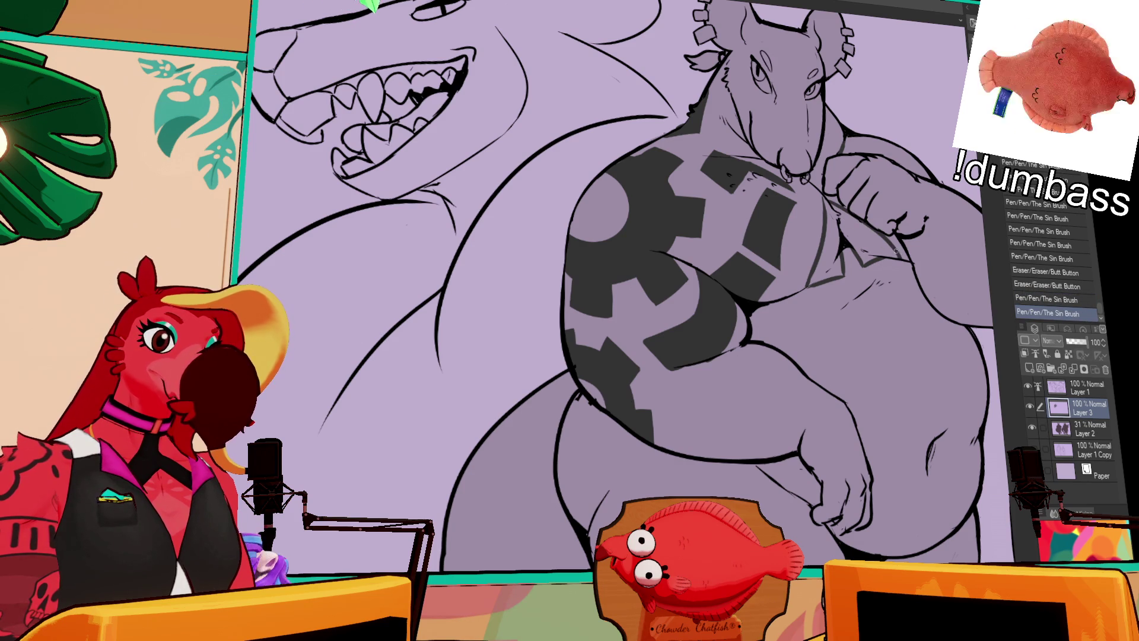
{"action": "left_click_drag", "start_coordinate": [937, 184], "coordinate": [919, 181]}
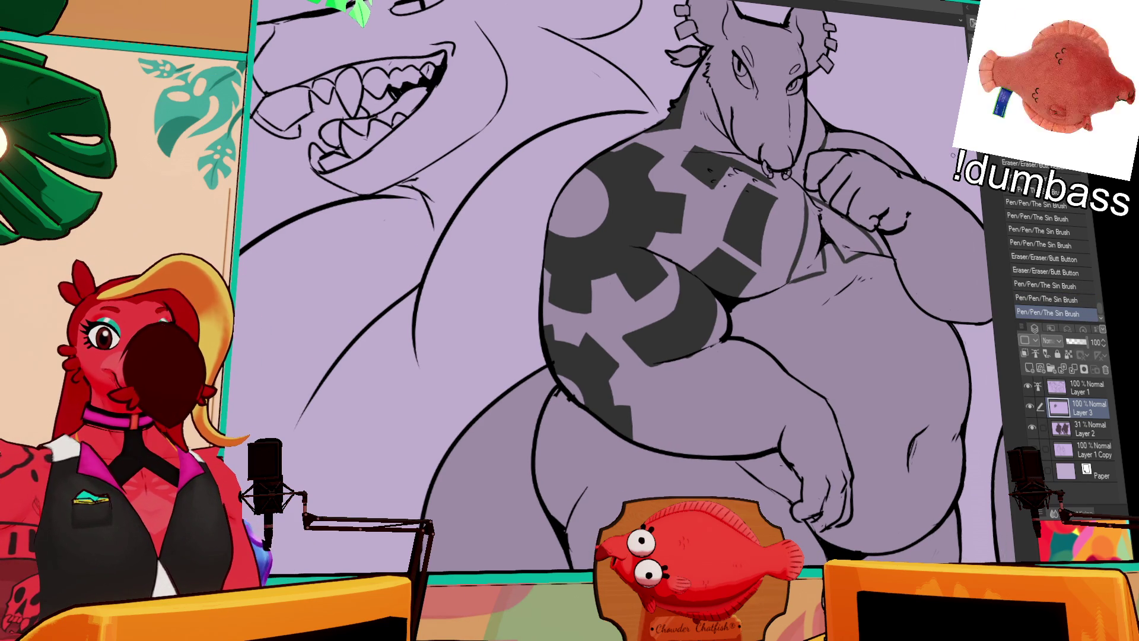
Select the area around the fist and chest and erase the specks inside.
{"action": "left_click_drag", "start_coordinate": [882, 219], "coordinate": [845, 276]}
{"action": "left_click_drag", "start_coordinate": [632, 161], "coordinate": [621, 157]}
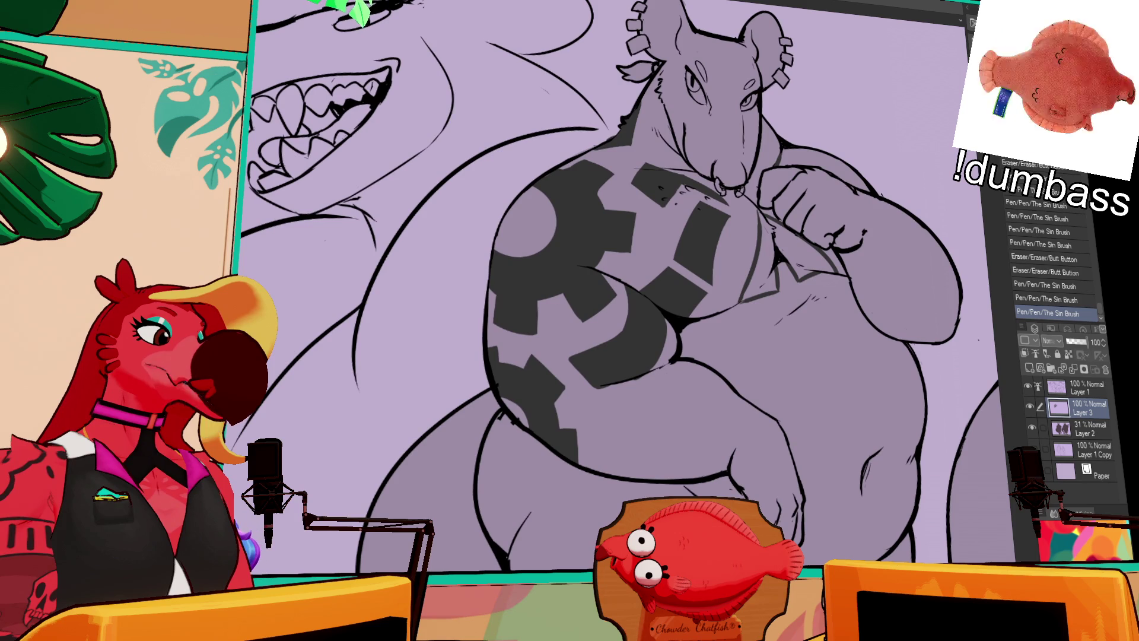
{"action": "mouse_move", "coordinate": [749, 214]}
{"action": "left_mouse_down"}
{"action": "mouse_move", "coordinate": [822, 293]}
{"action": "mouse_move", "coordinate": [844, 296]}
{"action": "mouse_move", "coordinate": [750, 201]}
{"action": "mouse_move", "coordinate": [847, 237]}
{"action": "mouse_move", "coordinate": [753, 201]}
{"action": "left_mouse_up"}
{"action": "scroll", "coordinate": [875, 110], "scroll_direction": "down", "scroll_amount": 2}
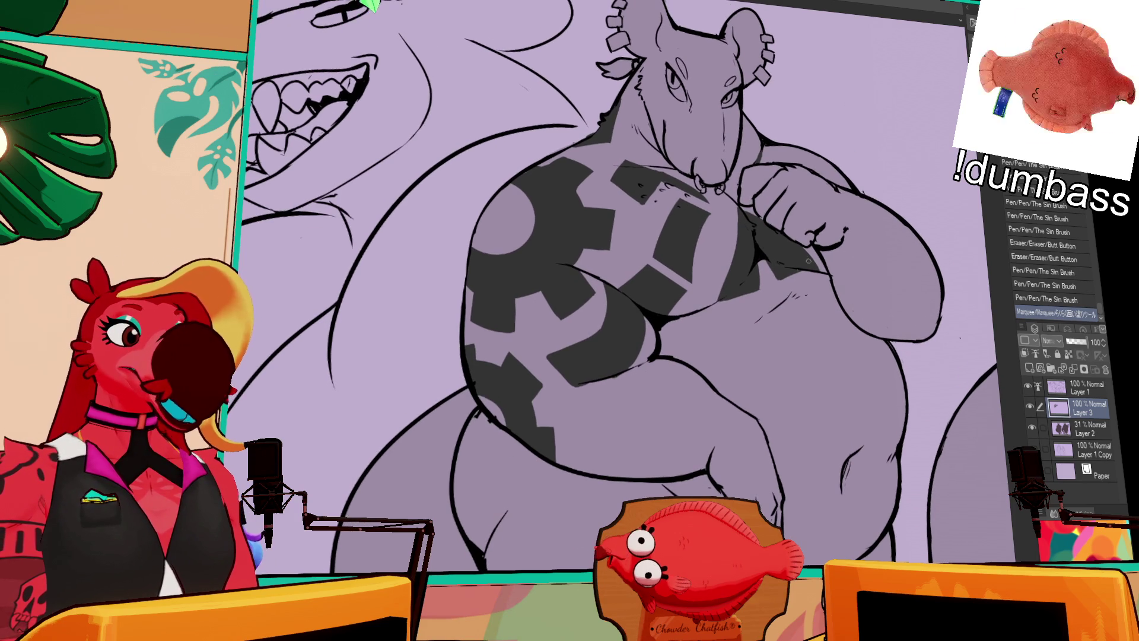
{"action": "left_click", "coordinate": [774, 270]}
{"action": "left_click", "coordinate": [763, 260]}
{"action": "key", "text": "ctrl+z"}
{"action": "key", "text": "ctrl+z"}
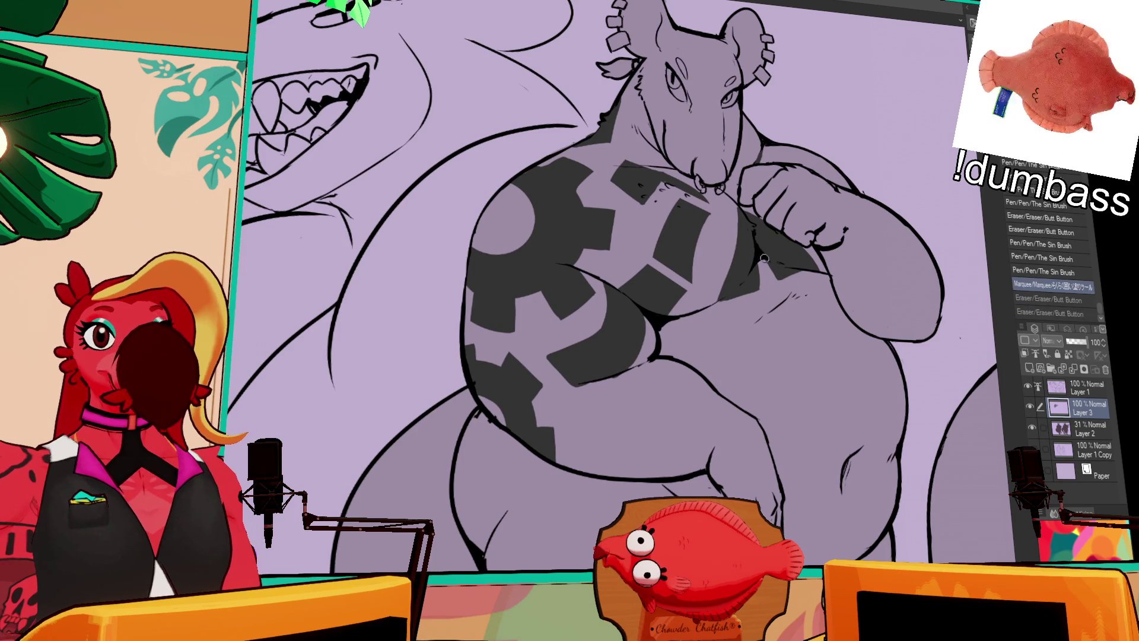
{"action": "left_click", "coordinate": [771, 270]}
{"action": "left_click", "coordinate": [760, 261]}
{"action": "left_click", "coordinate": [758, 288]}
{"action": "left_click", "coordinate": [767, 310]}
{"action": "left_click_drag", "start_coordinate": [770, 208], "coordinate": [813, 261]}
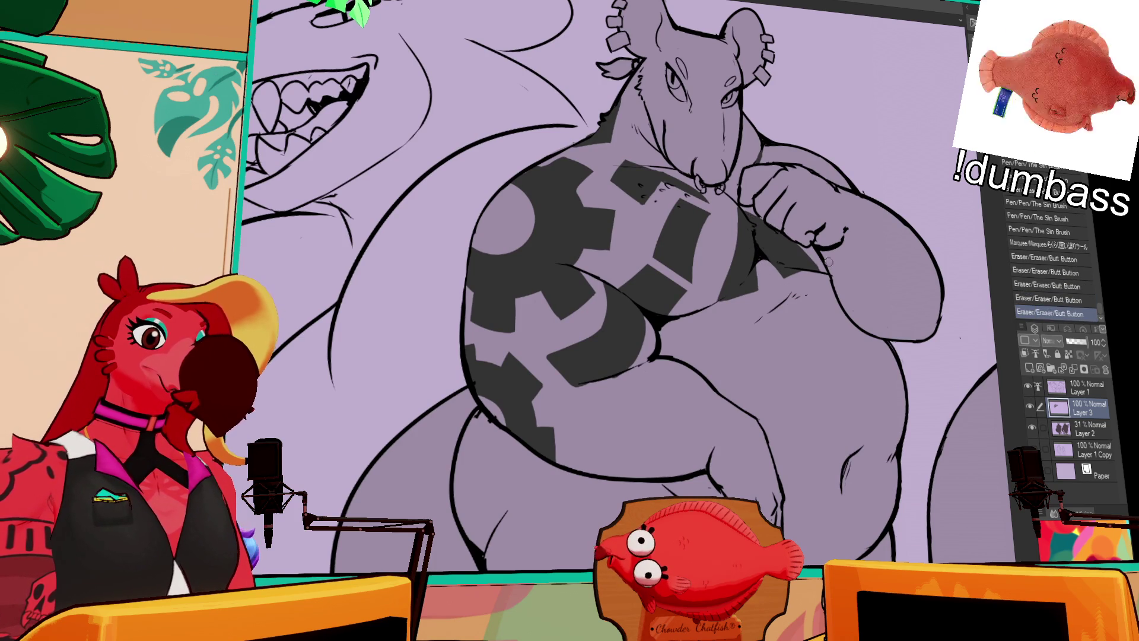
Mark an elliptical selection over the shoulder gear hub.
{"action": "left_click_drag", "start_coordinate": [835, 218], "coordinate": [837, 229]}
{"action": "left_click_drag", "start_coordinate": [797, 126], "coordinate": [821, 185]}
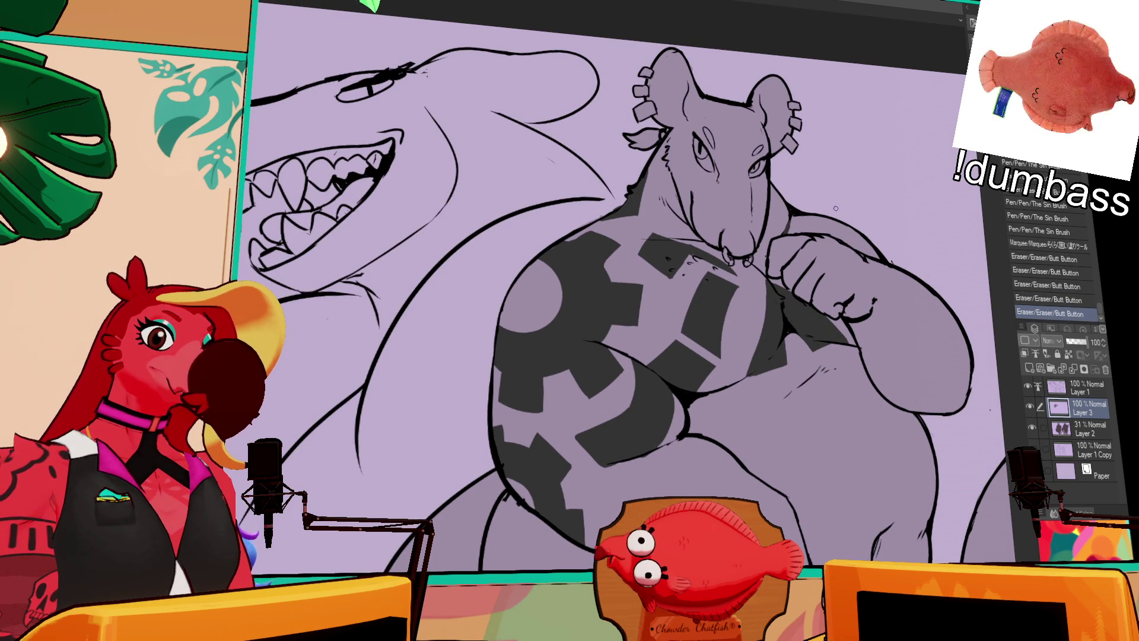
{"action": "left_click_drag", "start_coordinate": [873, 236], "coordinate": [880, 209]}
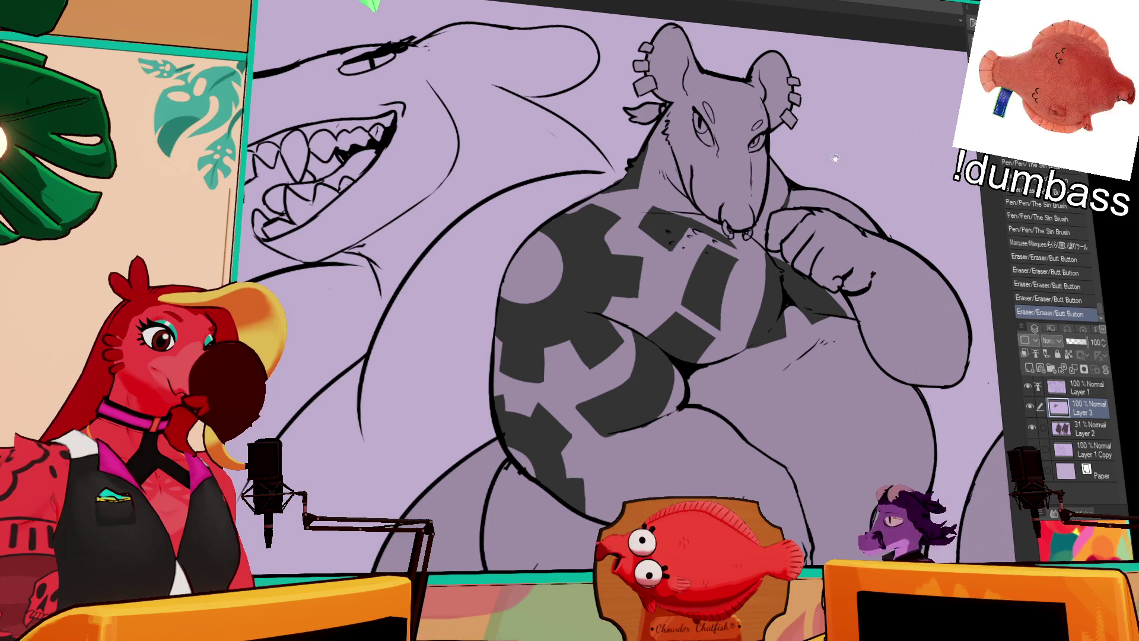
{"action": "left_click_drag", "start_coordinate": [880, 209], "coordinate": [889, 213]}
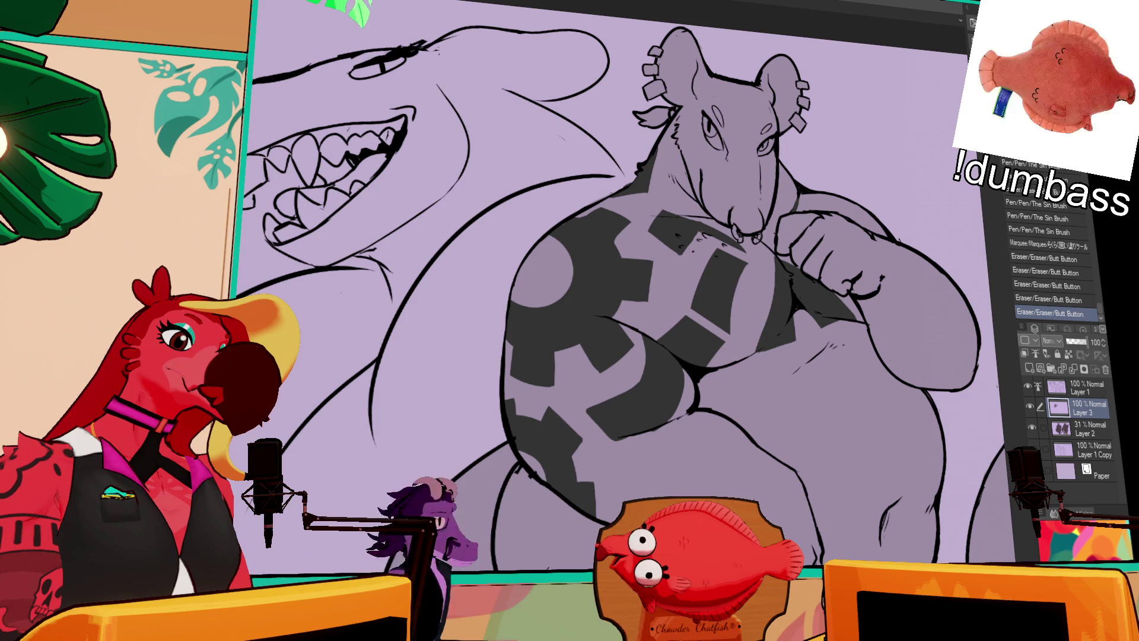
{"action": "left_click_drag", "start_coordinate": [541, 285], "coordinate": [558, 292]}
Fill the circular hub selection dark, straighten it upright, and touch up its edge.
{"action": "key", "text": "g"}
{"action": "left_click", "coordinate": [556, 265]}
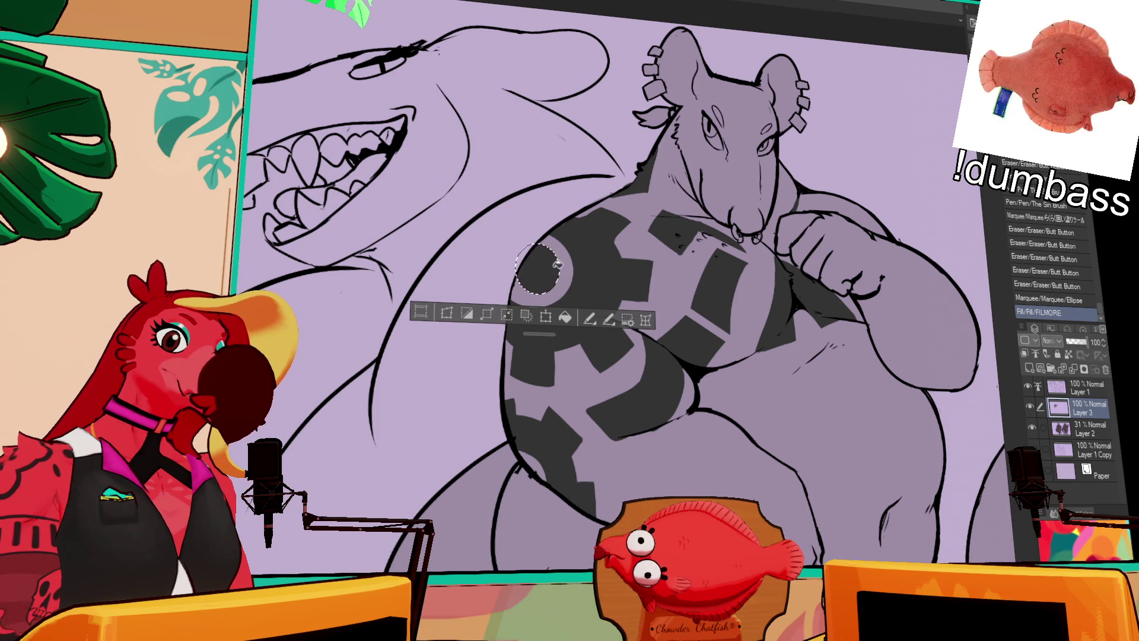
{"action": "left_click", "coordinate": [546, 316]}
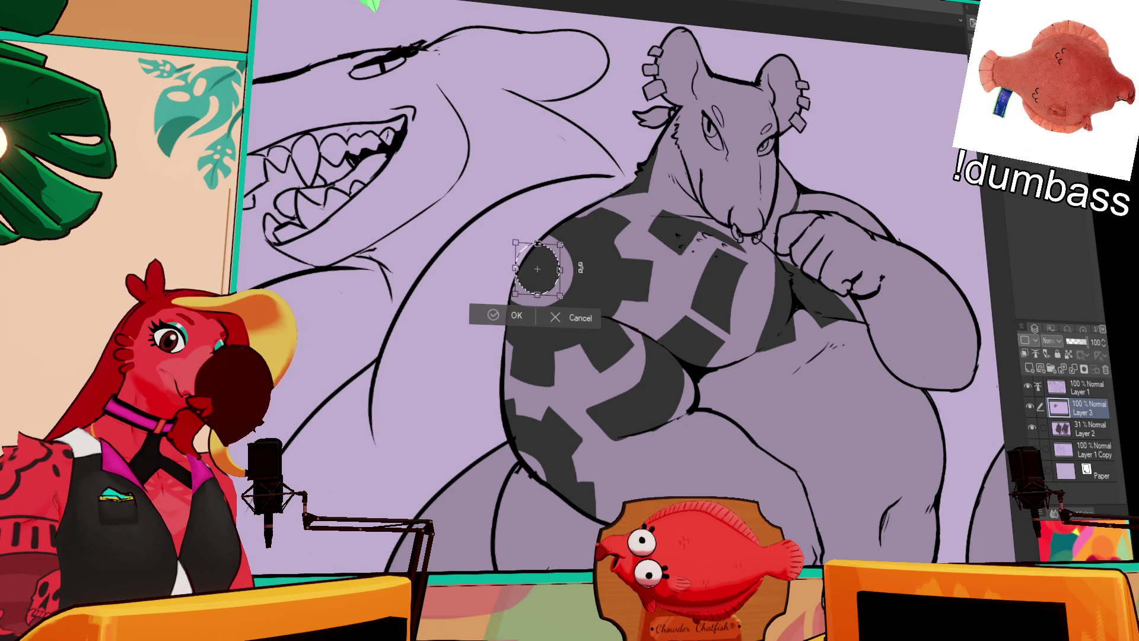
{"action": "left_click_drag", "start_coordinate": [583, 272], "coordinate": [572, 270]}
{"action": "key", "text": "Return"}
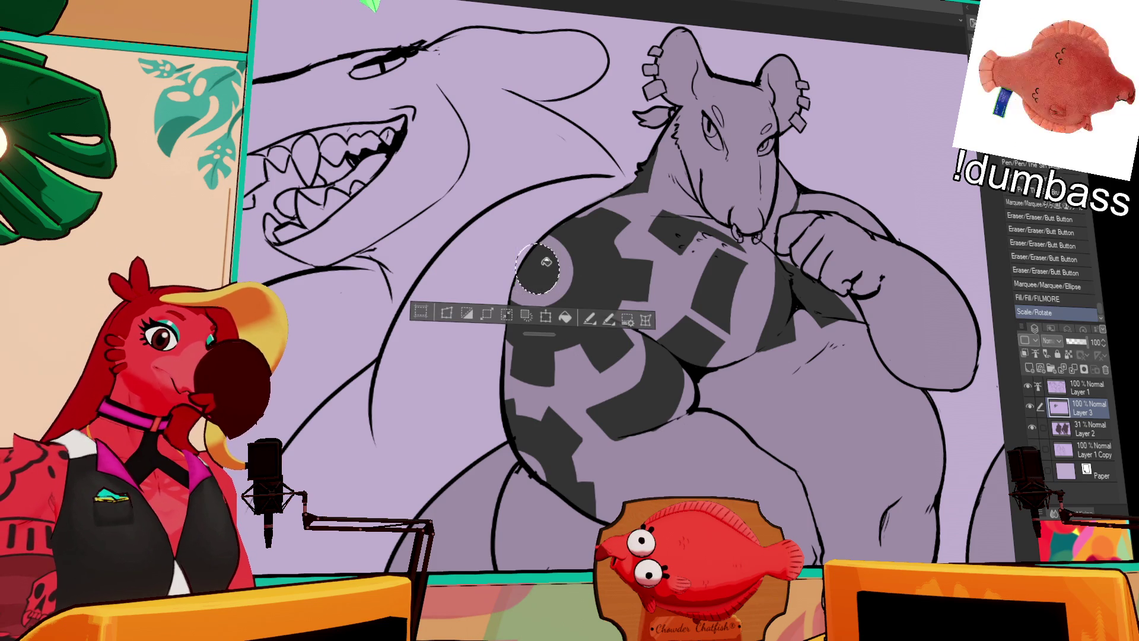
{"action": "left_click_drag", "start_coordinate": [525, 254], "coordinate": [655, 261]}
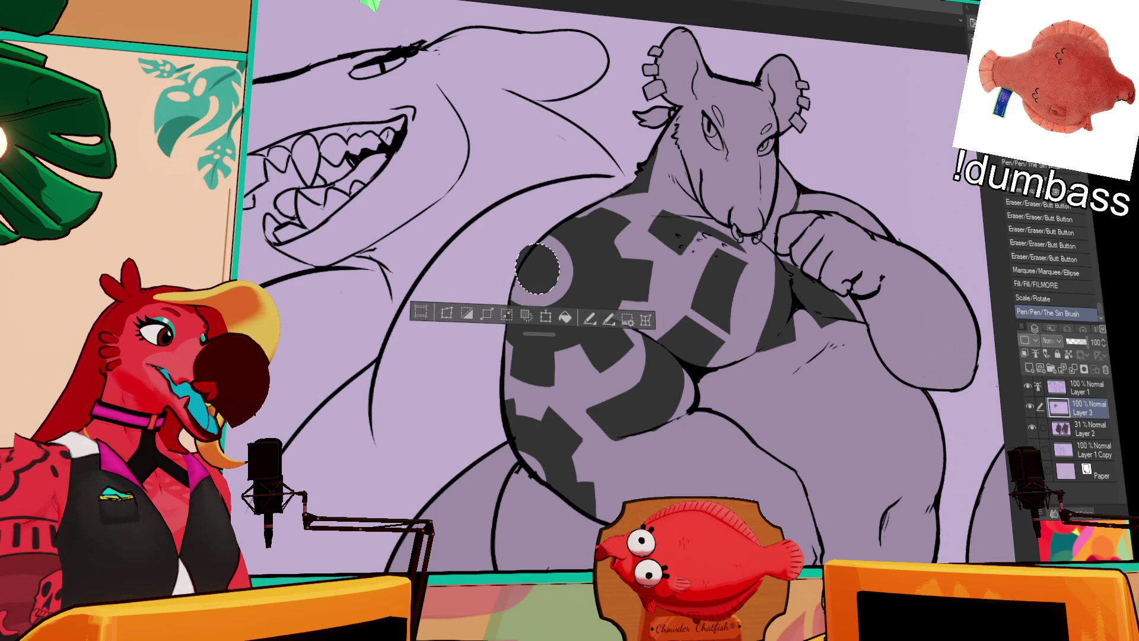
{"action": "key", "text": "ctrl+d"}
Marquee an inner circle in the hub, then rescale and reposition it within the gear.
{"action": "key", "text": "m"}
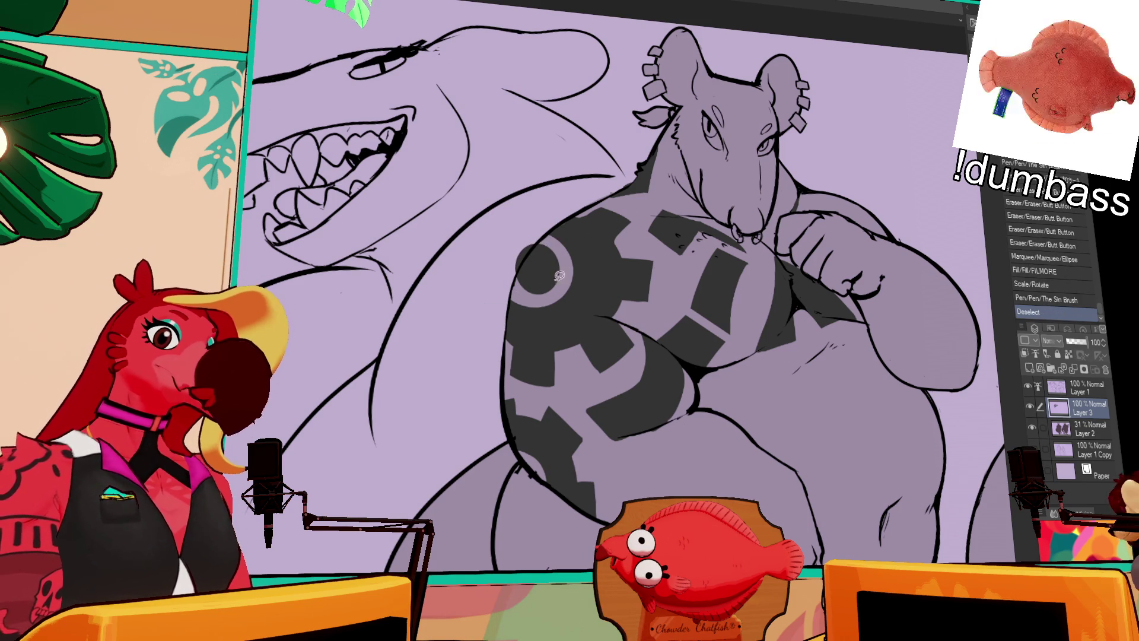
{"action": "mouse_move", "coordinate": [511, 237]}
{"action": "left_mouse_down"}
{"action": "mouse_move", "coordinate": [562, 302]}
{"action": "mouse_move", "coordinate": [598, 257]}
{"action": "left_mouse_up"}
{"action": "key", "text": "ctrl+t"}
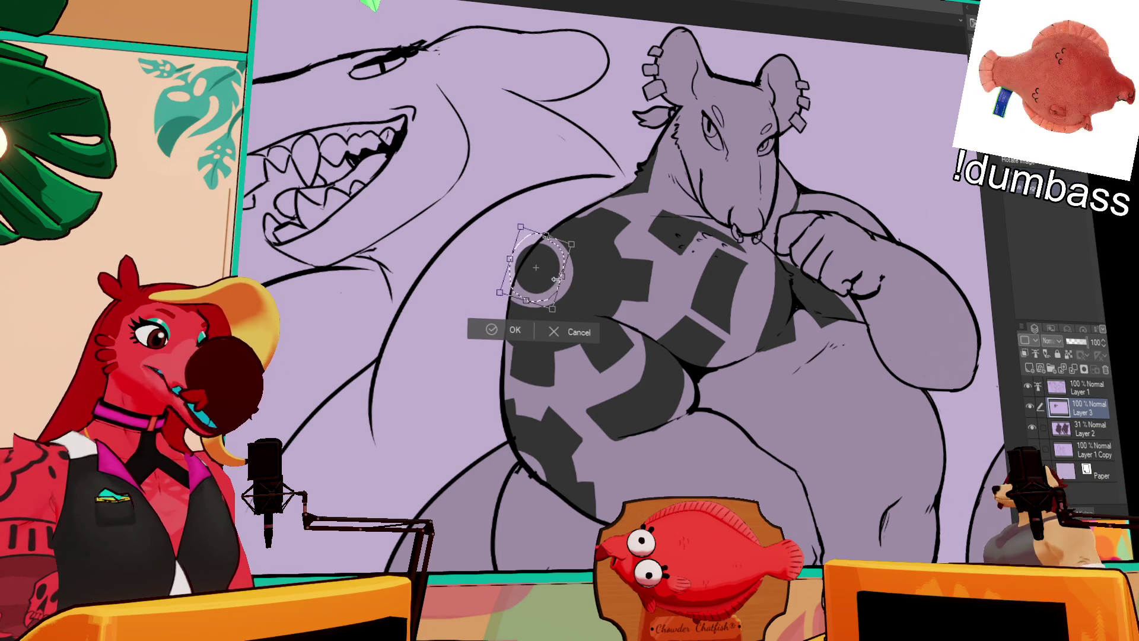
{"action": "left_click_drag", "start_coordinate": [557, 286], "coordinate": [558, 306]}
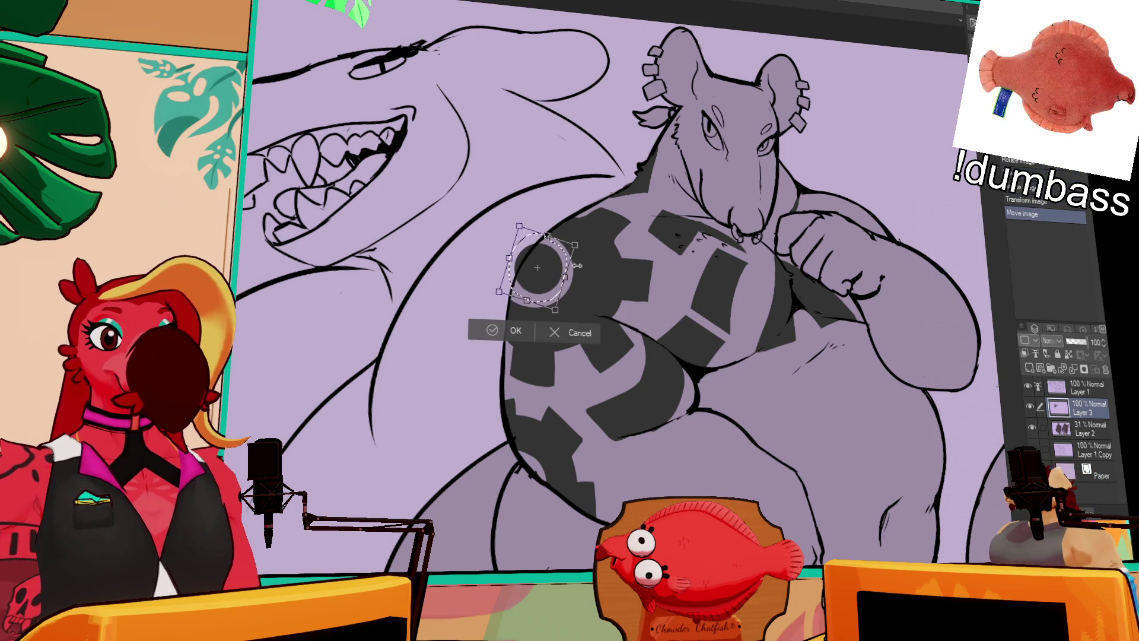
{"action": "key", "text": "Return"}
{"action": "key", "text": "ctrl+d"}
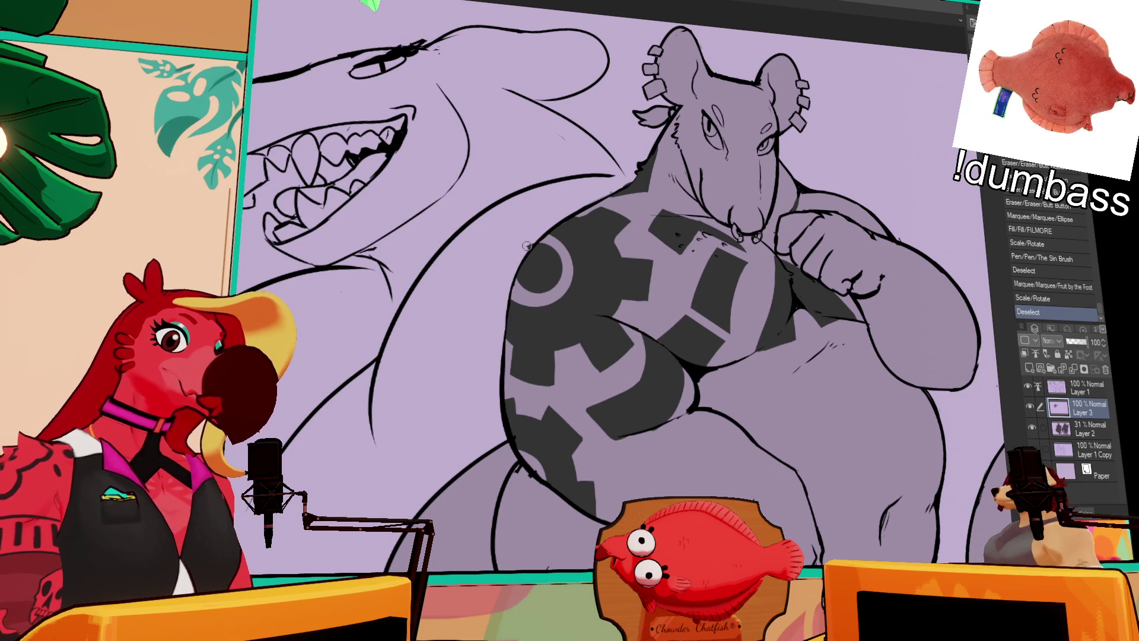
{"action": "left_click_drag", "start_coordinate": [897, 148], "coordinate": [911, 138]}
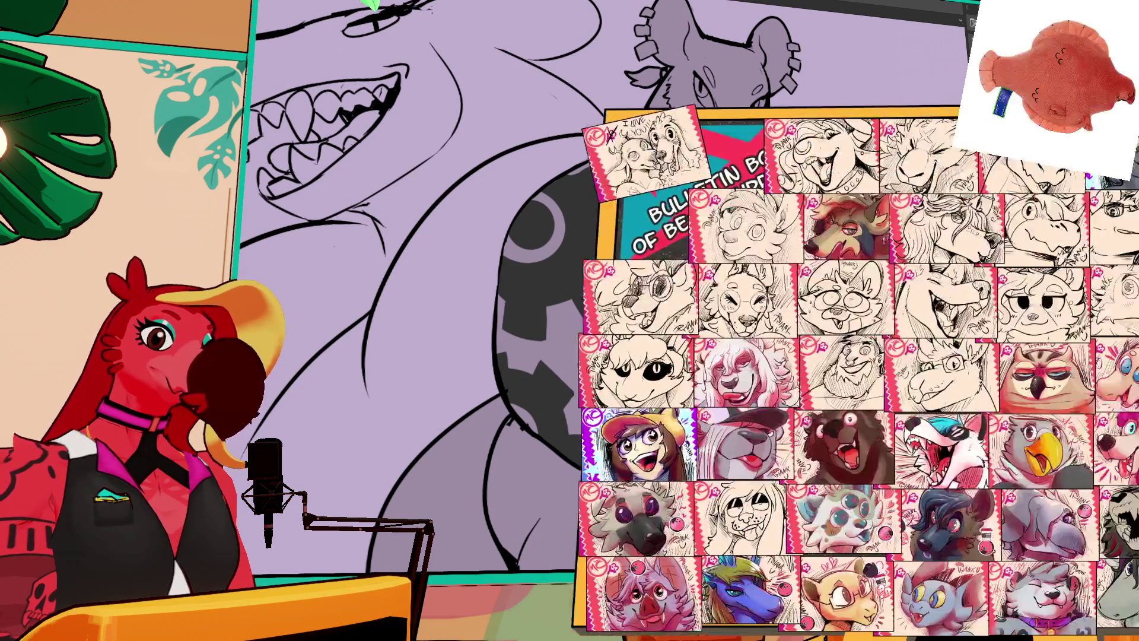
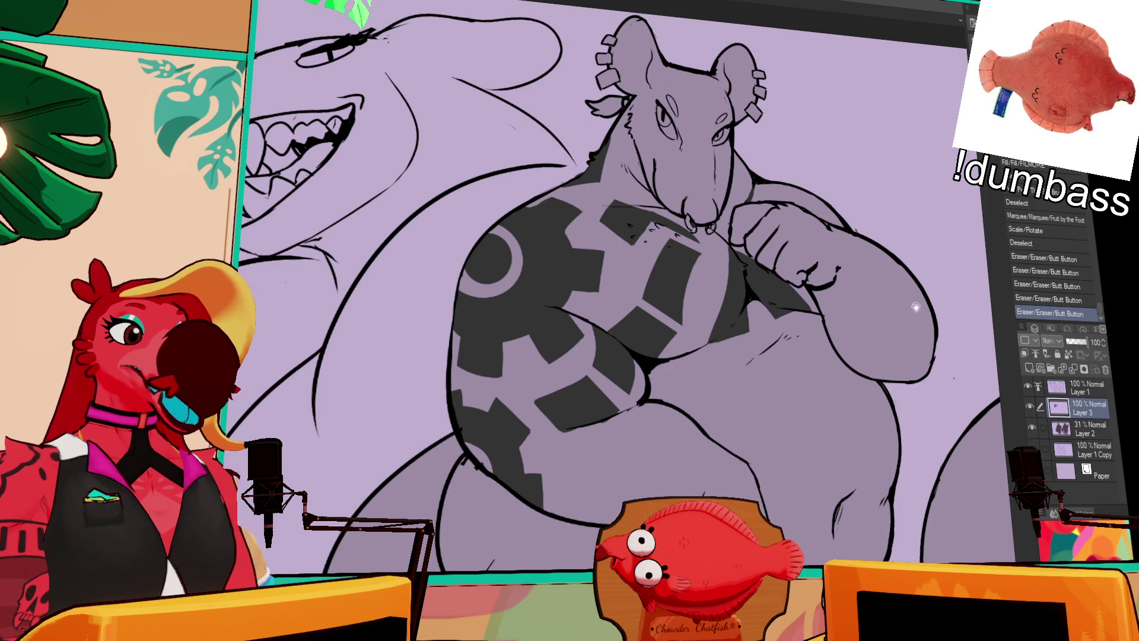
Erase stray specks on the chest gears and dab tiny ink touches near the rat's fist.
{"action": "left_click", "coordinate": [788, 273]}
{"action": "left_click", "coordinate": [776, 325]}
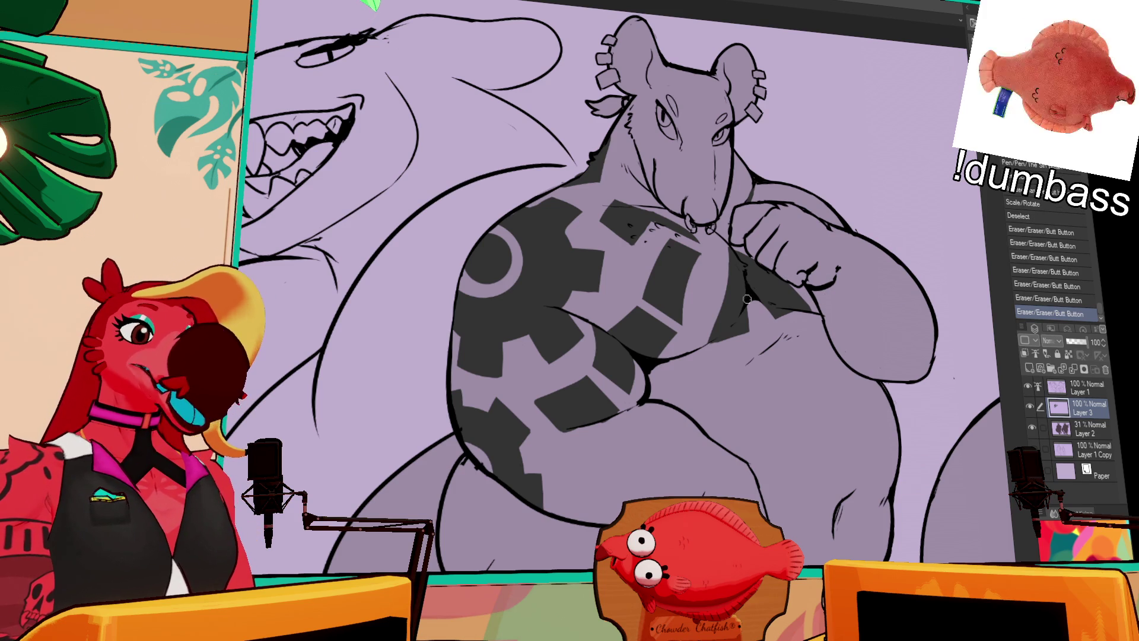
{"action": "left_click", "coordinate": [748, 316]}
{"action": "left_click", "coordinate": [745, 319]}
{"action": "left_click", "coordinate": [745, 322]}
{"action": "left_click", "coordinate": [749, 297]}
{"action": "left_click", "coordinate": [745, 322]}
{"action": "key", "text": "ctrl+z"}
Erase more small marks on the chest pattern and touch up a mark near the fist.
{"action": "left_click", "coordinate": [749, 299]}
{"action": "left_click", "coordinate": [747, 314]}
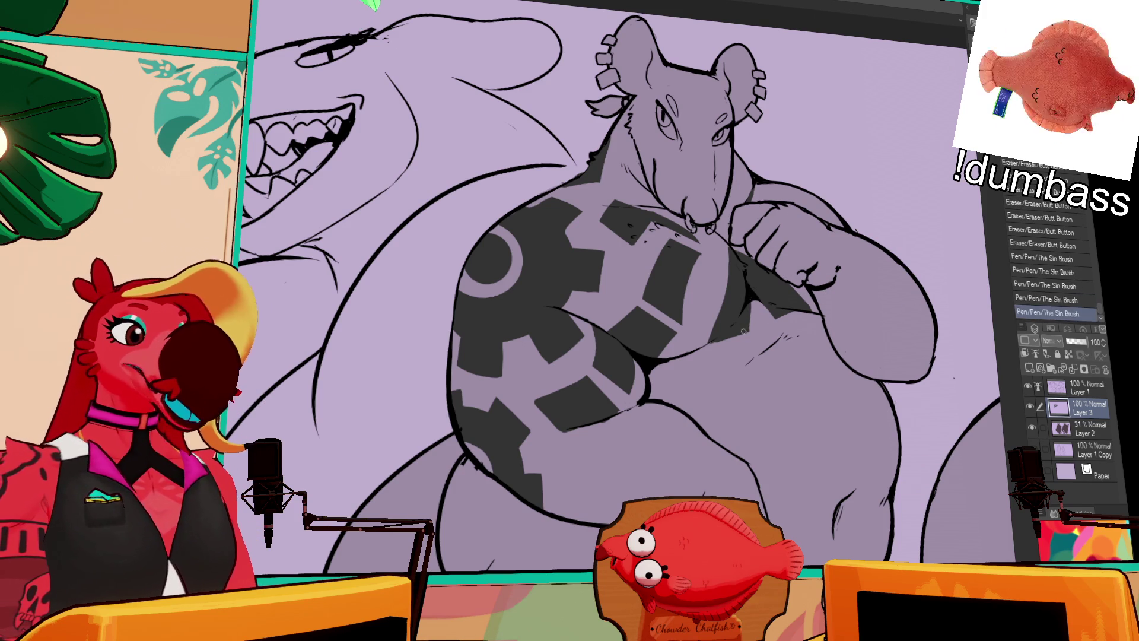
{"action": "left_click", "coordinate": [746, 318]}
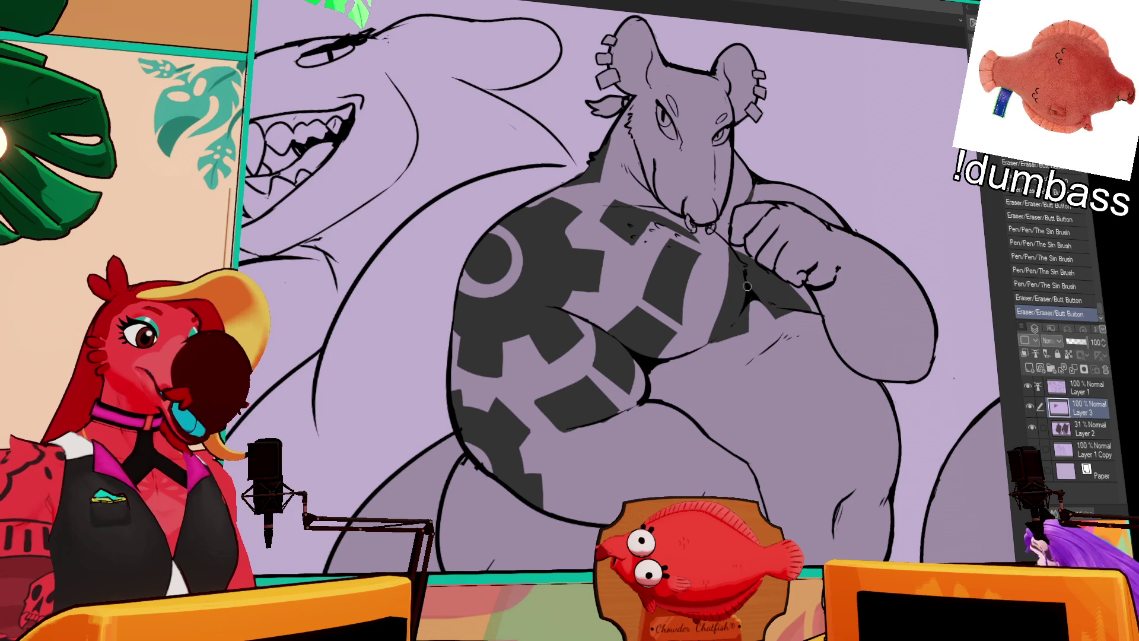
{"action": "key", "text": "ctrl+z"}
{"action": "left_click", "coordinate": [764, 261]}
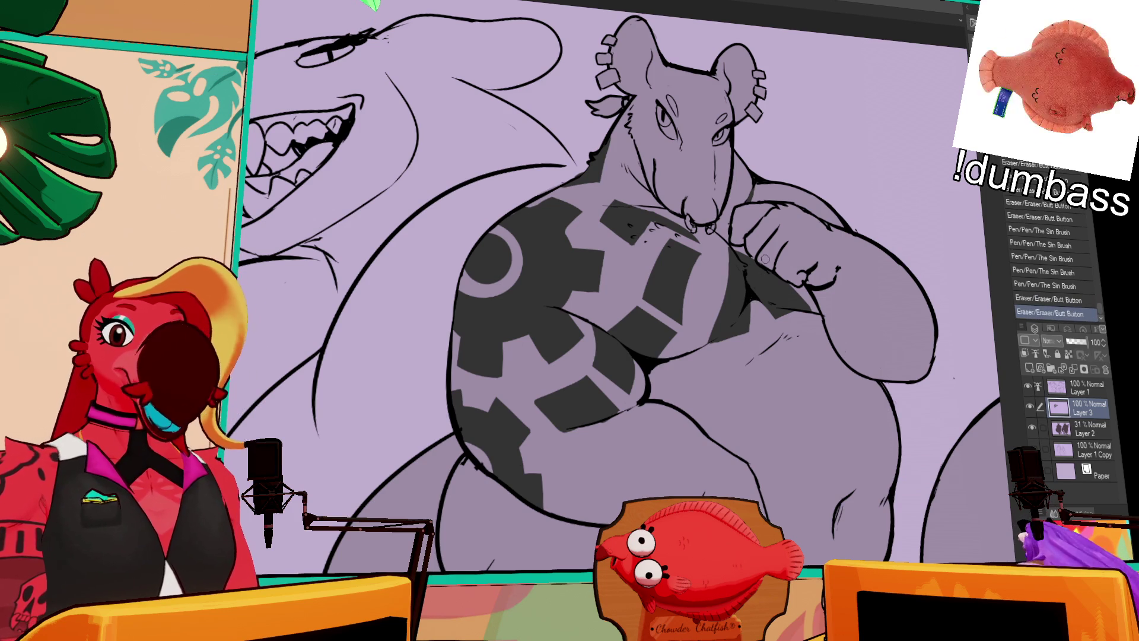
Erase a small mark at the top of the fist, toggling undo/redo to compare.
{"action": "left_click", "coordinate": [803, 201]}
{"action": "key", "text": "ctrl+z"}
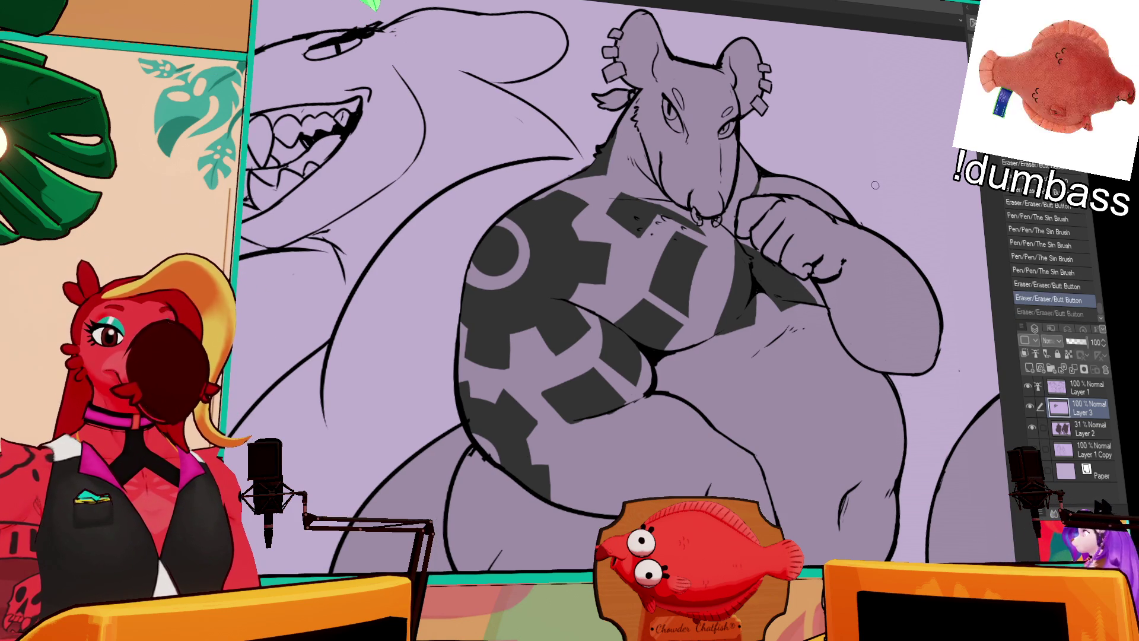
{"action": "key", "text": "ctrl+y"}
{"action": "key", "text": "ctrl+z"}
{"action": "key", "text": "ctrl+y"}
{"action": "key", "text": "ctrl+z"}
{"action": "key", "text": "ctrl+y"}
{"action": "key", "text": "ctrl+z"}
{"action": "key", "text": "ctrl+y"}
{"action": "key", "text": "ctrl+z"}
{"action": "key", "text": "ctrl+y"}
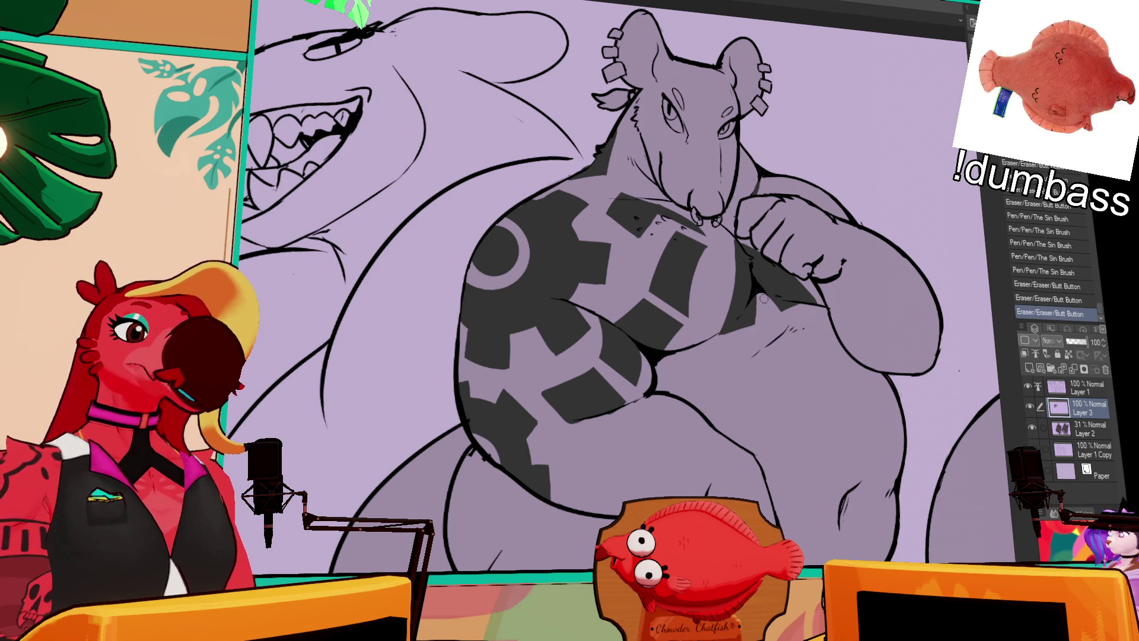
Erase along the chest gears and trim part of the pattern, toggling Ctrl+Z/Ctrl+Y to compare.
{"action": "mouse_move", "coordinate": [726, 339]}
{"action": "left_mouse_down"}
{"action": "mouse_move", "coordinate": [785, 308]}
{"action": "mouse_move", "coordinate": [784, 294]}
{"action": "mouse_move", "coordinate": [796, 303]}
{"action": "mouse_move", "coordinate": [790, 318]}
{"action": "left_mouse_up"}
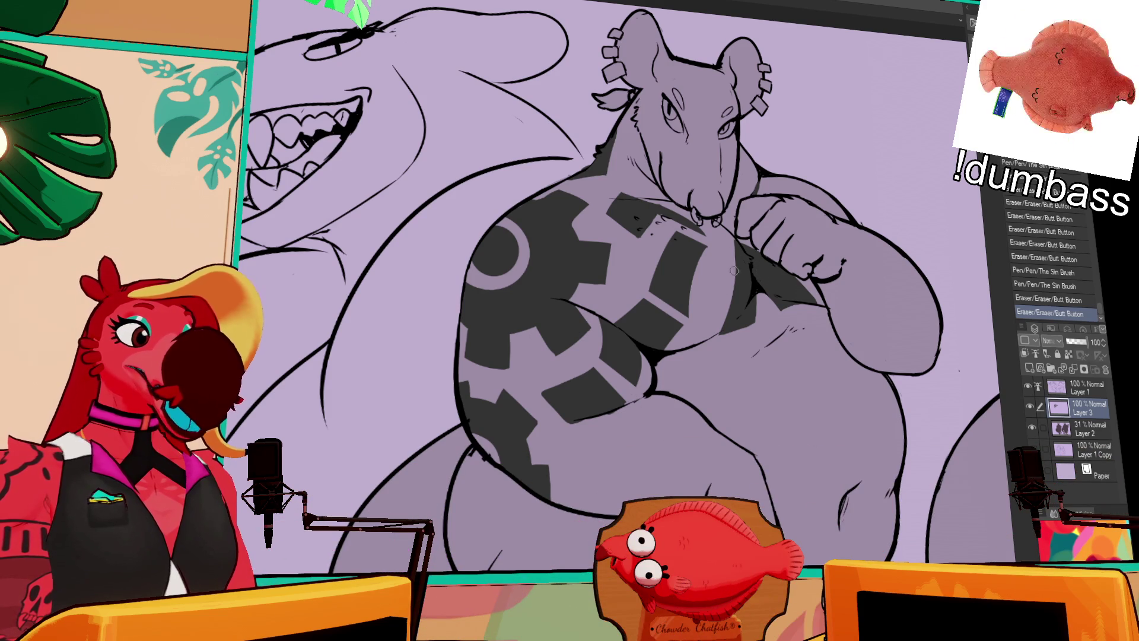
{"action": "left_click_drag", "start_coordinate": [691, 315], "coordinate": [697, 270]}
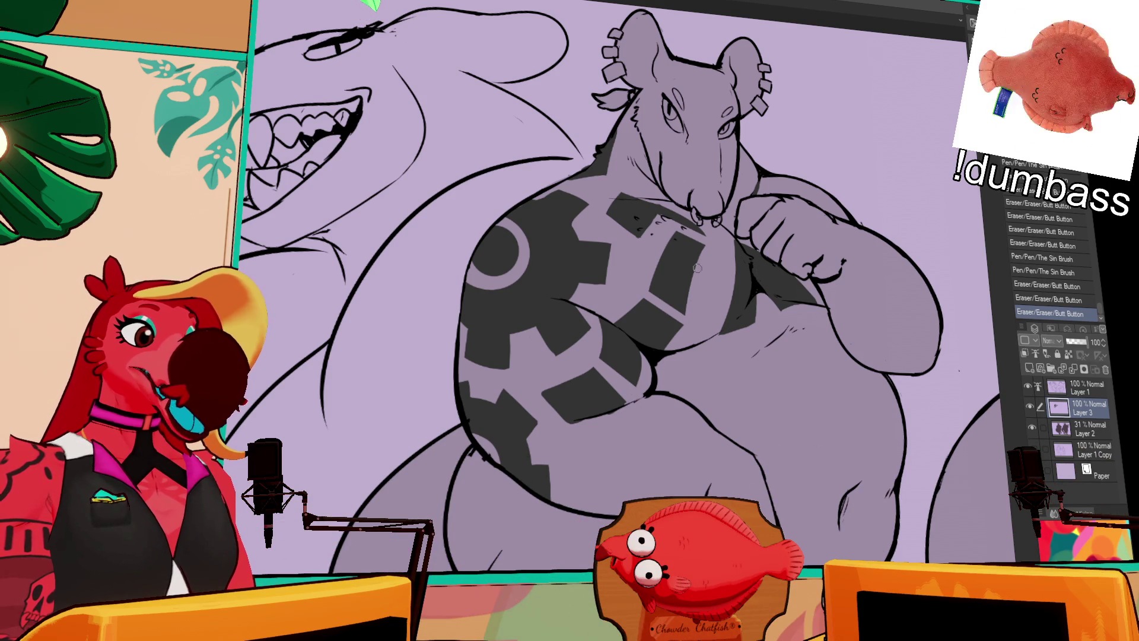
{"action": "key", "text": "ctrl+z"}
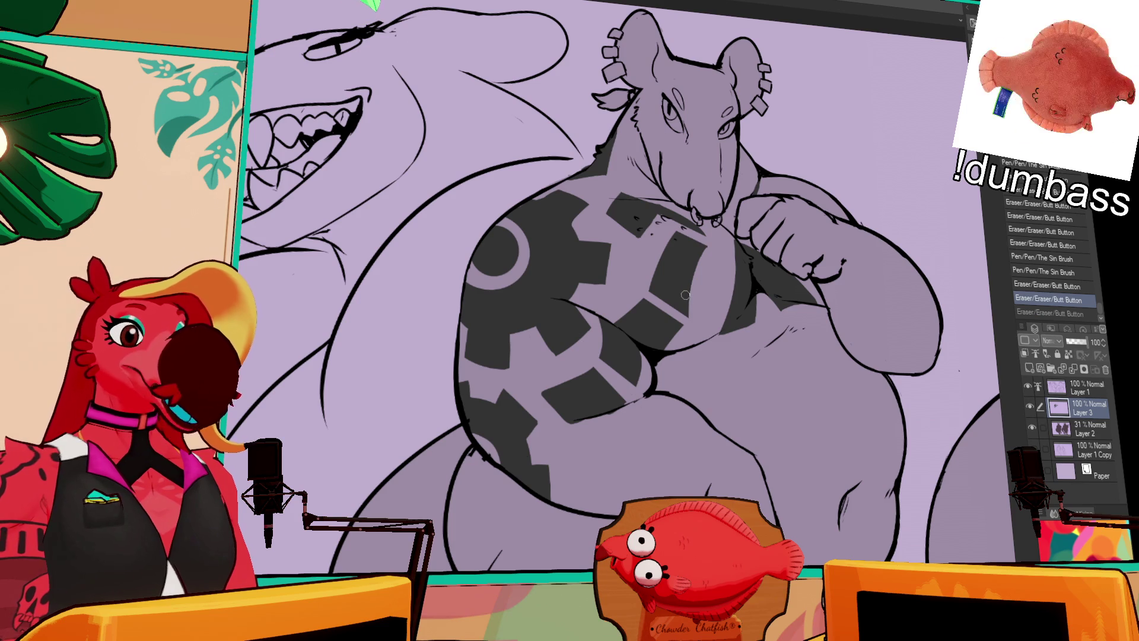
{"action": "key", "text": "ctrl+y"}
{"action": "key", "text": "ctrl+z"}
{"action": "key", "text": "ctrl+y"}
{"action": "key", "text": "ctrl+z"}
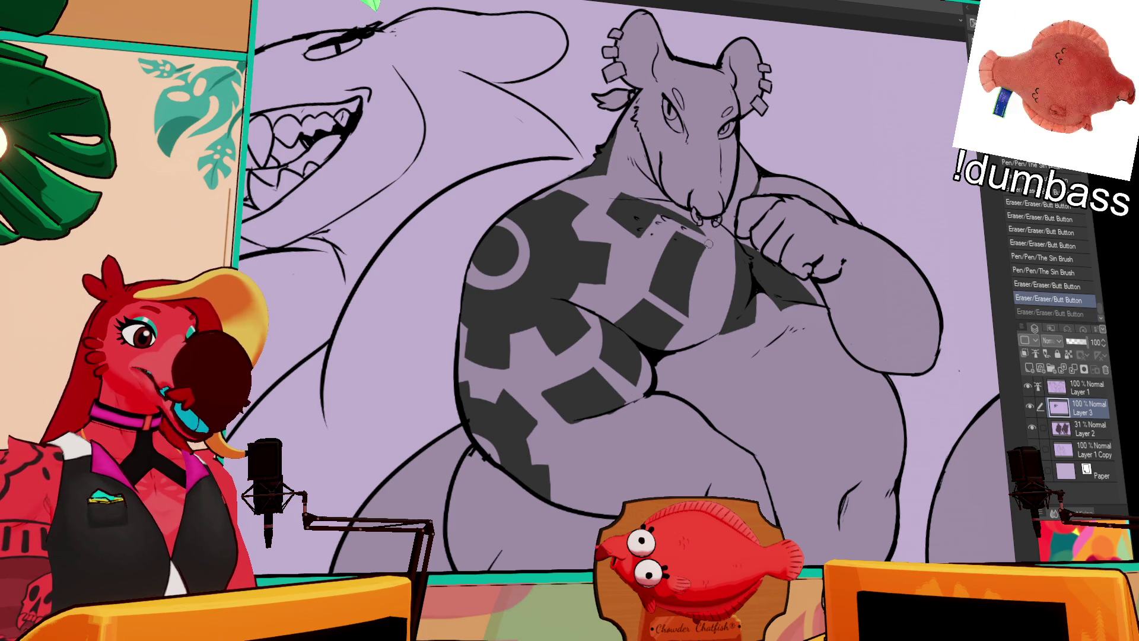
{"action": "key", "text": "ctrl+y"}
{"action": "key", "text": "ctrl+z"}
{"action": "key", "text": "ctrl+y"}
Erase a small chest area and a piece of gear edge, checking with undo/redo.
{"action": "left_click_drag", "start_coordinate": [714, 244], "coordinate": [735, 255]}
{"action": "left_click_drag", "start_coordinate": [845, 169], "coordinate": [845, 181]}
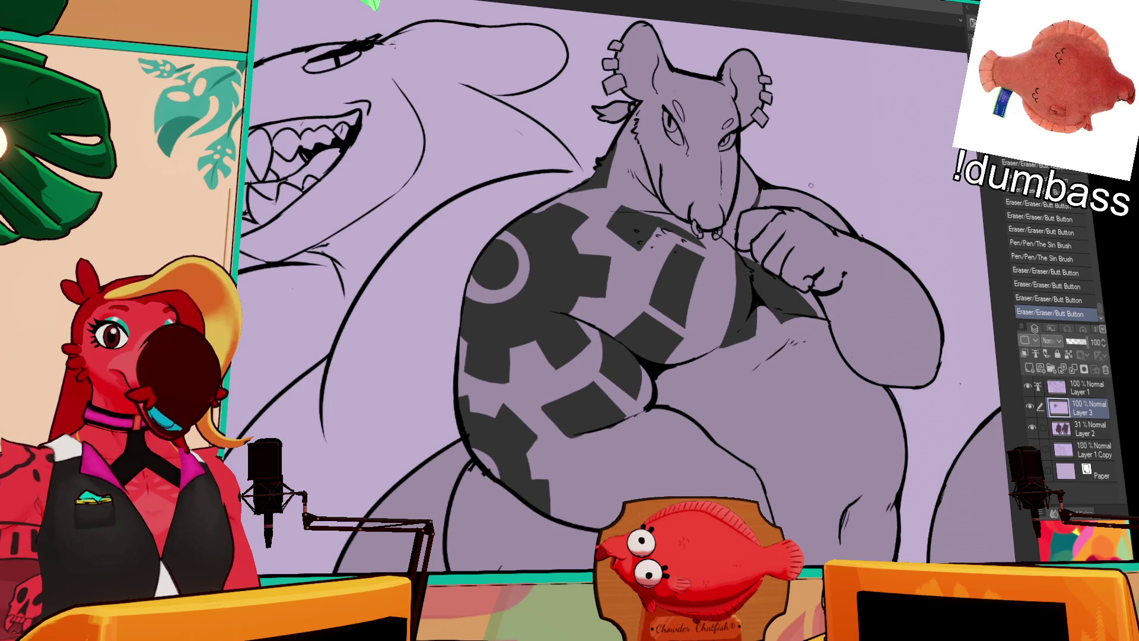
{"action": "left_click_drag", "start_coordinate": [799, 226], "coordinate": [800, 235]}
{"action": "left_click_drag", "start_coordinate": [890, 189], "coordinate": [881, 203]}
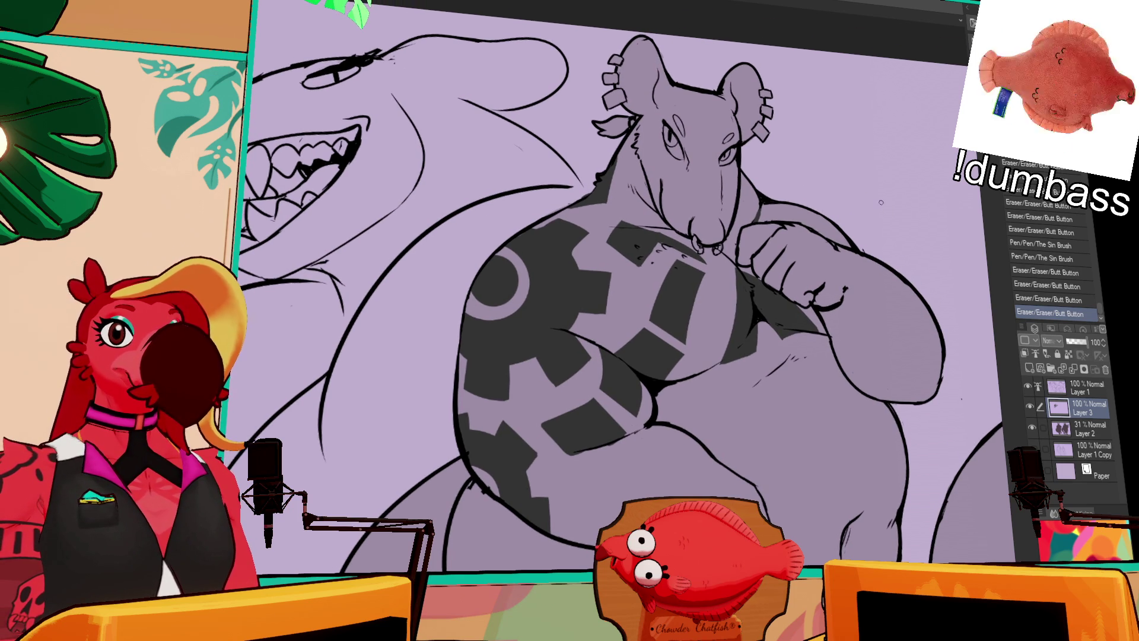
{"action": "left_click_drag", "start_coordinate": [836, 283], "coordinate": [836, 278]}
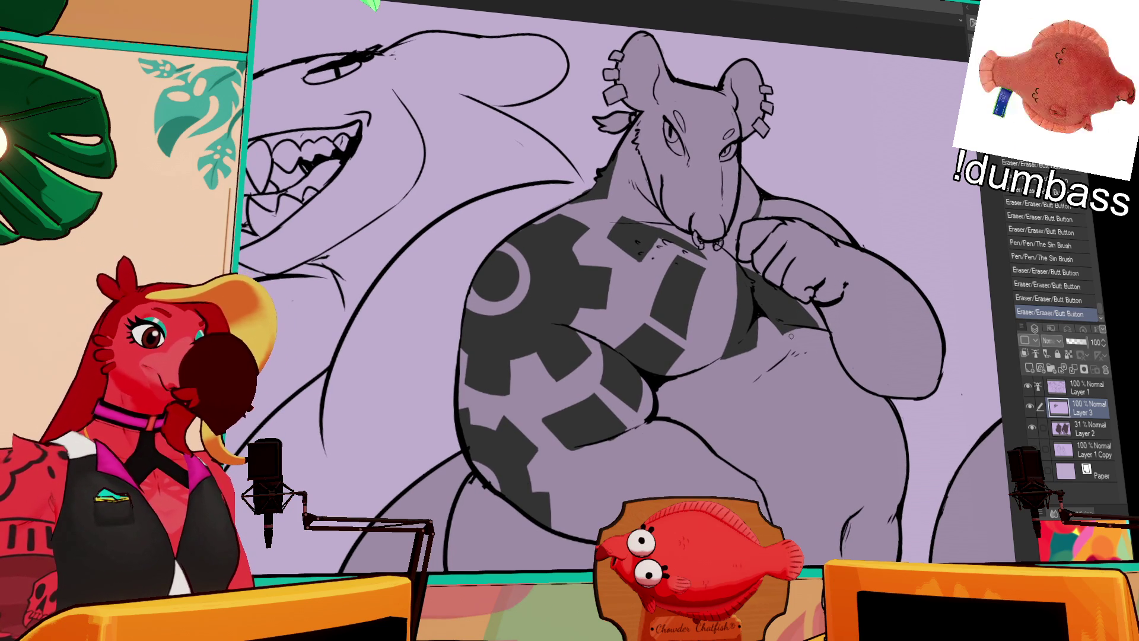
{"action": "mouse_move", "coordinate": [767, 317]}
{"action": "left_mouse_down"}
{"action": "mouse_move", "coordinate": [815, 297]}
{"action": "mouse_move", "coordinate": [783, 309]}
{"action": "mouse_move", "coordinate": [795, 321]}
{"action": "mouse_move", "coordinate": [837, 303]}
{"action": "left_mouse_up"}
{"action": "key", "text": "ctrl+z"}
{"action": "key", "text": "ctrl+y"}
{"action": "key", "text": "ctrl+z"}
{"action": "key", "text": "ctrl+y"}
Erase small spots on the gears, then touch up the belly gear pattern.
{"action": "left_click", "coordinate": [629, 380]}
{"action": "left_click", "coordinate": [632, 365]}
{"action": "left_click", "coordinate": [632, 365]}
{"action": "key", "text": "ctrl+z"}
{"action": "key", "text": "ctrl+z"}
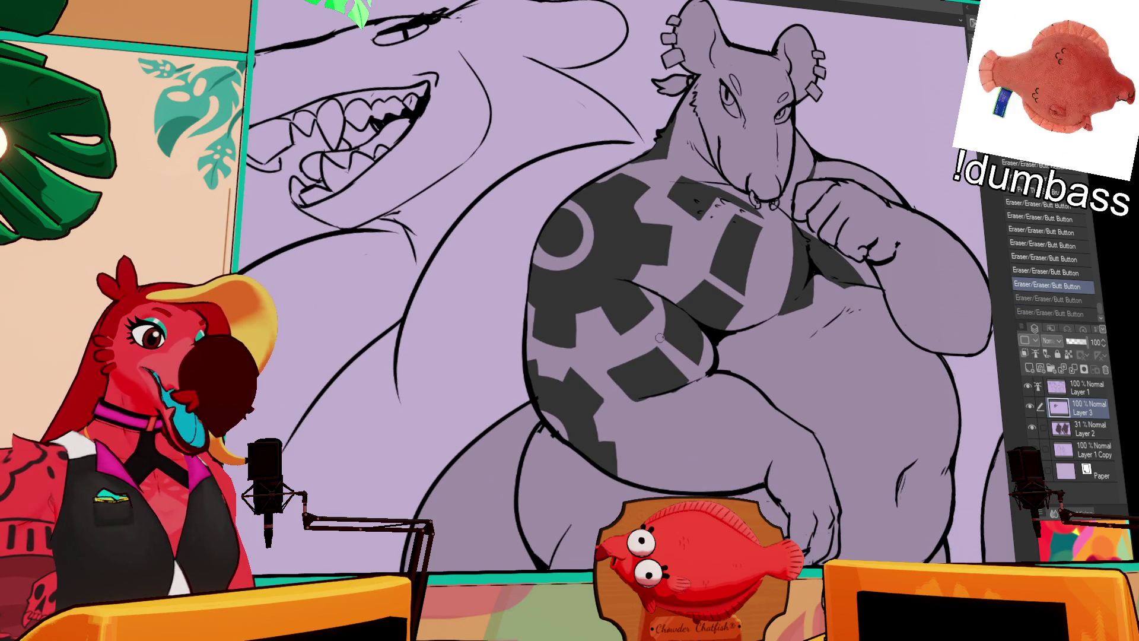
{"action": "key", "text": "ctrl+y"}
{"action": "key", "text": "ctrl+y"}
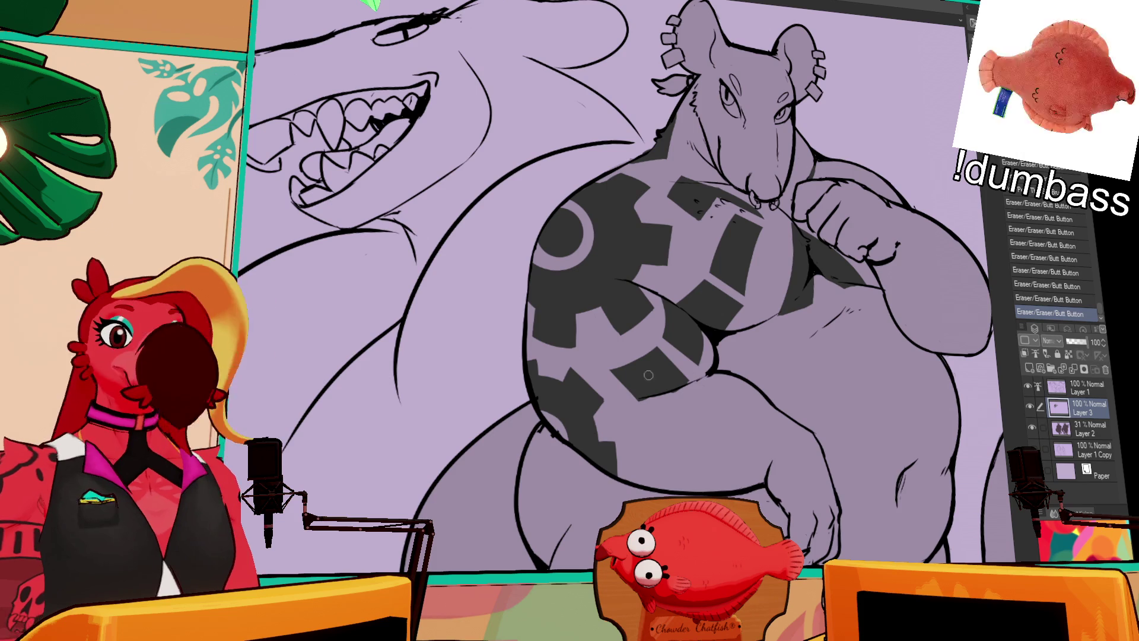
{"action": "left_click_drag", "start_coordinate": [818, 260], "coordinate": [816, 252]}
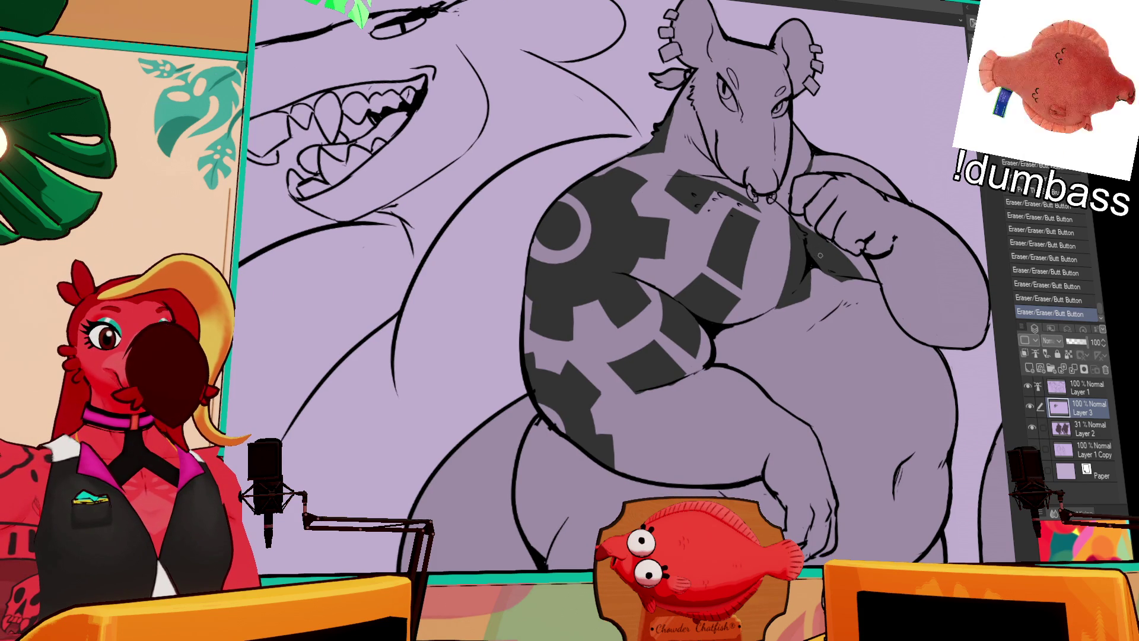
{"action": "left_click_drag", "start_coordinate": [833, 255], "coordinate": [838, 258]}
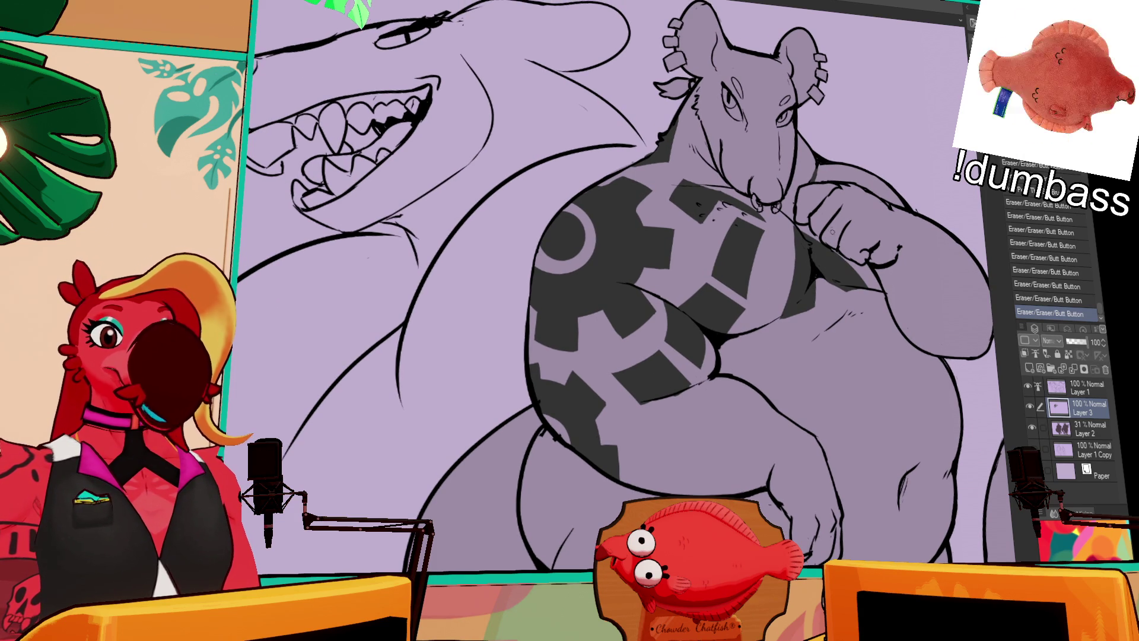
{"action": "mouse_move", "coordinate": [822, 268]}
{"action": "left_mouse_down"}
{"action": "mouse_move", "coordinate": [845, 265]}
{"action": "mouse_move", "coordinate": [817, 190]}
{"action": "left_mouse_up"}
{"action": "mouse_move", "coordinate": [635, 367]}
{"action": "left_mouse_down"}
{"action": "mouse_move", "coordinate": [632, 401]}
{"action": "mouse_move", "coordinate": [635, 386]}
{"action": "left_mouse_up"}
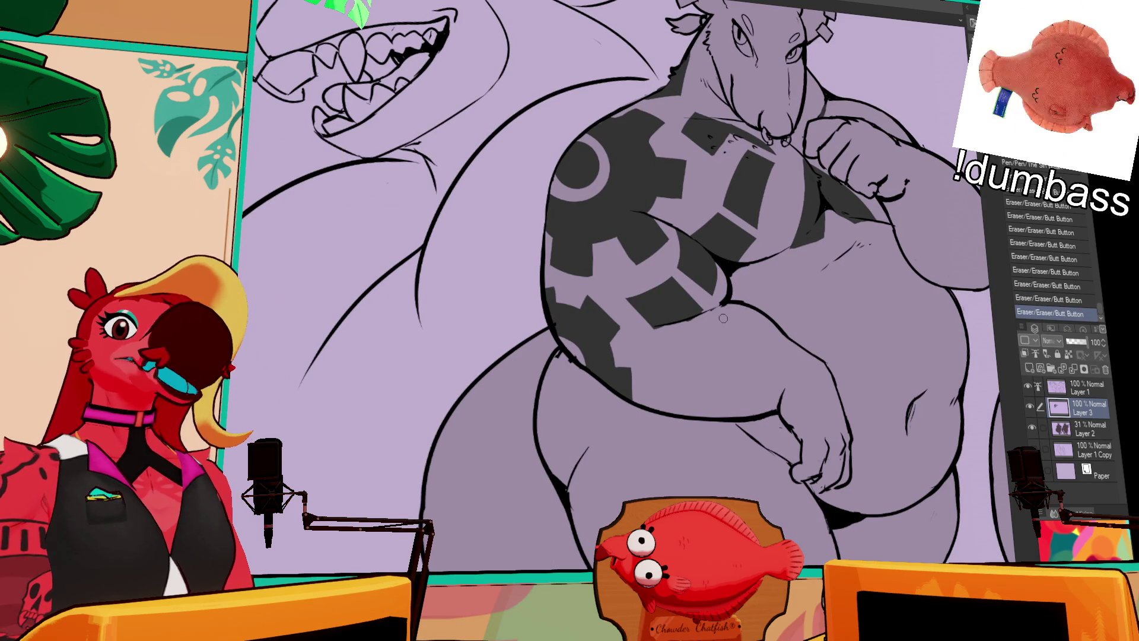
Ink a small chest mark, erase line bits, and touch up lines beside the fist.
{"action": "mouse_move", "coordinate": [848, 209]}
{"action": "left_mouse_down"}
{"action": "mouse_move", "coordinate": [898, 323]}
{"action": "mouse_move", "coordinate": [906, 213]}
{"action": "left_mouse_up"}
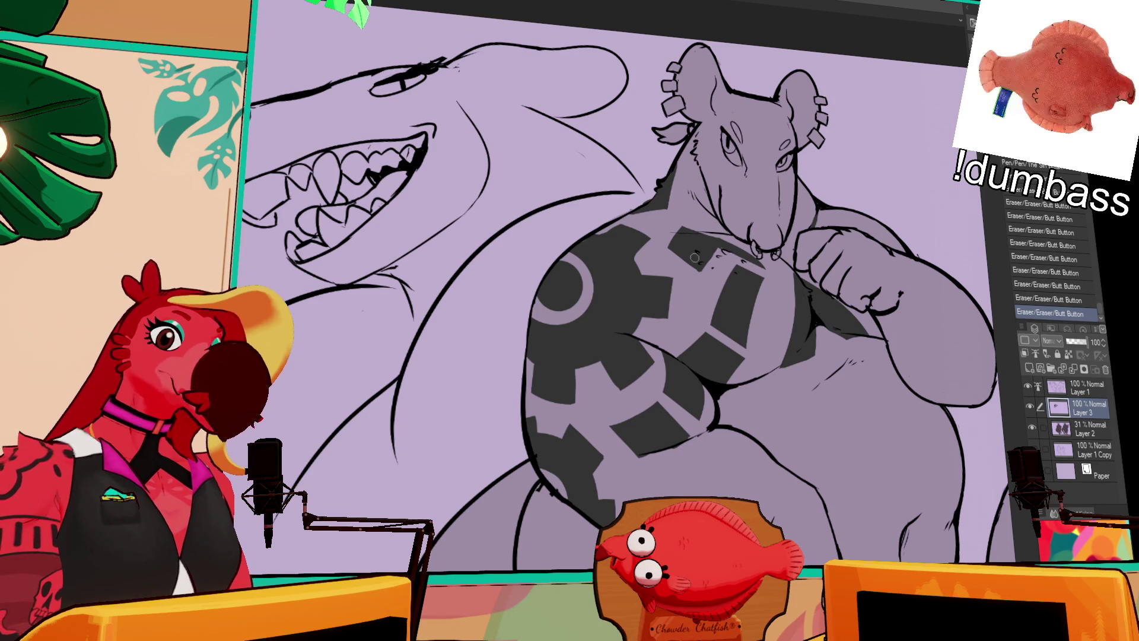
{"action": "mouse_move", "coordinate": [671, 247]}
{"action": "left_mouse_down"}
{"action": "mouse_move", "coordinate": [662, 266]}
{"action": "mouse_move", "coordinate": [677, 238]}
{"action": "left_mouse_up"}
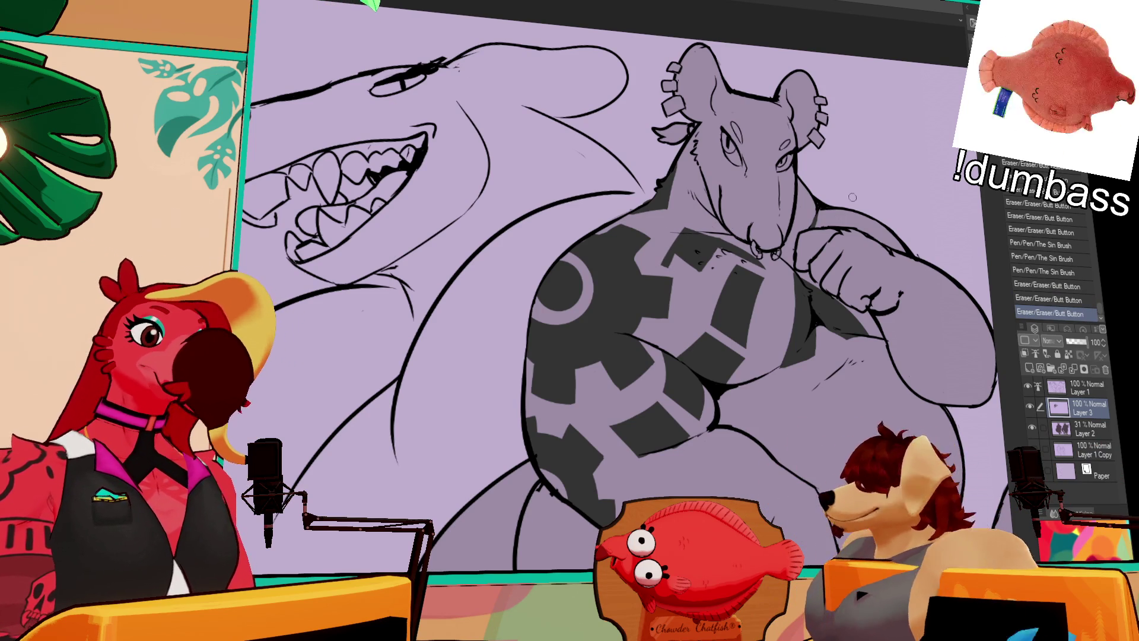
{"action": "left_click_drag", "start_coordinate": [883, 207], "coordinate": [878, 213]}
{"action": "left_click_drag", "start_coordinate": [808, 237], "coordinate": [805, 242]}
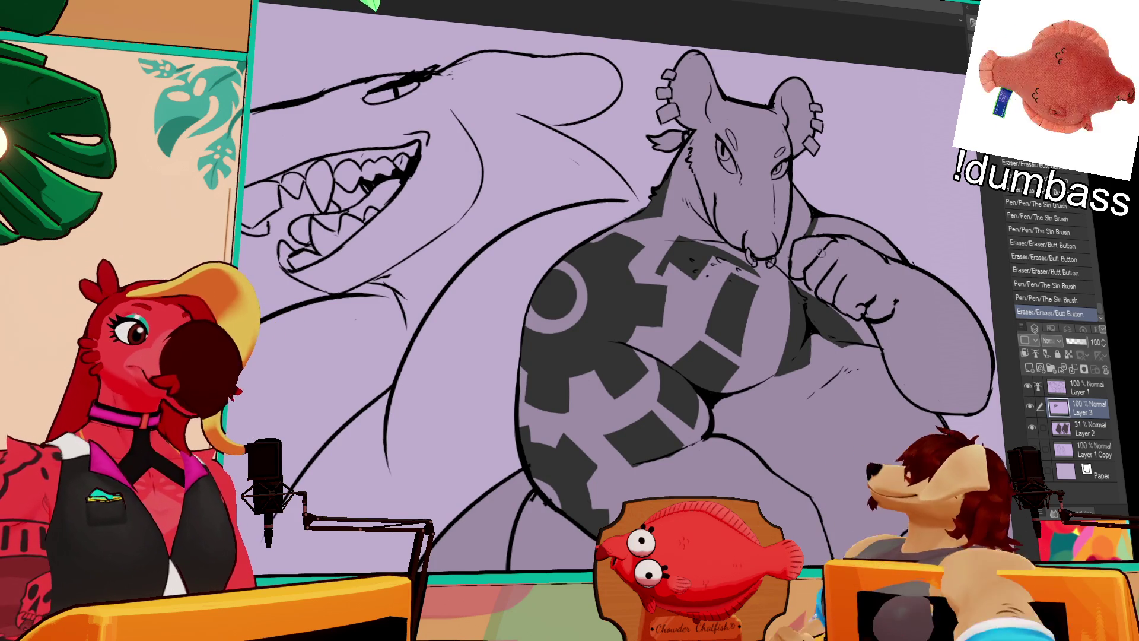
{"action": "left_click_drag", "start_coordinate": [789, 285], "coordinate": [782, 299]}
{"action": "key", "text": "ctrl+z"}
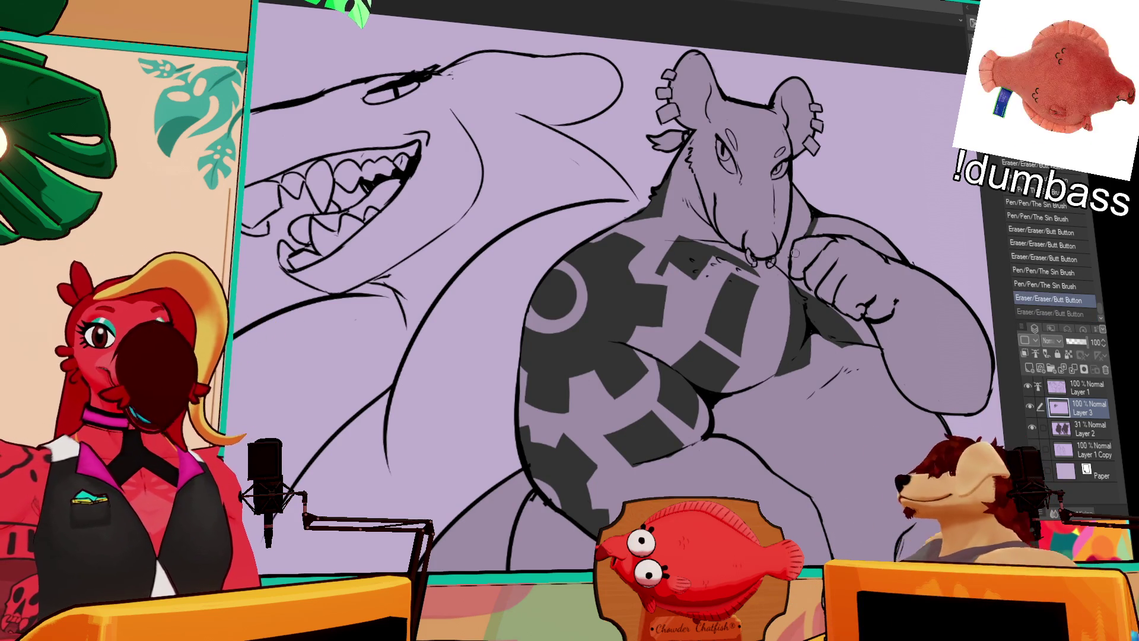
Erase a strip of the chest gear pattern and its edge, discarding a shoulder line.
{"action": "left_click_drag", "start_coordinate": [786, 282], "coordinate": [777, 374]}
{"action": "key", "text": "ctrl+z"}
{"action": "key", "text": "ctrl+y"}
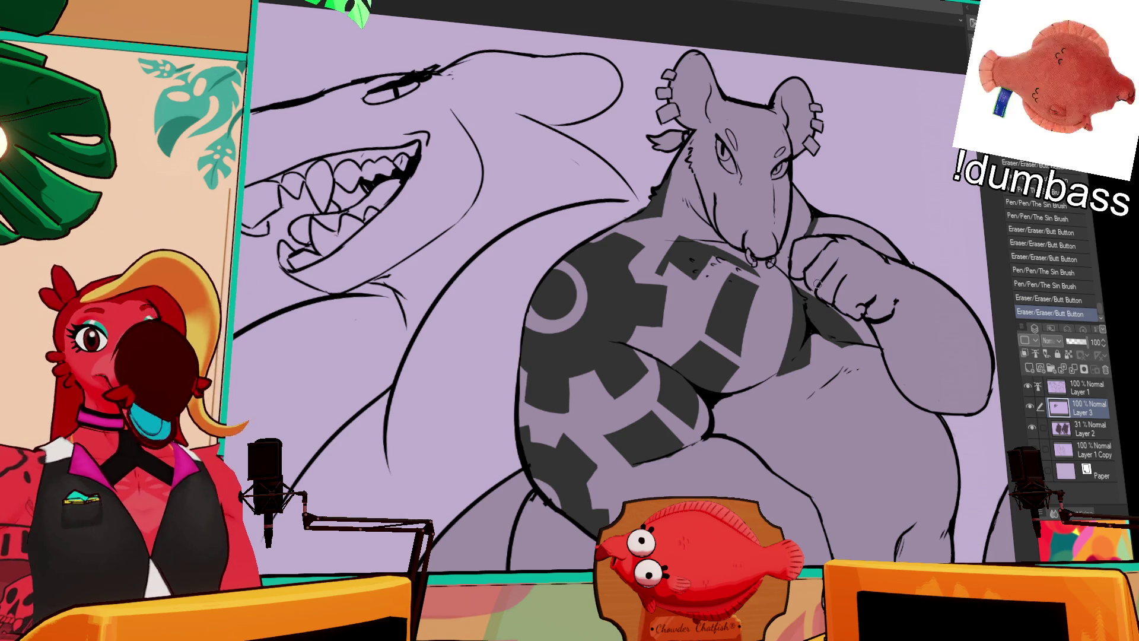
{"action": "left_click_drag", "start_coordinate": [766, 370], "coordinate": [783, 366]}
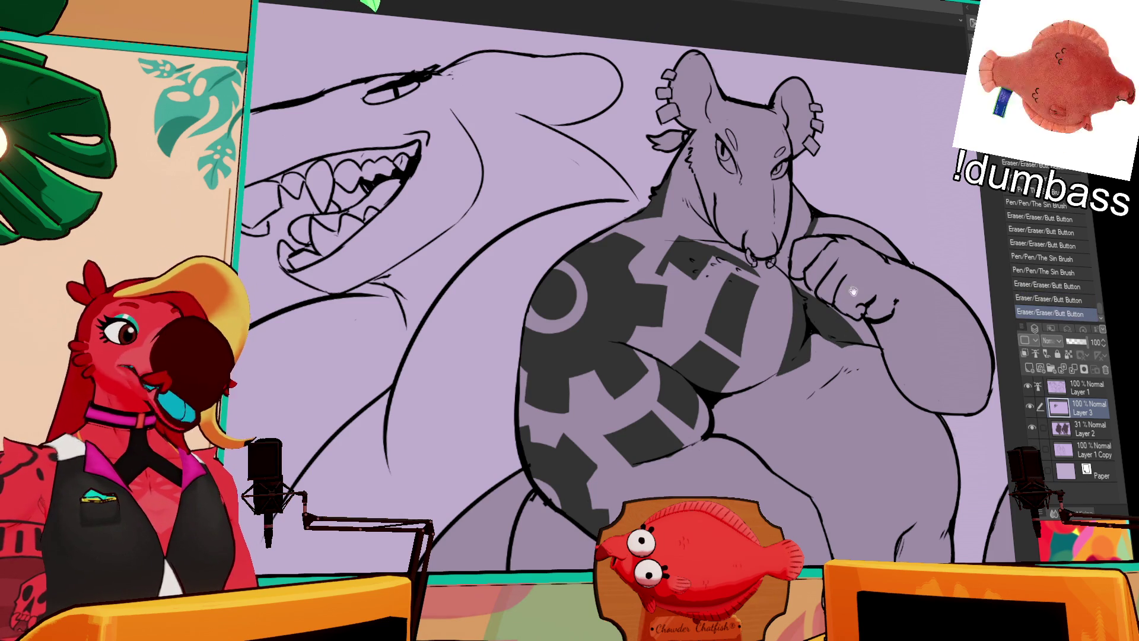
{"action": "left_click_drag", "start_coordinate": [850, 183], "coordinate": [848, 223]}
{"action": "left_click_drag", "start_coordinate": [806, 275], "coordinate": [828, 257]}
{"action": "key", "text": "ctrl+z"}
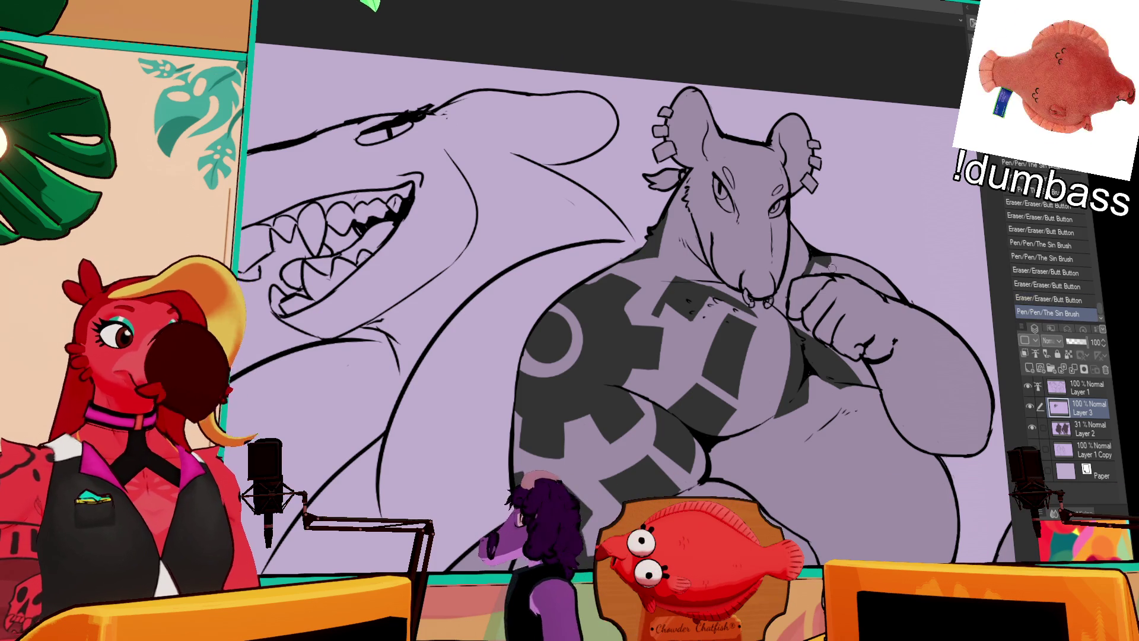
Rotate the view and erase stray marks on the gear pattern and rat.
{"action": "key", "text": "-"}
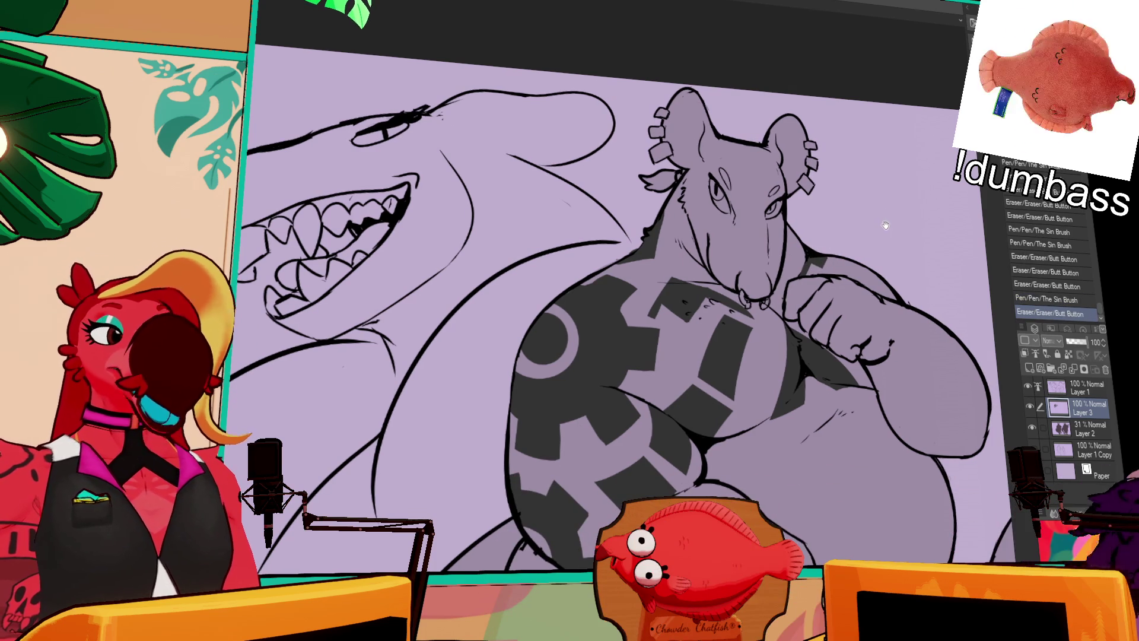
{"action": "key", "text": "minus"}
{"action": "key", "text": "minus"}
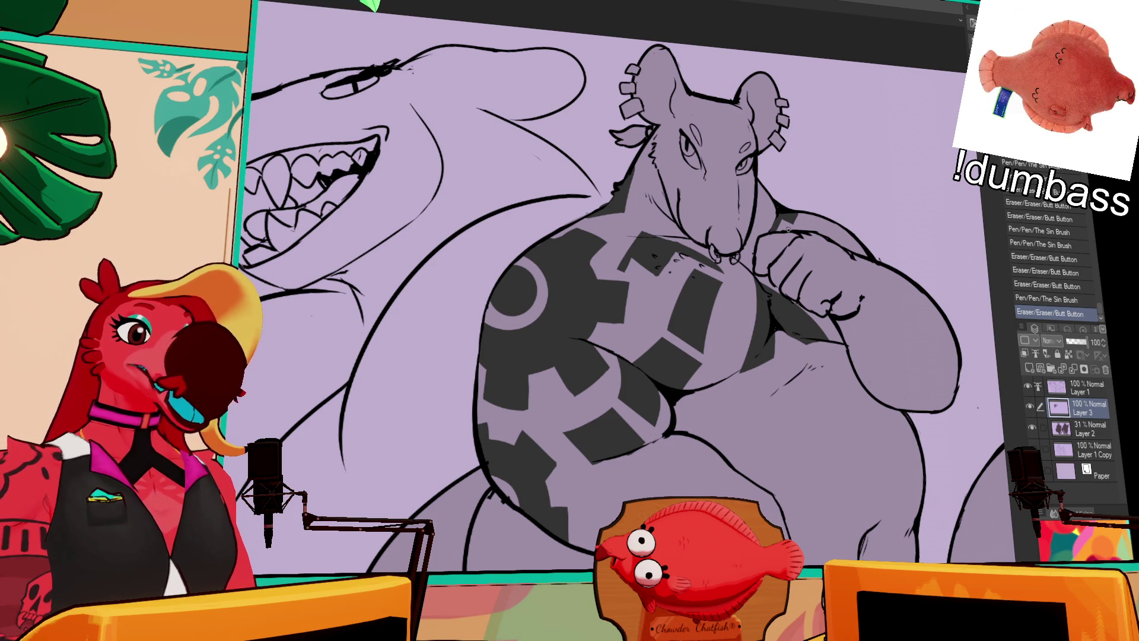
{"action": "left_click_drag", "start_coordinate": [795, 349], "coordinate": [814, 329]}
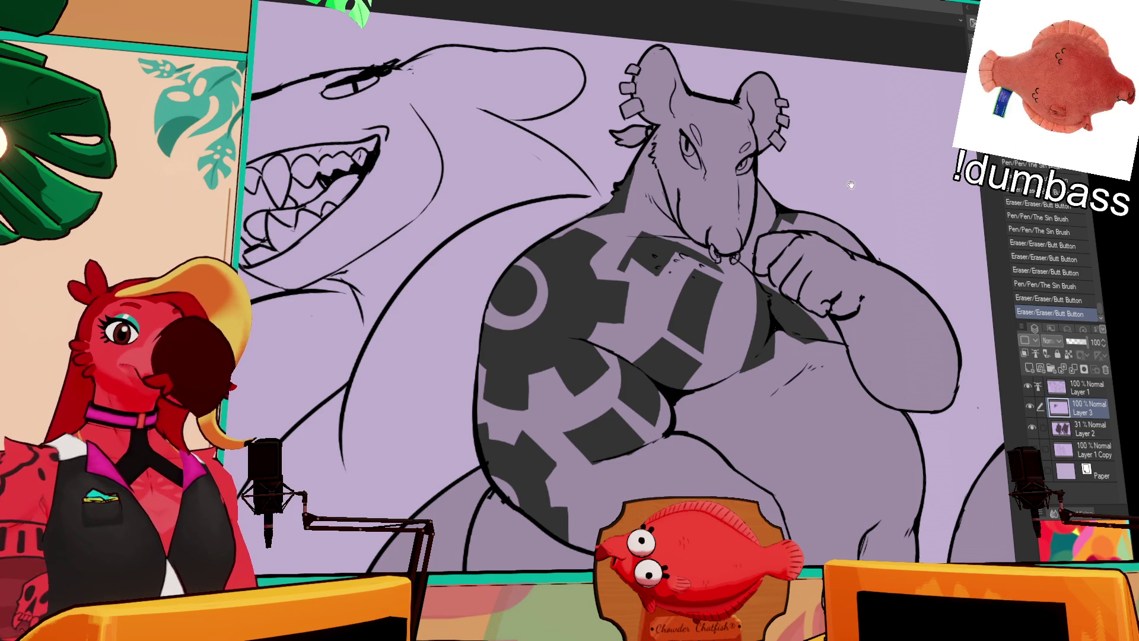
{"action": "left_click_drag", "start_coordinate": [860, 218], "coordinate": [862, 211]}
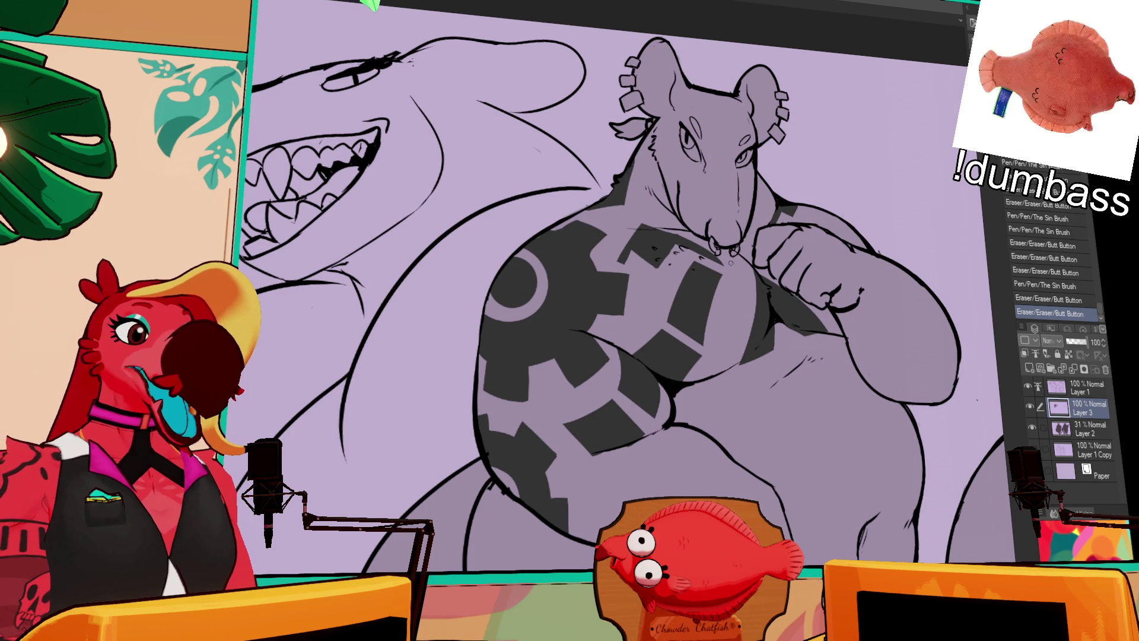
{"action": "left_click_drag", "start_coordinate": [715, 314], "coordinate": [717, 274]}
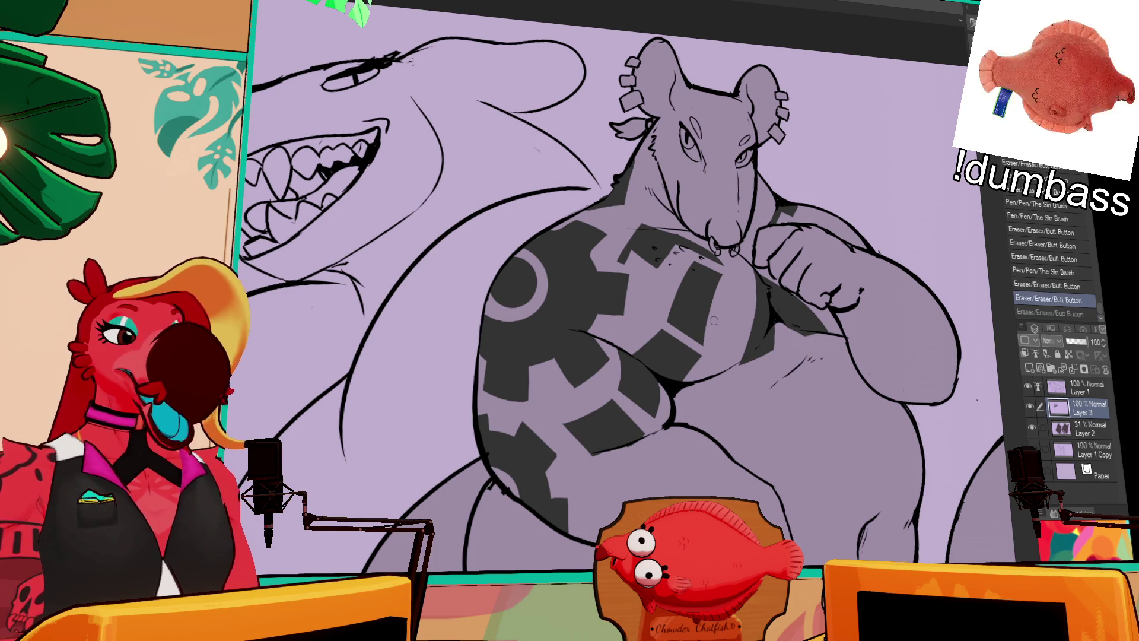
{"action": "left_click_drag", "start_coordinate": [806, 200], "coordinate": [804, 219]}
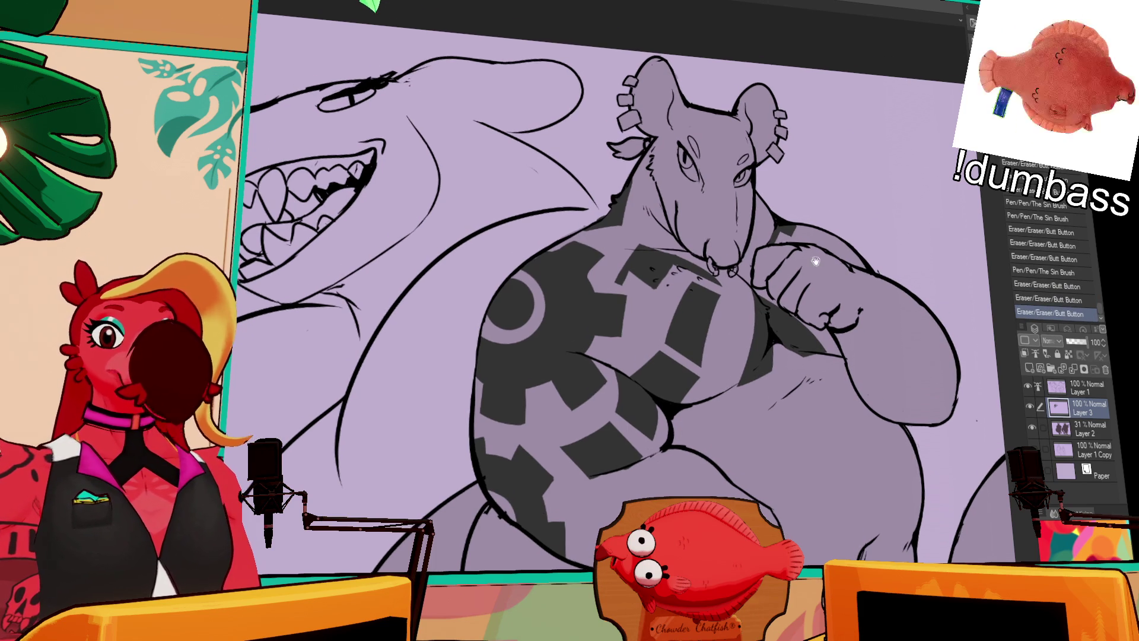
Draw curved ink strokes just right of the raised fist, redoing unwanted attempts.
{"action": "left_click", "coordinate": [795, 234]}
{"action": "key", "text": "ctrl+z"}
{"action": "left_click_drag", "start_coordinate": [848, 232], "coordinate": [822, 266]}
{"action": "key", "text": "ctrl+z"}
{"action": "key", "text": "ctrl+z"}
{"action": "mouse_move", "coordinate": [808, 218]}
{"action": "left_mouse_down"}
{"action": "mouse_move", "coordinate": [836, 267]}
{"action": "mouse_move", "coordinate": [807, 284]}
{"action": "mouse_move", "coordinate": [830, 284]}
{"action": "mouse_move", "coordinate": [809, 231]}
{"action": "mouse_move", "coordinate": [836, 264]}
{"action": "left_mouse_up"}
{"action": "key", "text": "ctrl+z"}
{"action": "key", "text": "ctrl+z"}
{"action": "key", "text": "ctrl+z"}
{"action": "key", "text": "ctrl+z"}
{"action": "key", "text": "ctrl+z"}
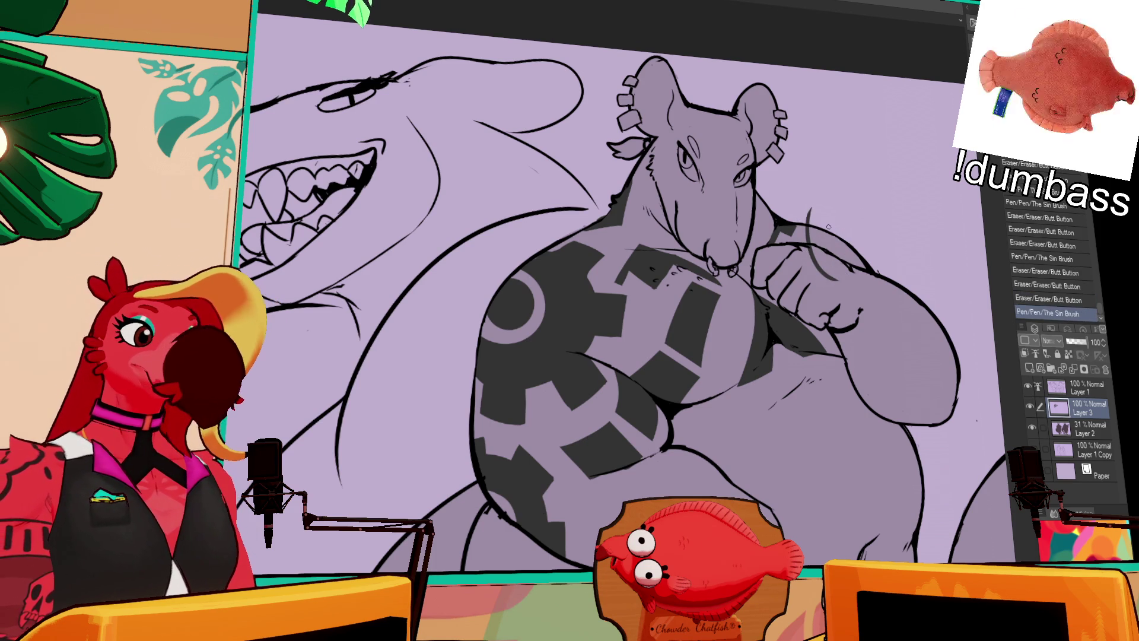
{"action": "left_click_drag", "start_coordinate": [831, 218], "coordinate": [856, 248]}
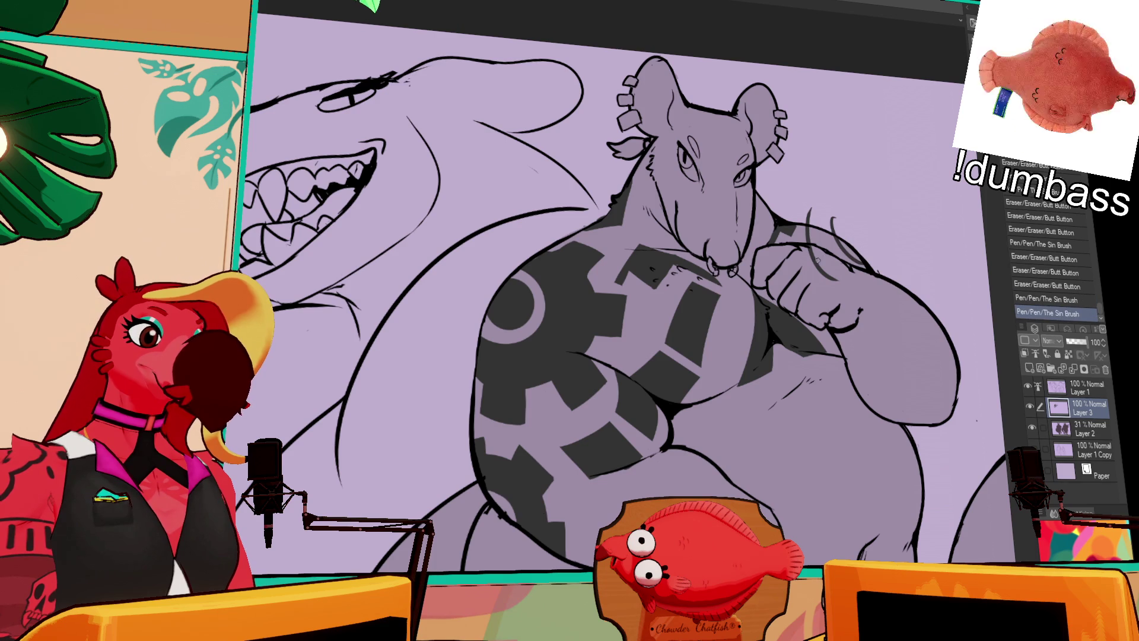
Fill a small gap in the gear markings and dab ink along gear edges.
{"action": "left_click", "coordinate": [829, 225]}
{"action": "left_click", "coordinate": [828, 227]}
{"action": "left_click", "coordinate": [825, 227]}
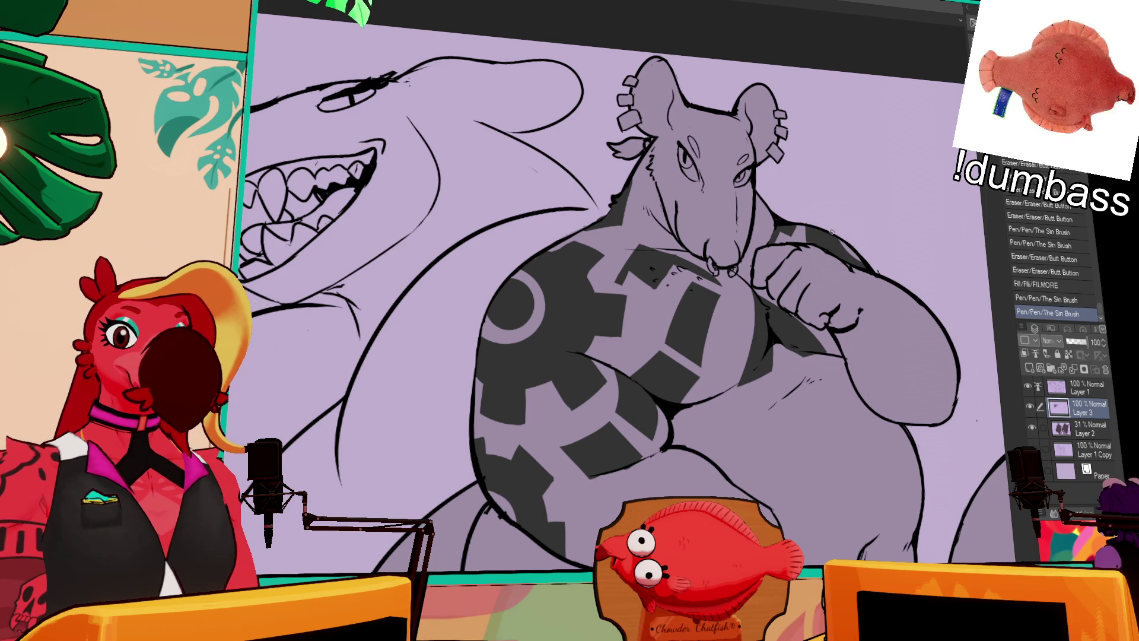
{"action": "left_click", "coordinate": [819, 228]}
{"action": "left_click_drag", "start_coordinate": [814, 246], "coordinate": [813, 258]}
Erase specks along the gear pattern and add small ink dots to the gears.
{"action": "left_click", "coordinate": [811, 229]}
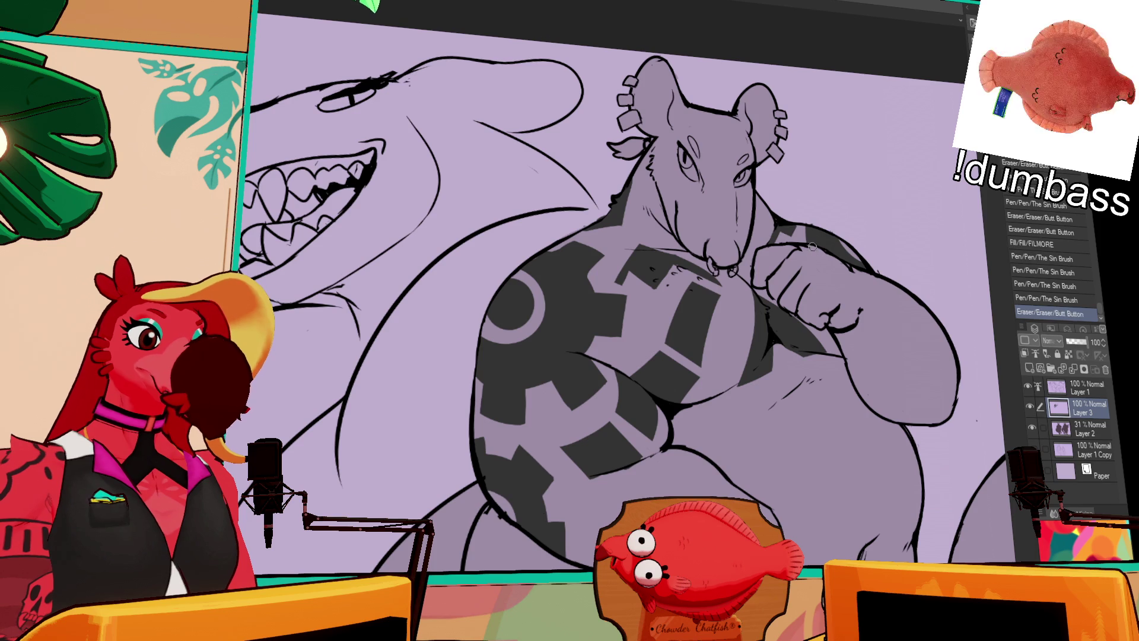
{"action": "left_click", "coordinate": [810, 222]}
{"action": "left_click", "coordinate": [807, 238]}
{"action": "left_click", "coordinate": [808, 234]}
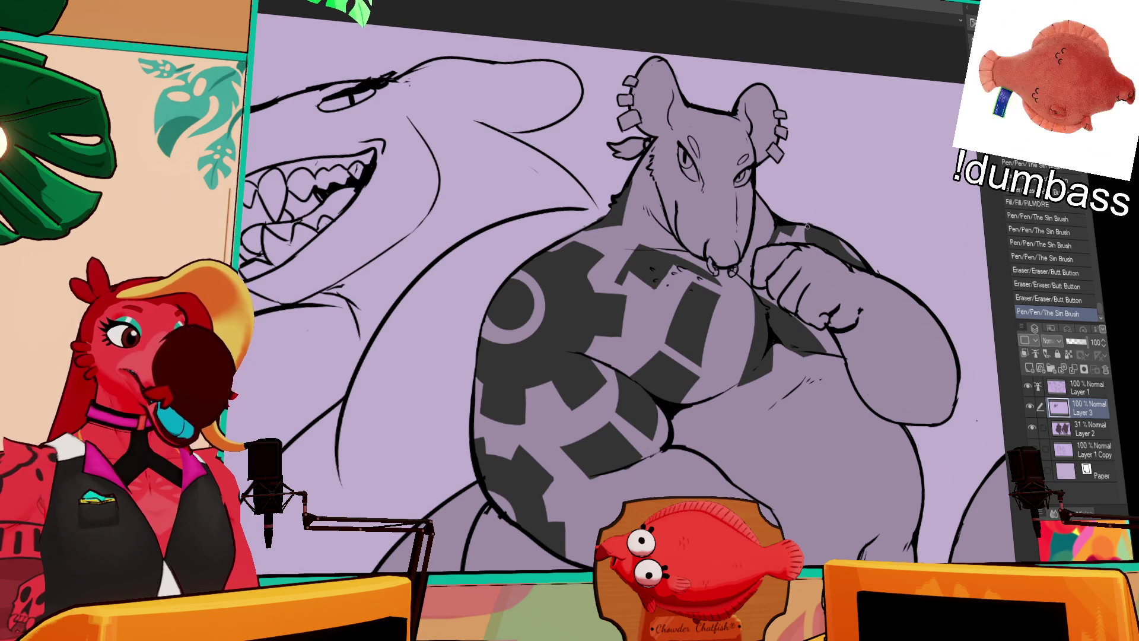
{"action": "left_click", "coordinate": [811, 232]}
{"action": "left_click", "coordinate": [825, 221]}
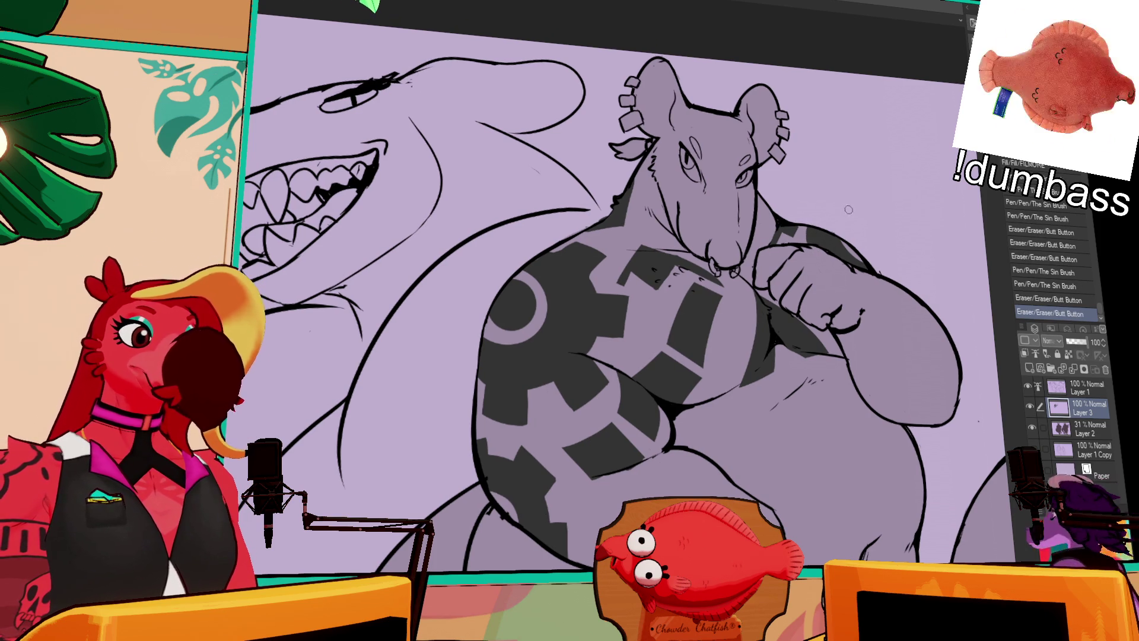
{"action": "left_click", "coordinate": [848, 229]}
Bring the shark head into view, erase chest specks, and add small ink touch-ups.
{"action": "left_click_drag", "start_coordinate": [866, 220], "coordinate": [869, 222]}
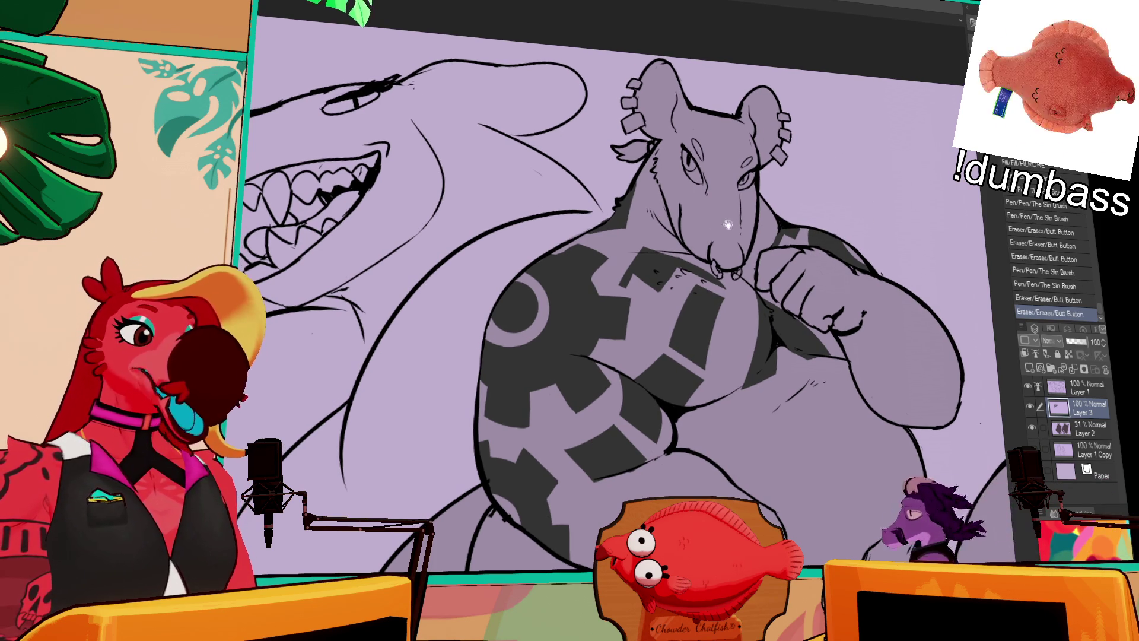
{"action": "left_click_drag", "start_coordinate": [779, 244], "coordinate": [883, 214]}
{"action": "left_click", "coordinate": [749, 253]}
{"action": "left_click", "coordinate": [744, 259]}
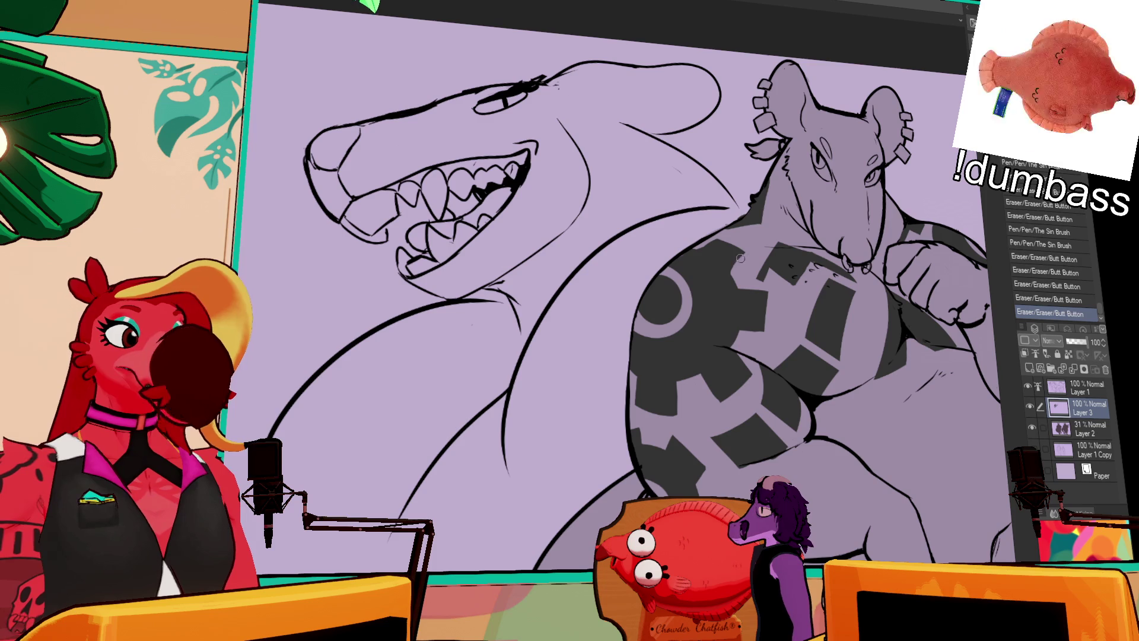
{"action": "left_click", "coordinate": [736, 273]}
{"action": "left_click", "coordinate": [729, 285]}
{"action": "left_click_drag", "start_coordinate": [822, 146], "coordinate": [831, 178]}
{"action": "left_click_drag", "start_coordinate": [941, 197], "coordinate": [864, 207]}
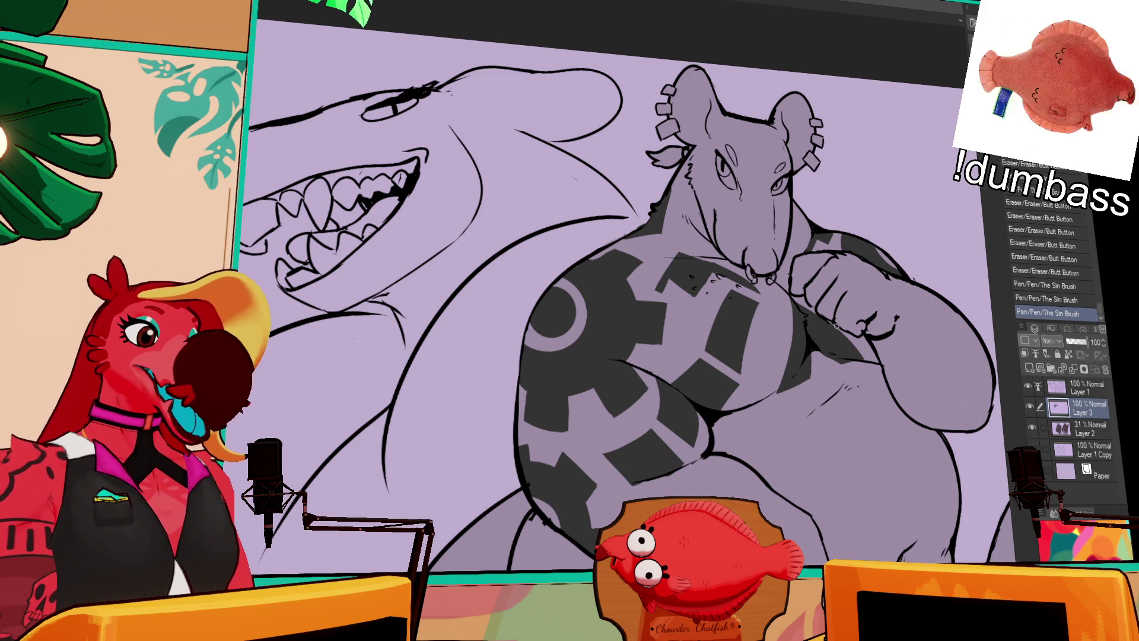
{"action": "left_click_drag", "start_coordinate": [798, 389], "coordinate": [816, 381]}
{"action": "key", "text": "ctrl+z"}
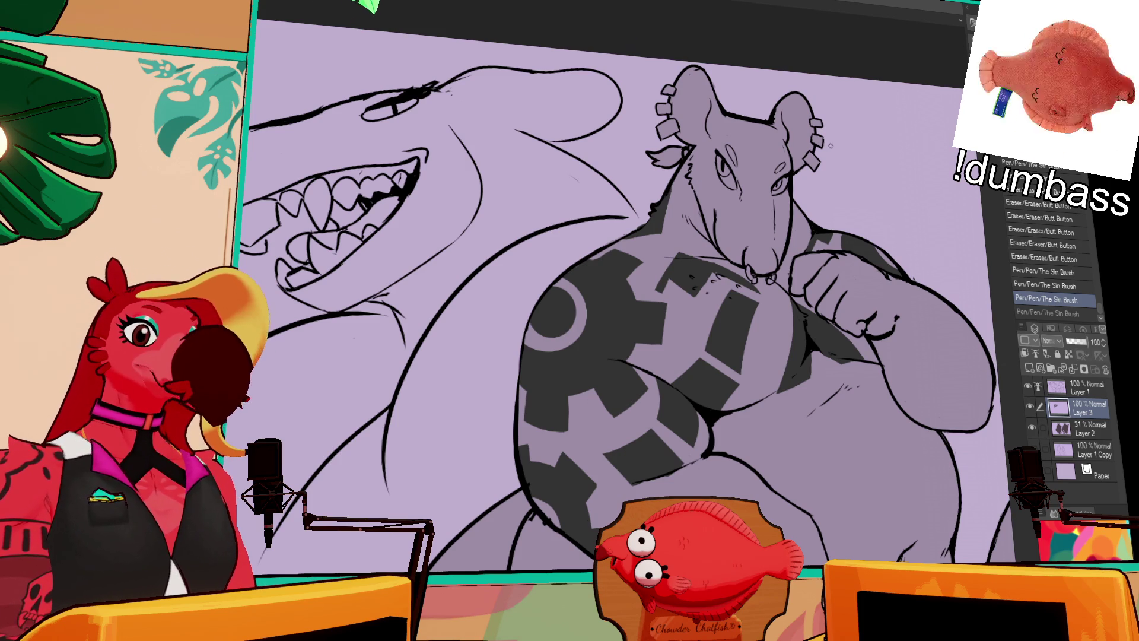
Erase small marks near the rat's neck and ink a short stroke there.
{"action": "scroll", "coordinate": [831, 131], "scroll_direction": "down", "scroll_amount": 1}
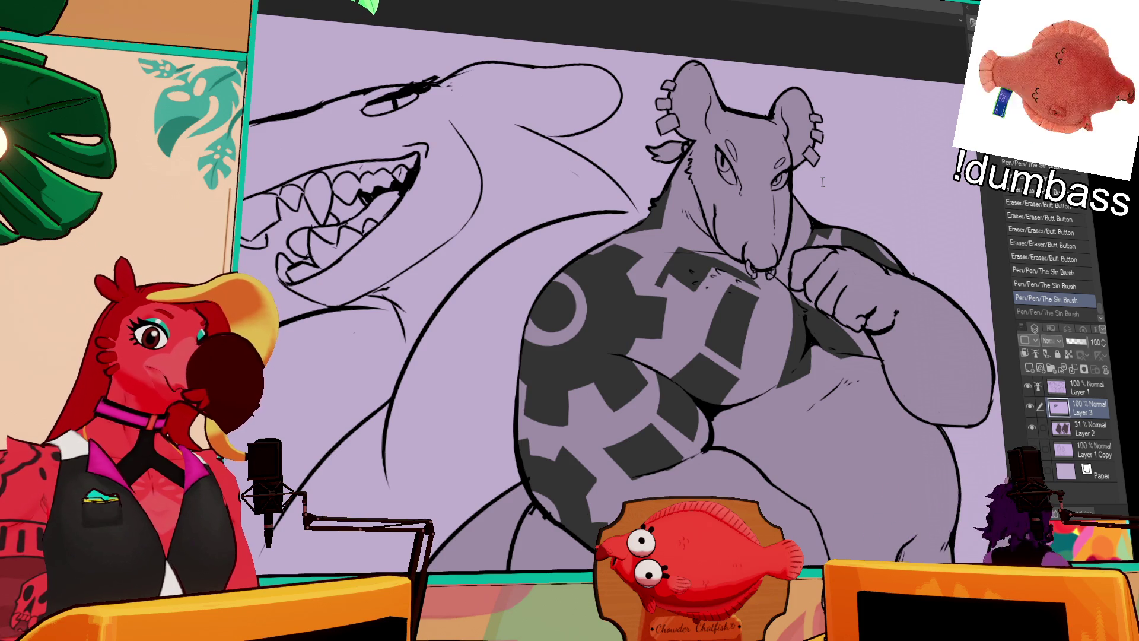
{"action": "left_click_drag", "start_coordinate": [816, 225], "coordinate": [812, 231]}
{"action": "left_click_drag", "start_coordinate": [814, 227], "coordinate": [814, 229]}
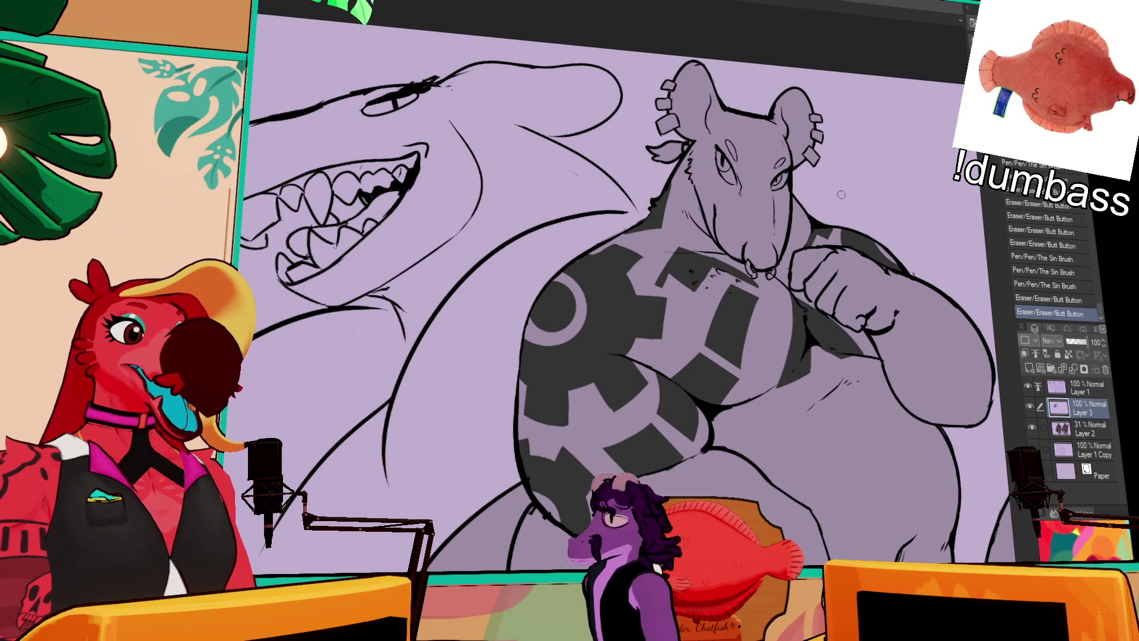
{"action": "left_click_drag", "start_coordinate": [811, 229], "coordinate": [817, 239]}
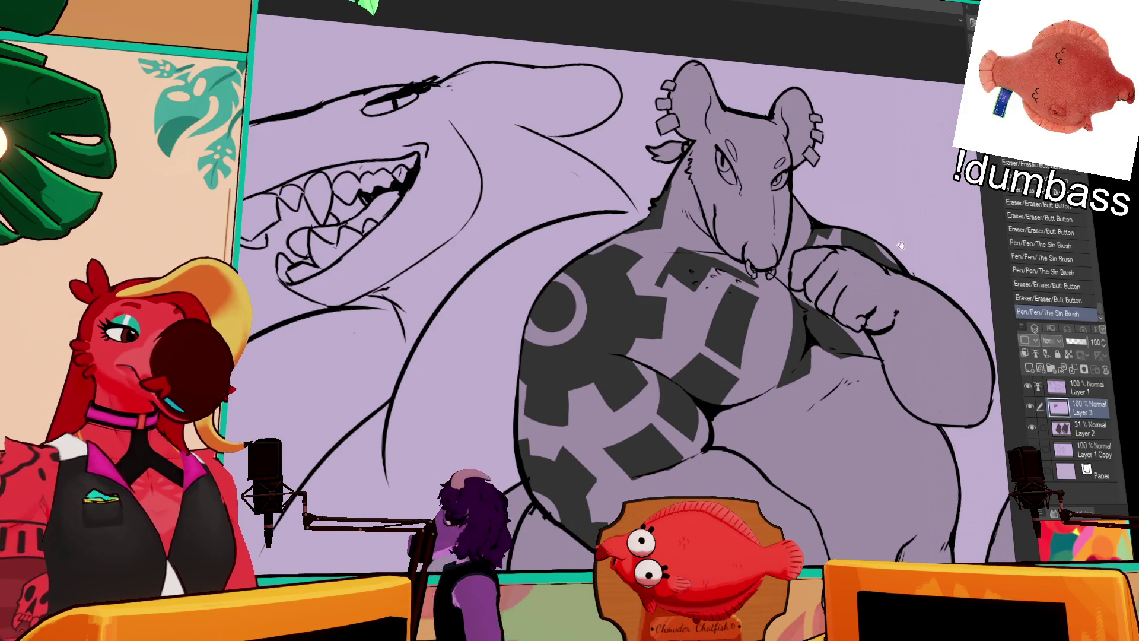
{"action": "key", "text": "ctrl+z"}
Erase bits near the shoulder and ink strokes closing line gaps.
{"action": "mouse_move", "coordinate": [848, 237]}
{"action": "left_mouse_down"}
{"action": "mouse_move", "coordinate": [863, 244]}
{"action": "mouse_move", "coordinate": [862, 258]}
{"action": "mouse_move", "coordinate": [866, 238]}
{"action": "left_mouse_up"}
{"action": "mouse_move", "coordinate": [866, 240]}
{"action": "left_mouse_down"}
{"action": "mouse_move", "coordinate": [861, 250]}
{"action": "mouse_move", "coordinate": [854, 229]}
{"action": "left_mouse_up"}
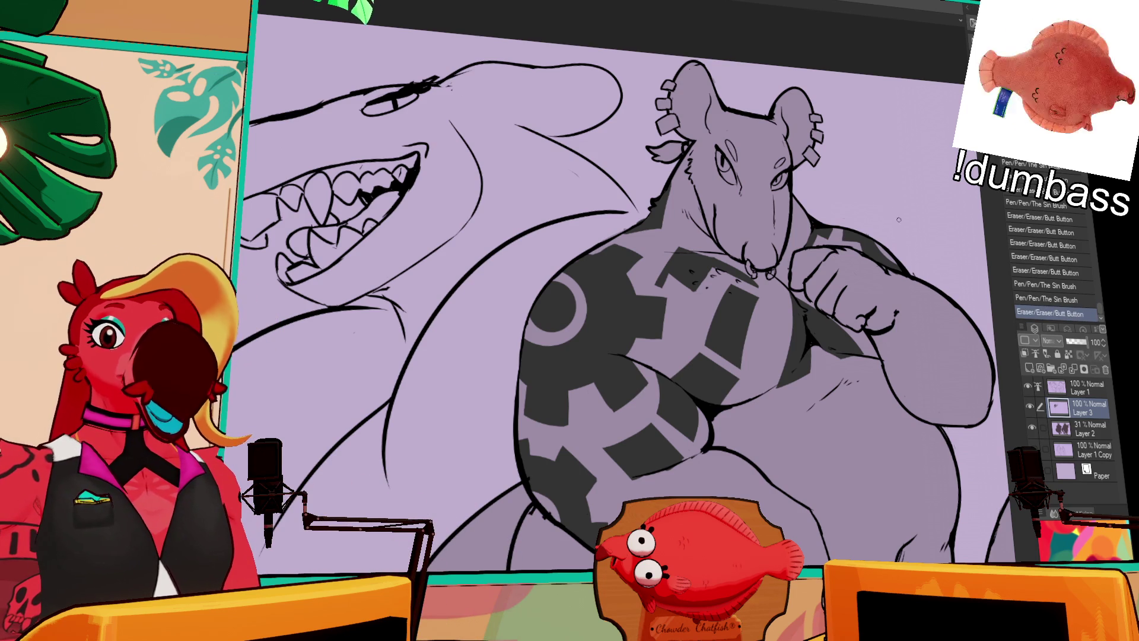
{"action": "mouse_move", "coordinate": [874, 242]}
{"action": "left_mouse_down"}
{"action": "mouse_move", "coordinate": [889, 265]}
{"action": "mouse_move", "coordinate": [860, 232]}
{"action": "left_mouse_up"}
{"action": "key", "text": "e"}
{"action": "key", "text": "p"}
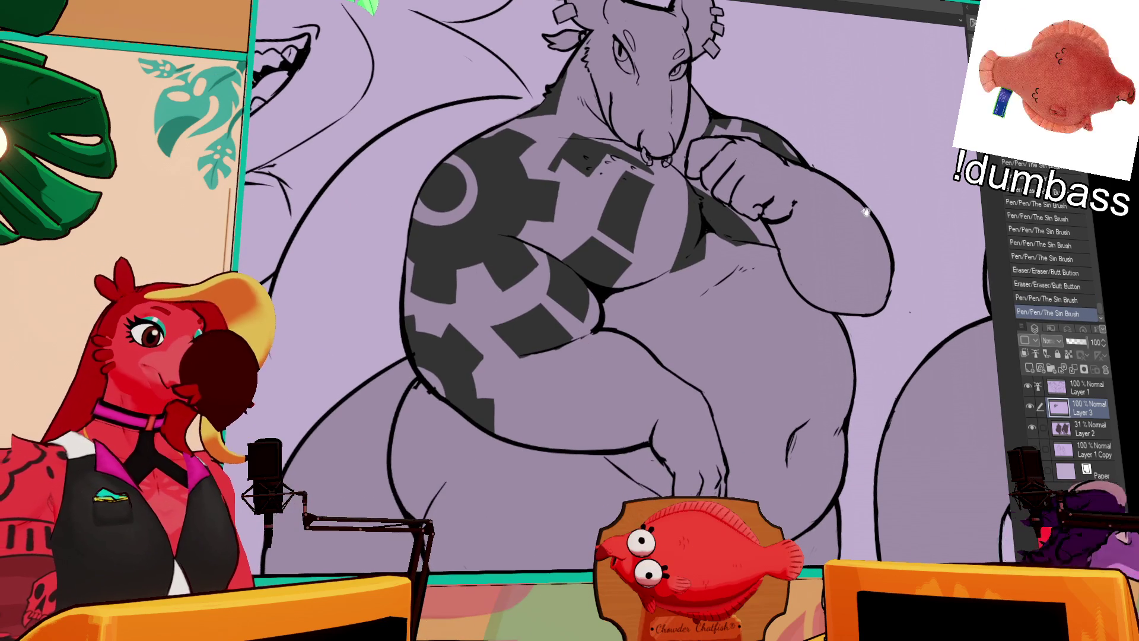
Erase a navel spot in the belly gear and draw a short line below it, redrawing several times.
{"action": "left_click_drag", "start_coordinate": [544, 341], "coordinate": [645, 374]}
{"action": "left_click", "coordinate": [640, 373]}
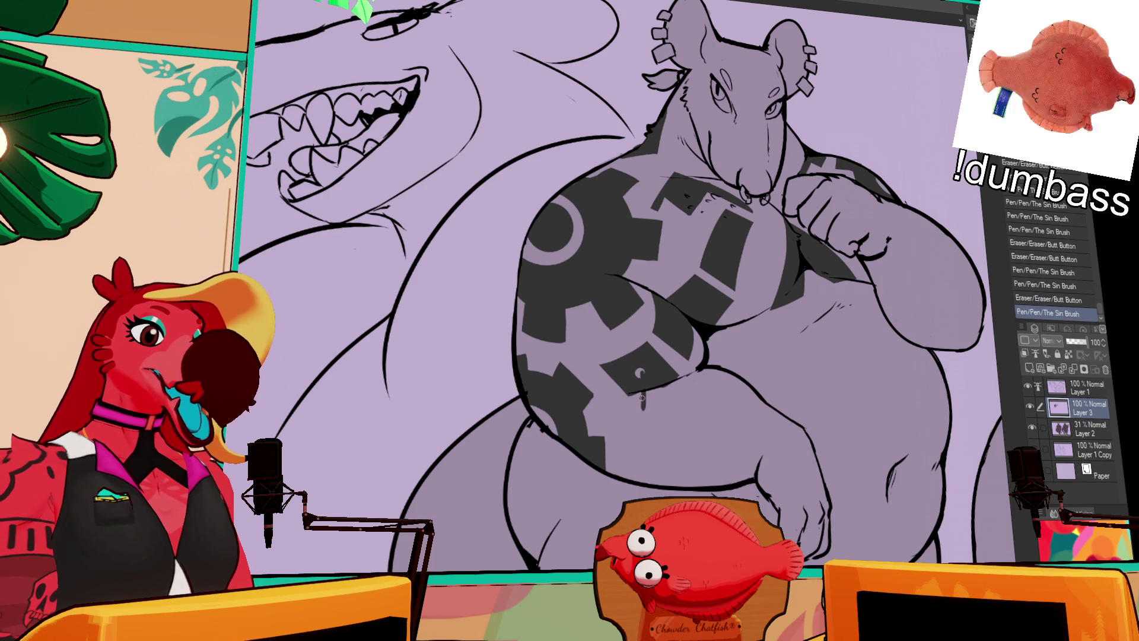
{"action": "left_click_drag", "start_coordinate": [643, 399], "coordinate": [643, 418]}
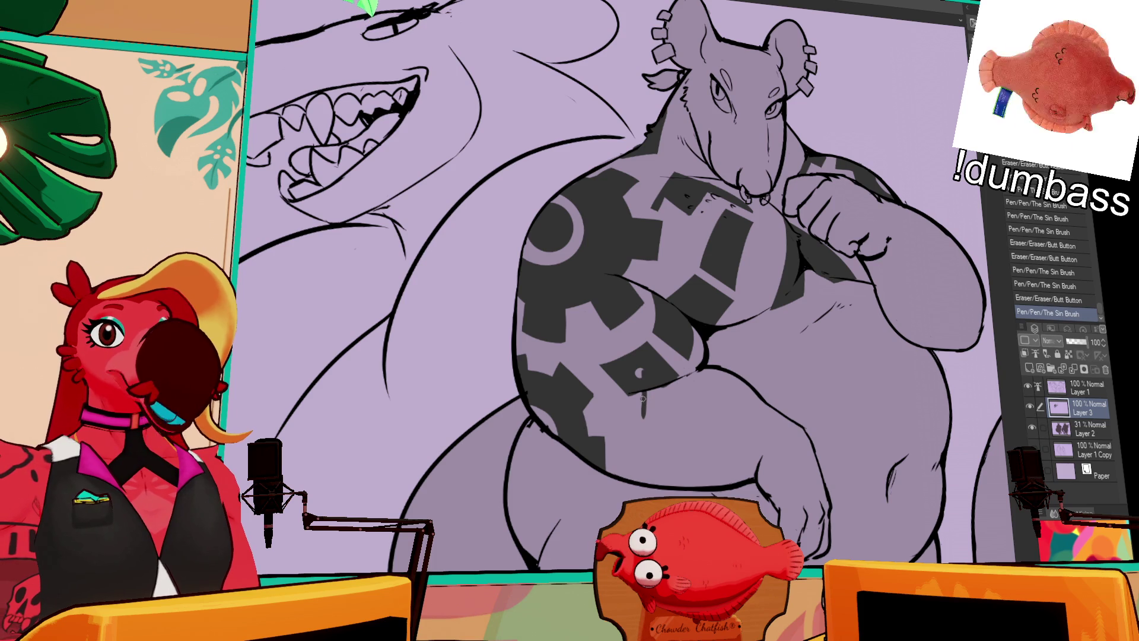
{"action": "key", "text": "ctrl+z"}
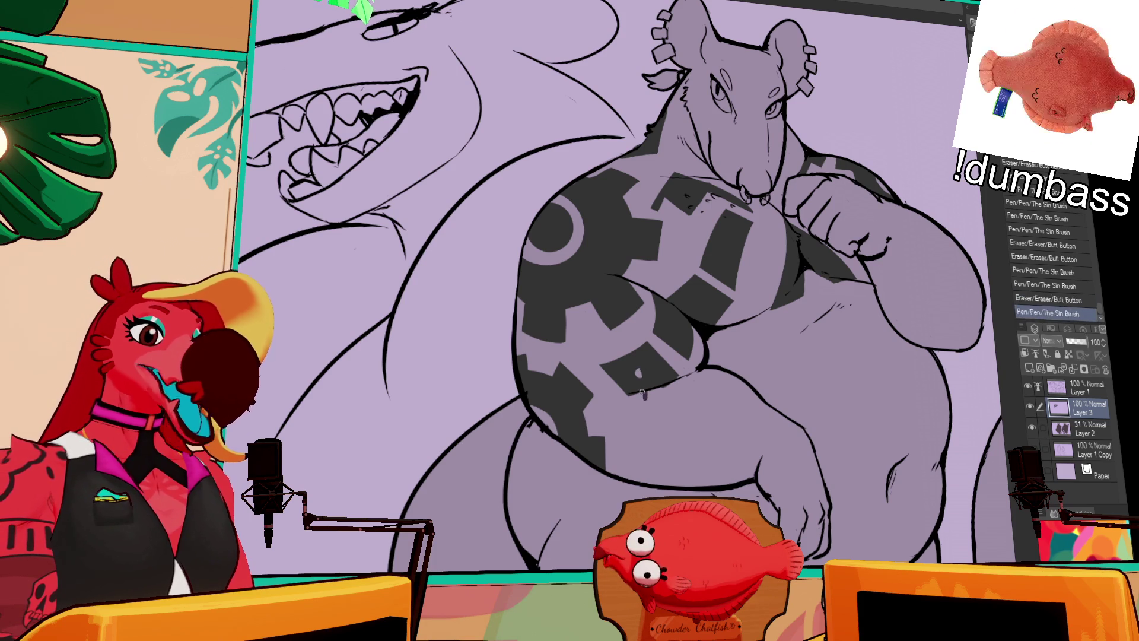
{"action": "mouse_move", "coordinate": [640, 395]}
{"action": "left_mouse_down"}
{"action": "mouse_move", "coordinate": [641, 422]}
{"action": "mouse_move", "coordinate": [637, 409]}
{"action": "left_mouse_up"}
{"action": "key", "text": "ctrl+z"}
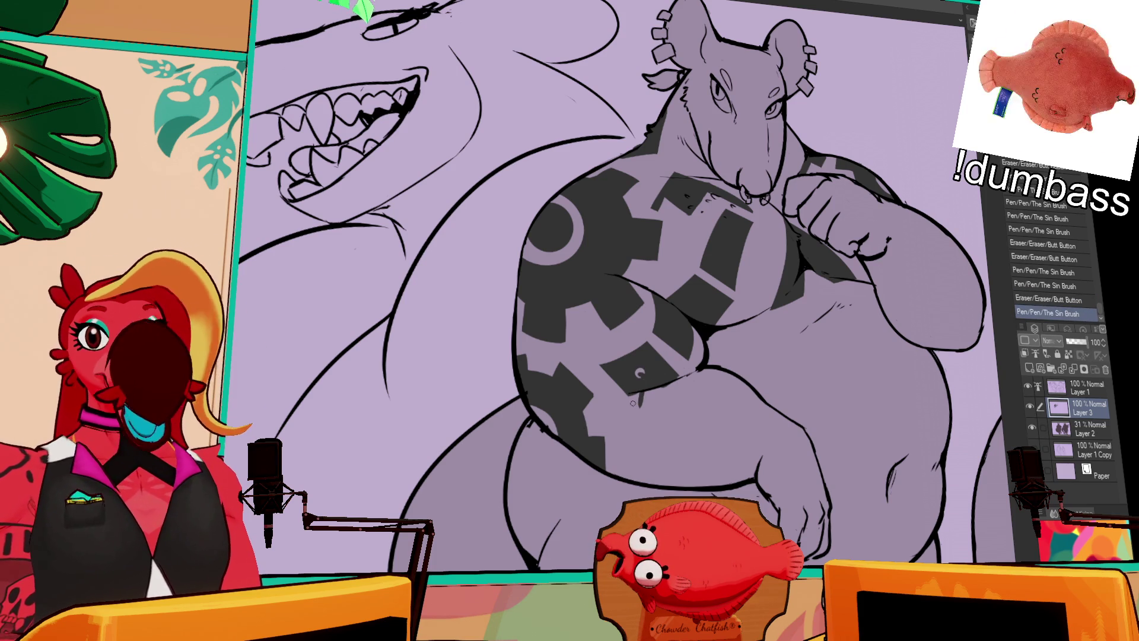
{"action": "key", "text": "ctrl+z"}
{"action": "mouse_move", "coordinate": [638, 389]}
{"action": "left_mouse_down"}
{"action": "mouse_move", "coordinate": [628, 398]}
{"action": "mouse_move", "coordinate": [638, 413]}
{"action": "left_mouse_up"}
{"action": "key", "text": "ctrl+z"}
{"action": "key", "text": "ctrl+z"}
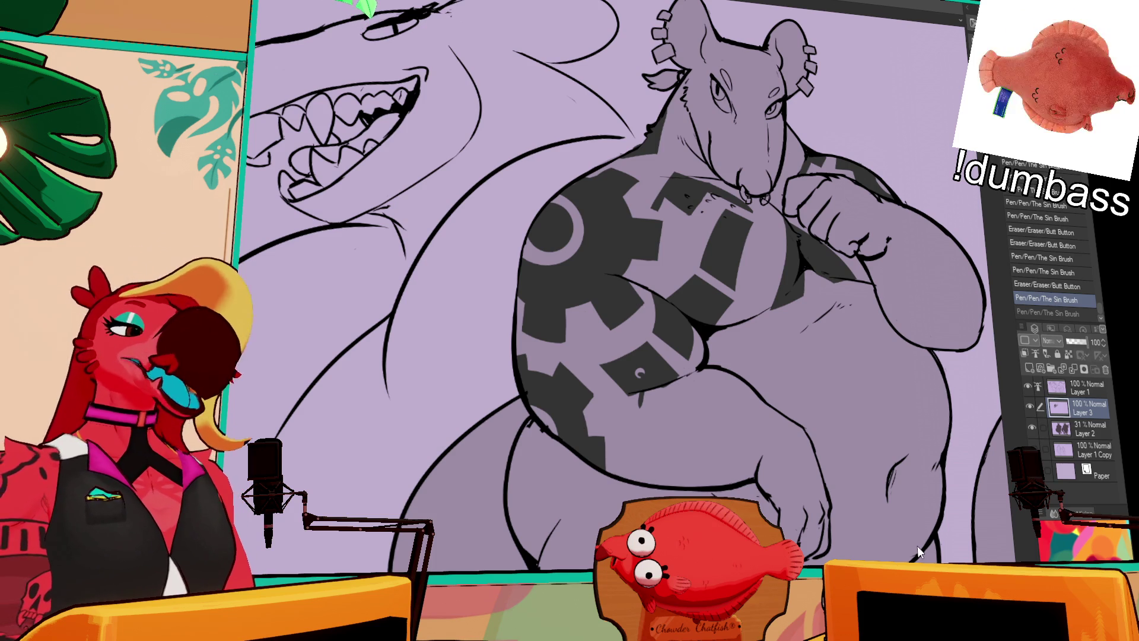
Ink a short dark stroke along the rat's arm outline.
{"action": "left_click_drag", "start_coordinate": [747, 484], "coordinate": [753, 498]}
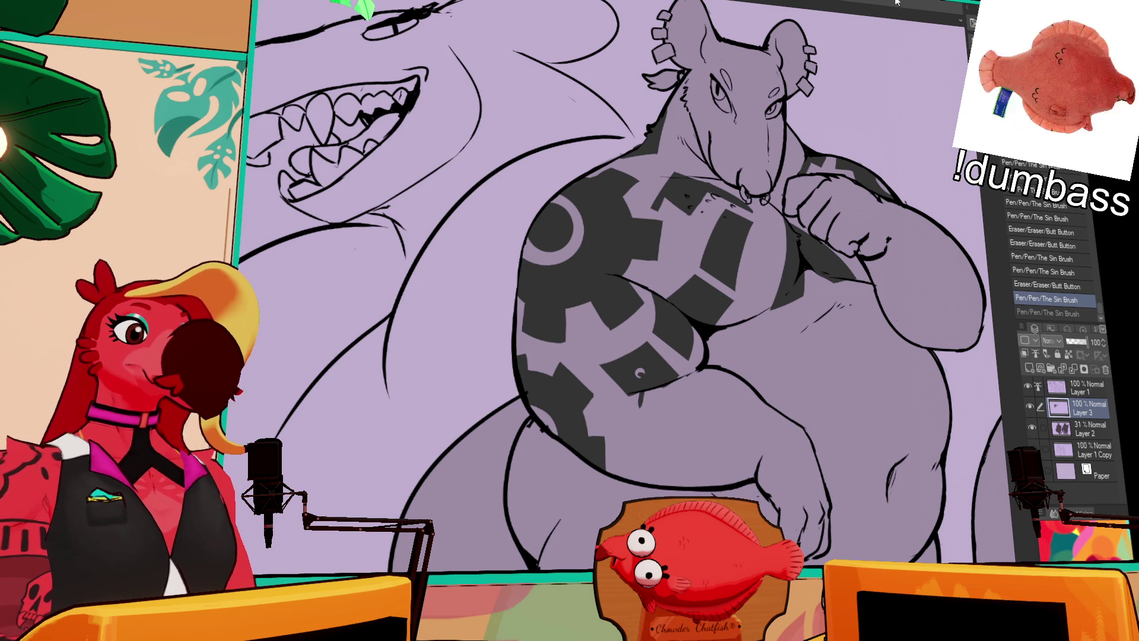
Erase a small stray mark on the rat's snout.
{"action": "left_click_drag", "start_coordinate": [883, 218], "coordinate": [894, 260]}
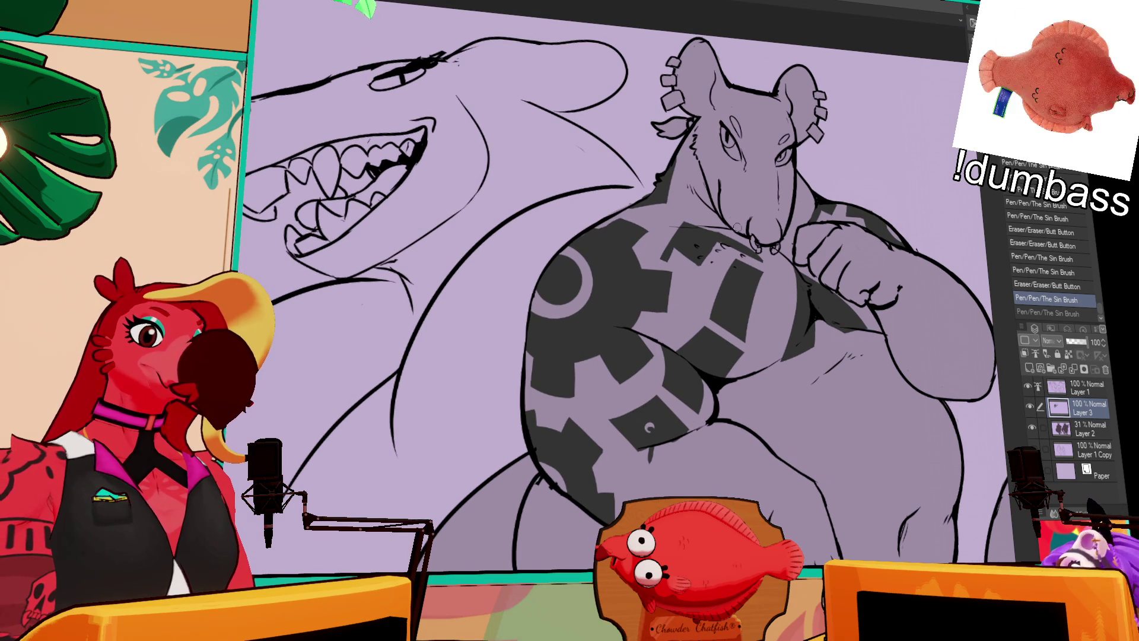
{"action": "left_click_drag", "start_coordinate": [759, 181], "coordinate": [761, 185]}
{"action": "left_click_drag", "start_coordinate": [899, 163], "coordinate": [902, 202]}
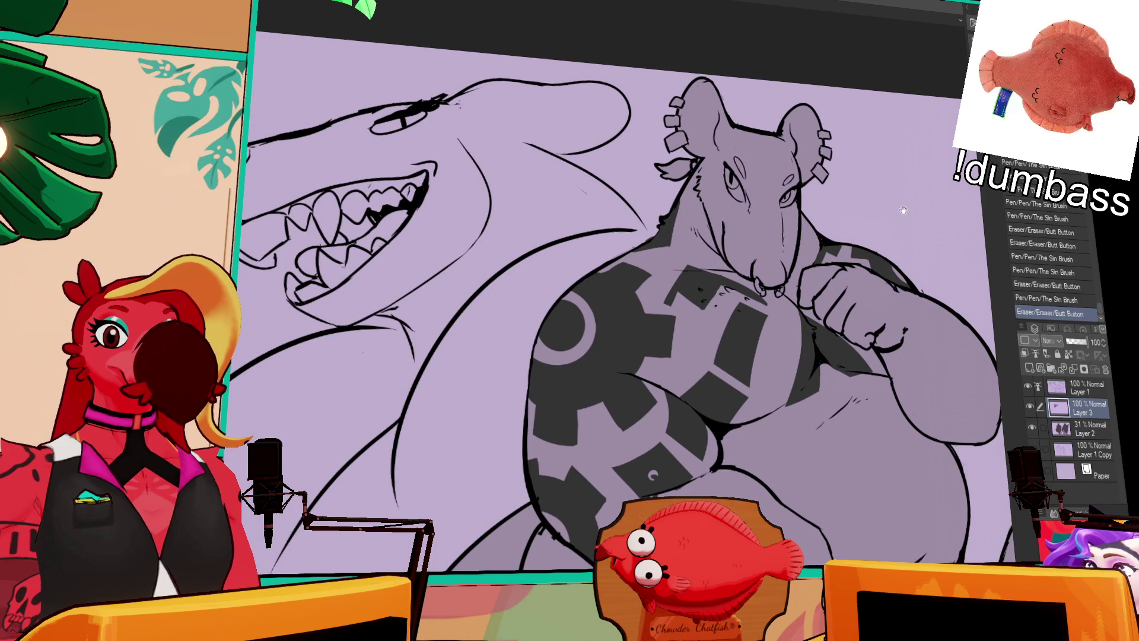
{"action": "scroll", "coordinate": [902, 202], "scroll_direction": "down", "scroll_amount": 5}
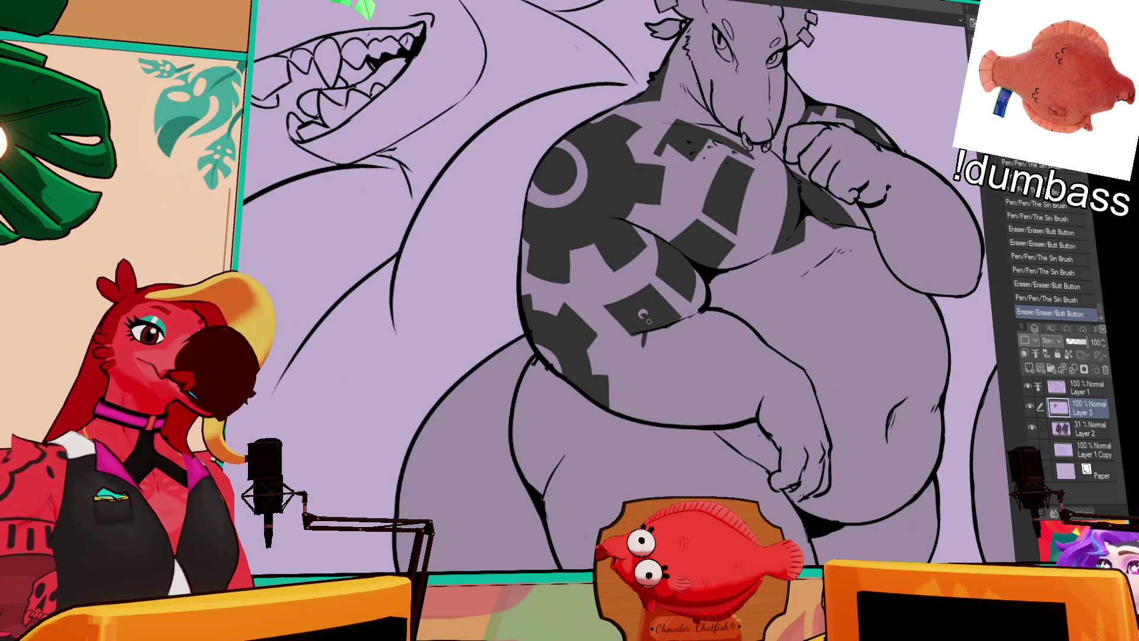
Ink a hook-shaped chain link on the belly gear, redoing the stroke until it fits.
{"action": "left_click_drag", "start_coordinate": [643, 345], "coordinate": [648, 318]}
{"action": "left_click_drag", "start_coordinate": [645, 317], "coordinate": [645, 341]}
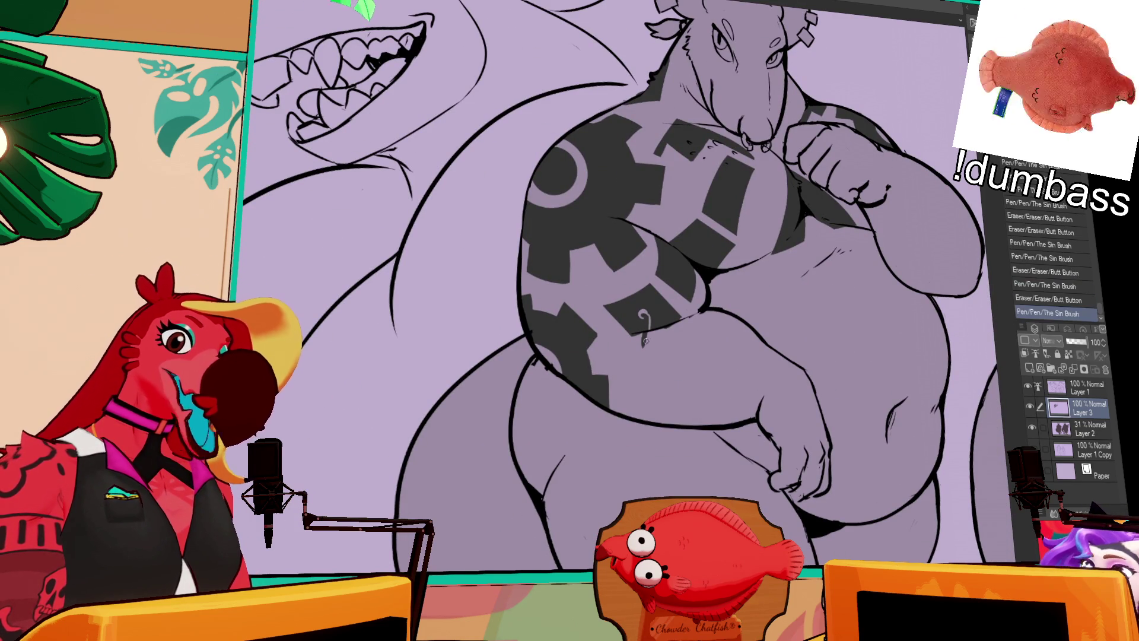
{"action": "key", "text": "ctrl+z"}
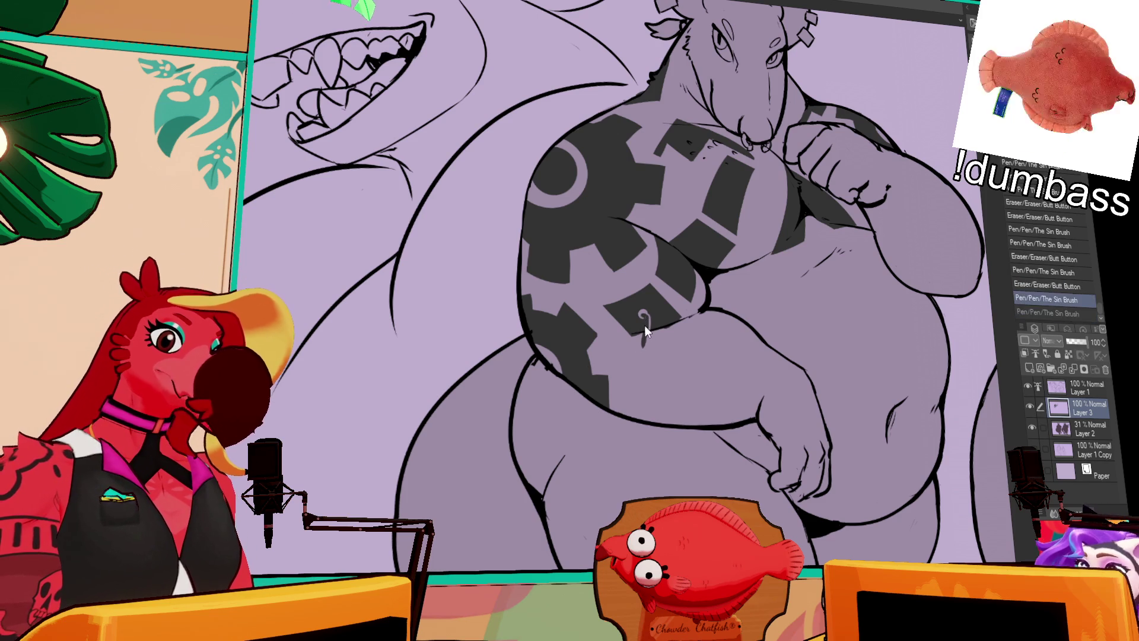
{"action": "left_click_drag", "start_coordinate": [645, 315], "coordinate": [643, 344]}
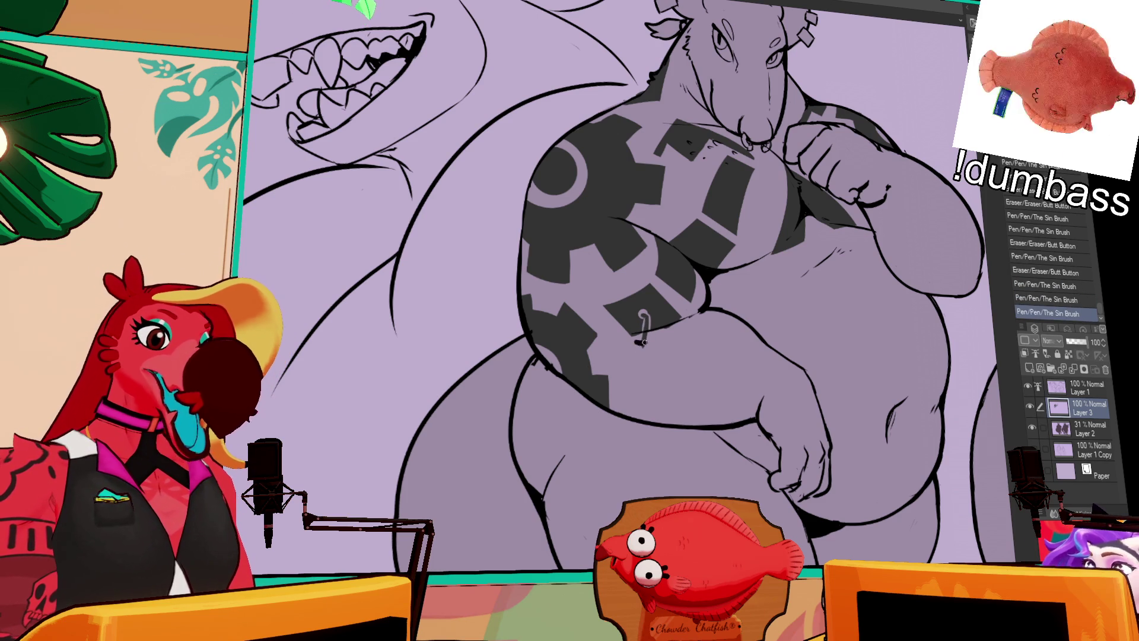
{"action": "key", "text": "ctrl+z"}
{"action": "left_click_drag", "start_coordinate": [645, 315], "coordinate": [644, 355]}
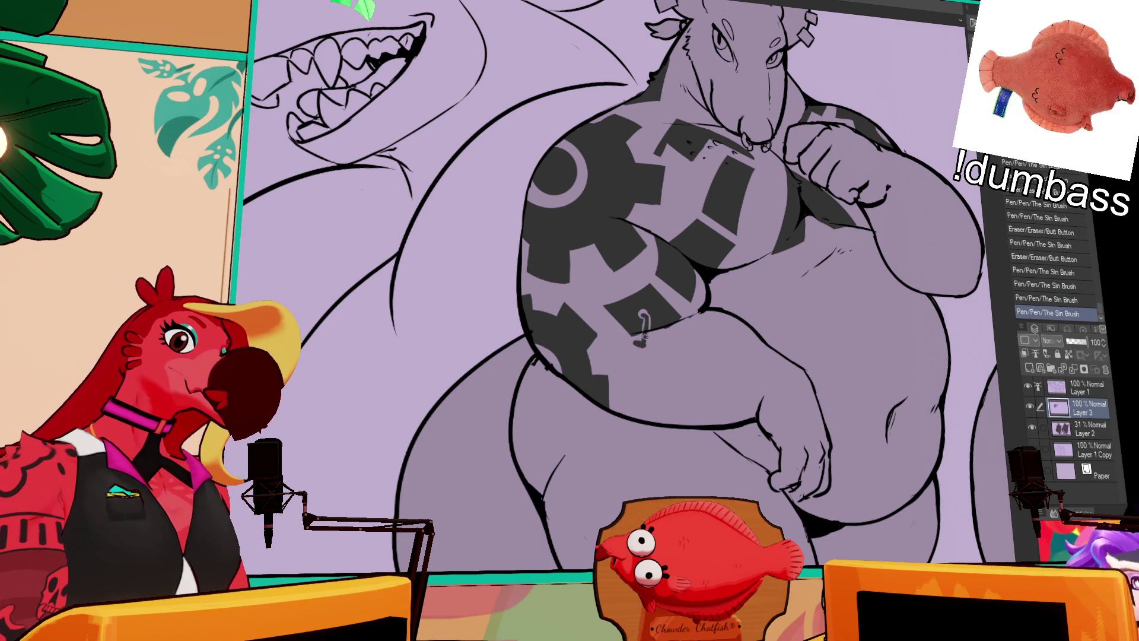
{"action": "mouse_move", "coordinate": [645, 315]}
{"action": "left_mouse_down"}
{"action": "mouse_move", "coordinate": [643, 341]}
{"action": "mouse_move", "coordinate": [646, 328]}
{"action": "left_mouse_up"}
{"action": "key", "text": "ctrl+z"}
{"action": "left_click_drag", "start_coordinate": [645, 313], "coordinate": [643, 343]}
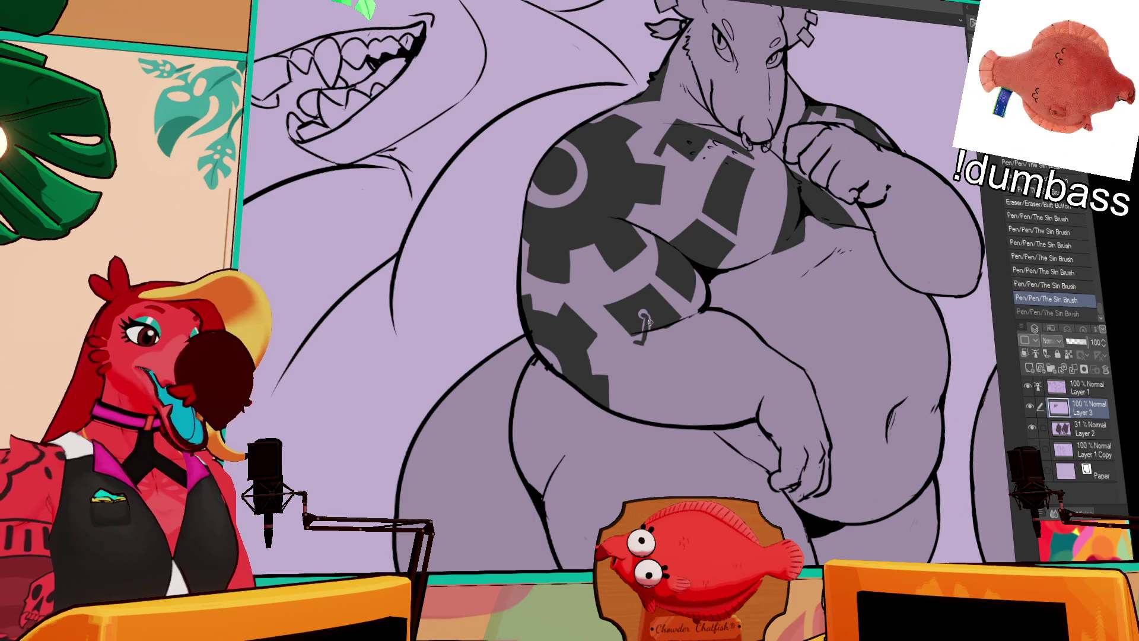
Add a diagonal link and small ring beside the belly hook, then shift the gear pattern up-right.
{"action": "left_click_drag", "start_coordinate": [799, 217], "coordinate": [741, 276]}
{"action": "left_click", "coordinate": [601, 365]}
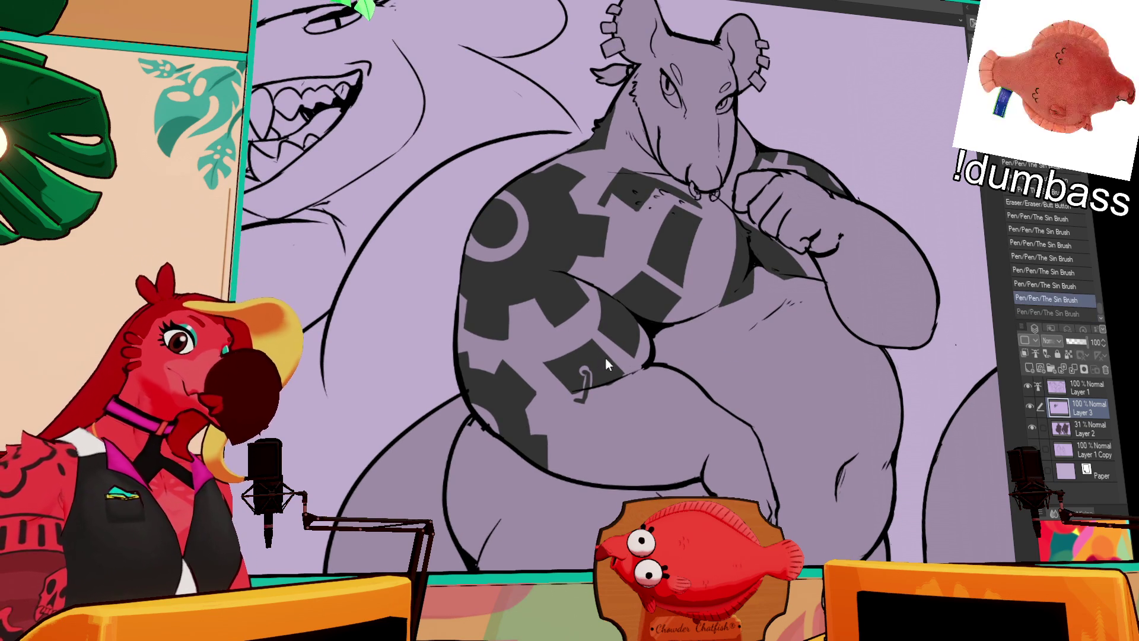
{"action": "key", "text": "ctrl+z"}
{"action": "left_click_drag", "start_coordinate": [601, 364], "coordinate": [620, 337]}
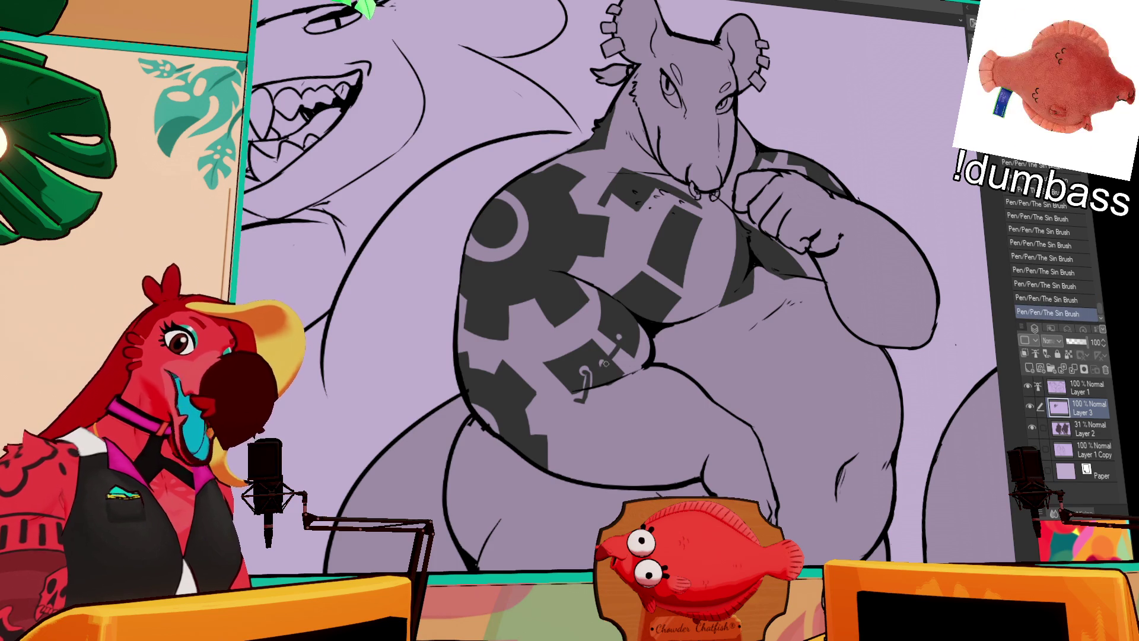
{"action": "left_click_drag", "start_coordinate": [621, 342], "coordinate": [623, 347]}
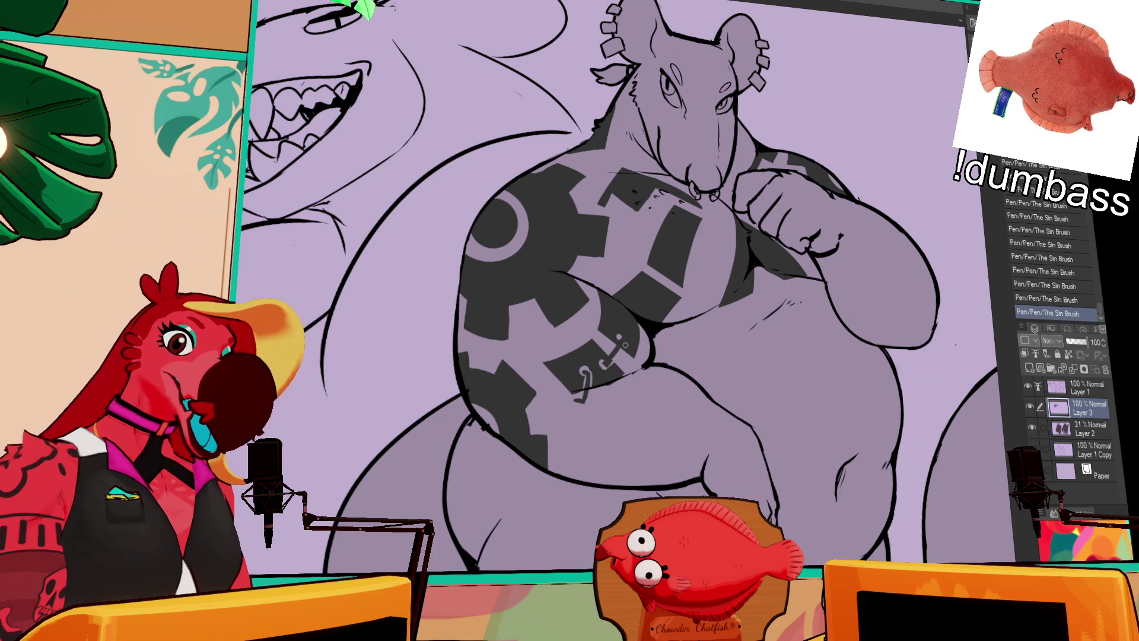
{"action": "key", "text": "ctrl+z"}
{"action": "key", "text": "ctrl+z"}
{"action": "key", "text": "ctrl+y"}
{"action": "key", "text": "ctrl+y"}
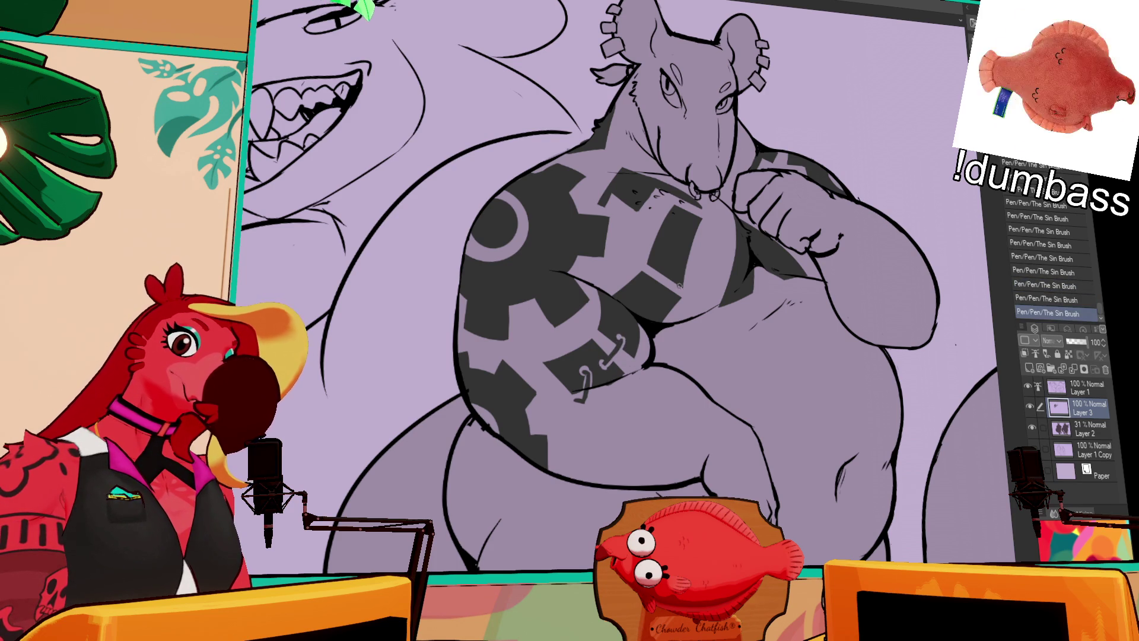
{"action": "key", "text": "ctrl+z"}
{"action": "key", "text": "ctrl+y"}
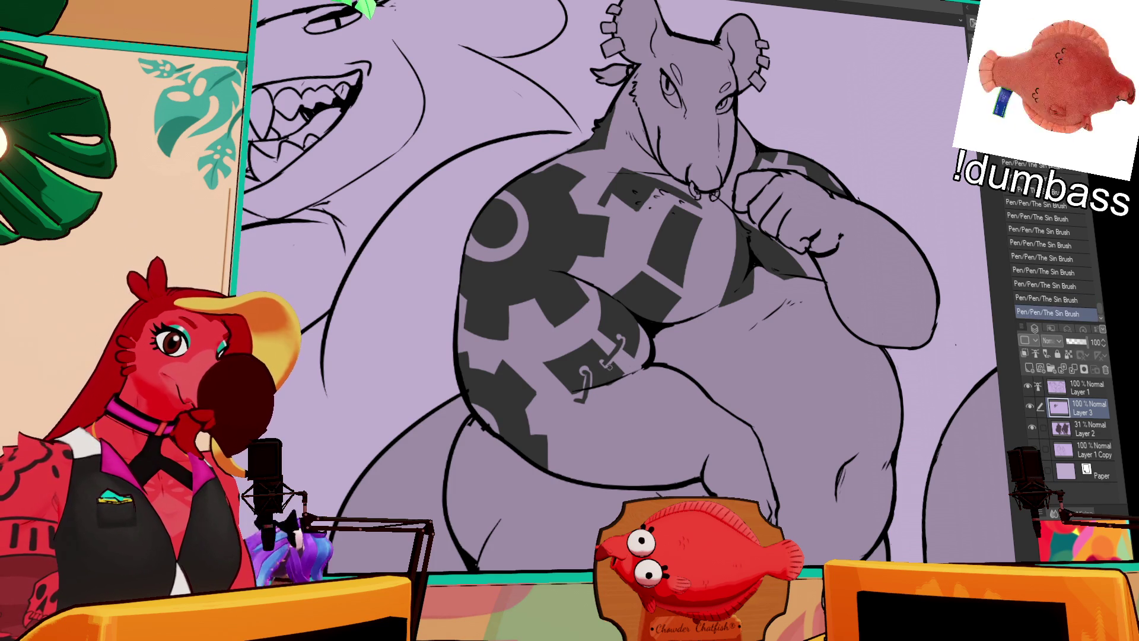
{"action": "left_click_drag", "start_coordinate": [602, 394], "coordinate": [629, 385]}
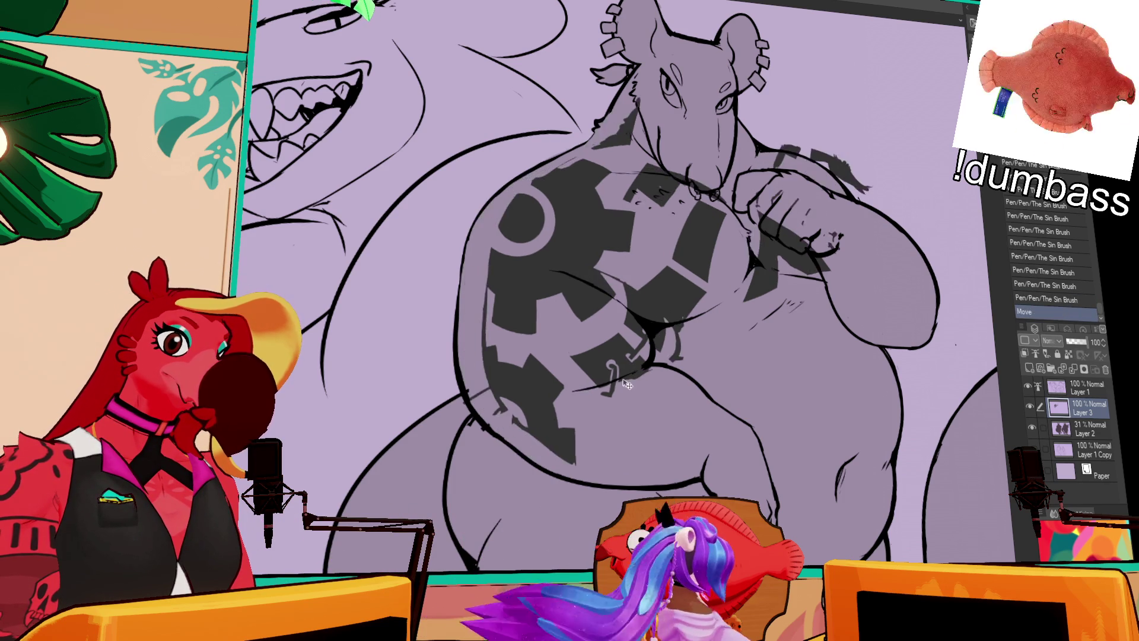
Undo the gear move and auto-select the tattoo area on the rat's body.
{"action": "key", "text": "ctrl+z"}
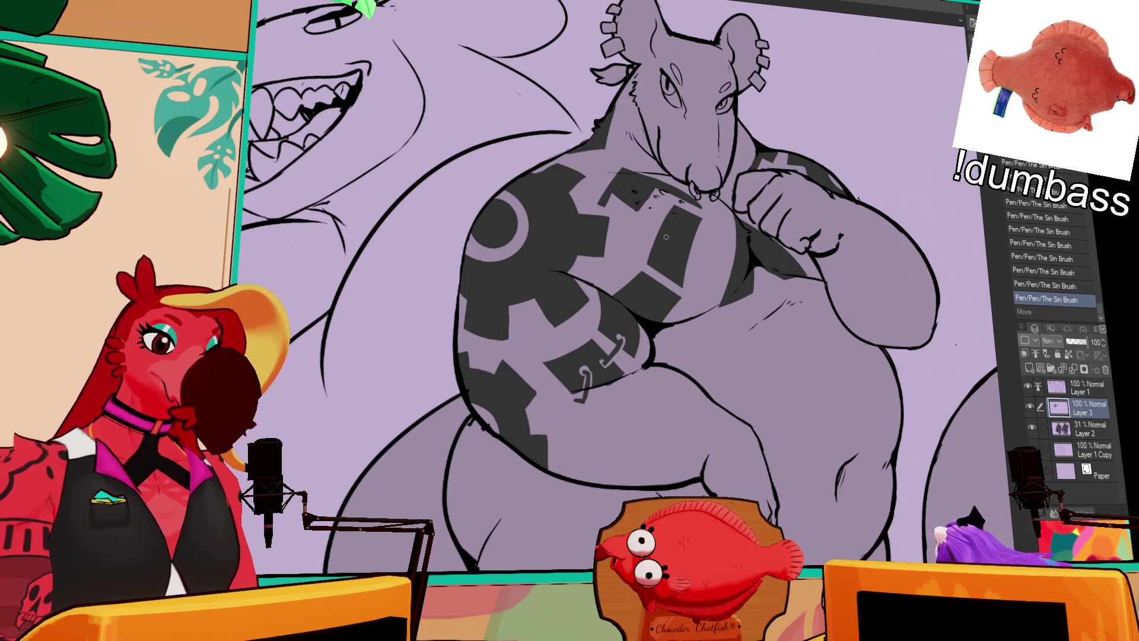
{"action": "mouse_move", "coordinate": [504, 351]}
{"action": "left_mouse_down"}
{"action": "mouse_move", "coordinate": [584, 332]}
{"action": "mouse_move", "coordinate": [576, 309]}
{"action": "mouse_move", "coordinate": [587, 315]}
{"action": "left_mouse_up"}
{"action": "left_click", "coordinate": [567, 331]}
Paint small chain-link marks inside the tattoo selection, then deselect.
{"action": "left_click_drag", "start_coordinate": [837, 421], "coordinate": [845, 463]}
{"action": "left_click_drag", "start_coordinate": [783, 367], "coordinate": [819, 398]}
{"action": "left_click_drag", "start_coordinate": [552, 304], "coordinate": [569, 318]}
{"action": "key", "text": "ctrl+d"}
{"action": "left_click_drag", "start_coordinate": [844, 188], "coordinate": [808, 164]}
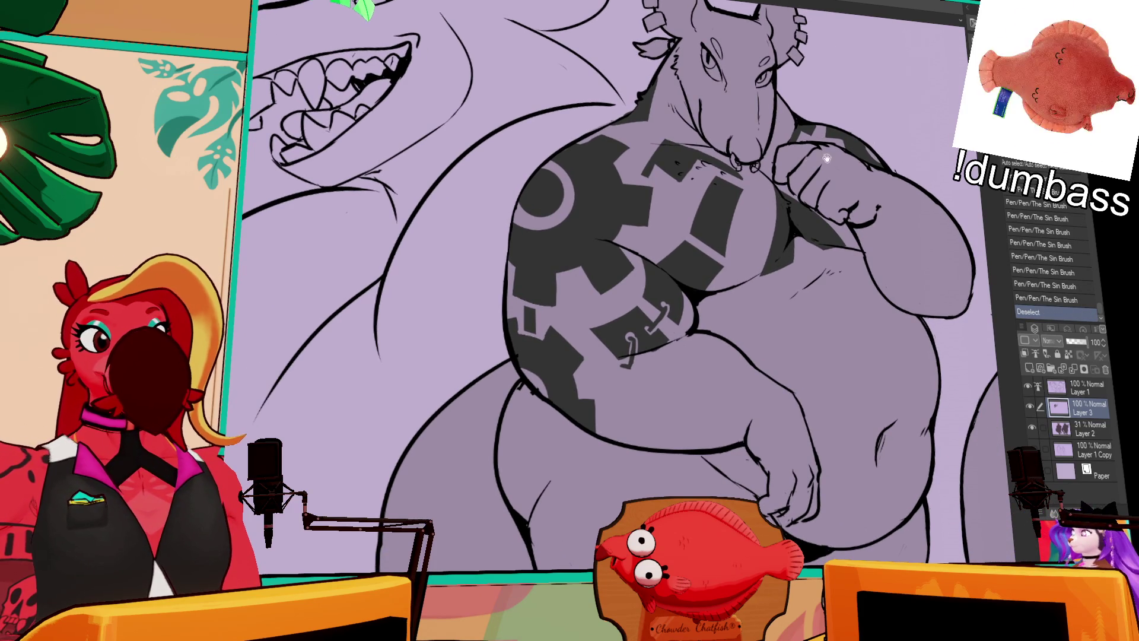
{"action": "mouse_move", "coordinate": [821, 264]}
{"action": "left_mouse_down"}
{"action": "mouse_move", "coordinate": [823, 237]}
{"action": "mouse_move", "coordinate": [734, 299]}
{"action": "left_mouse_up"}
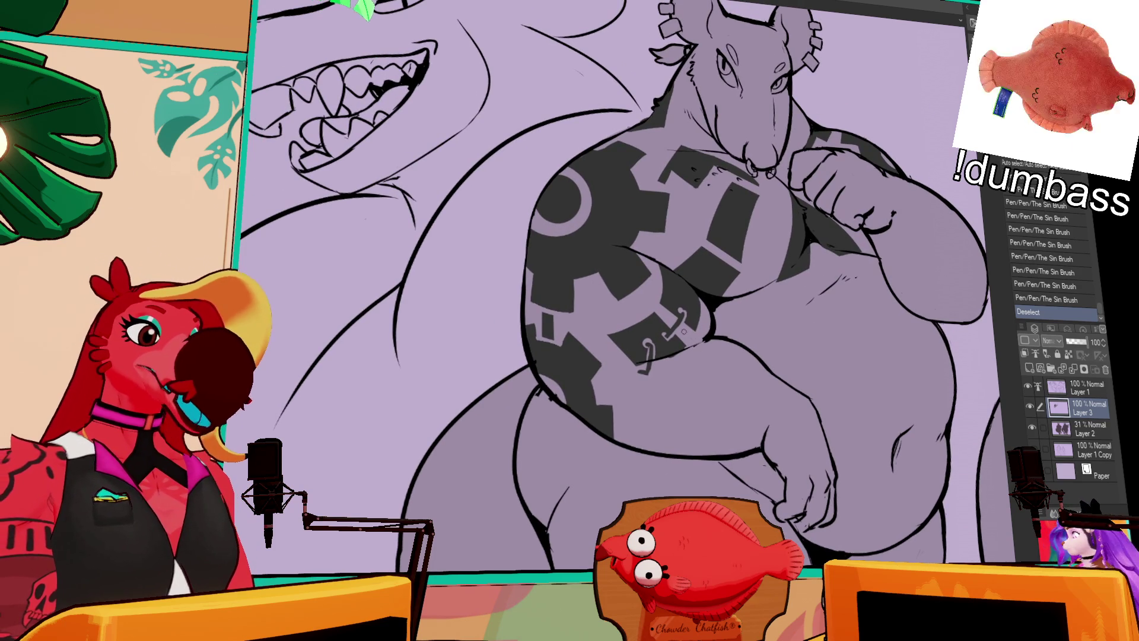
Add small link marks to the chest tattoo, undoing and redoing to judge them.
{"action": "left_click", "coordinate": [682, 312]}
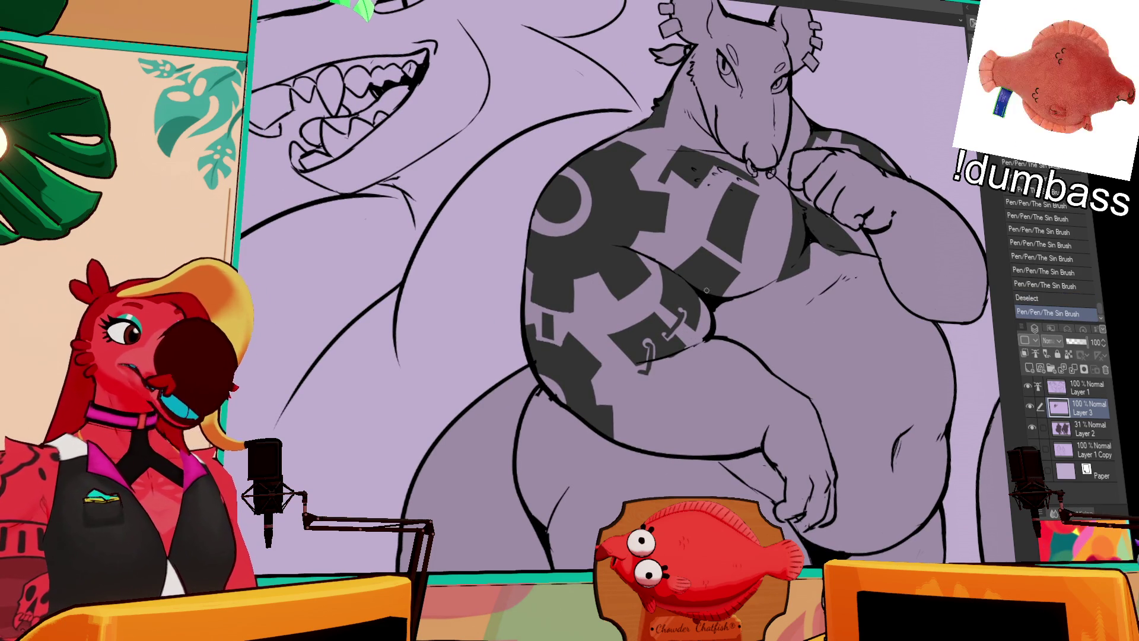
{"action": "left_click_drag", "start_coordinate": [727, 268], "coordinate": [737, 277]}
{"action": "left_click", "coordinate": [733, 261]}
{"action": "key", "text": "ctrl+z"}
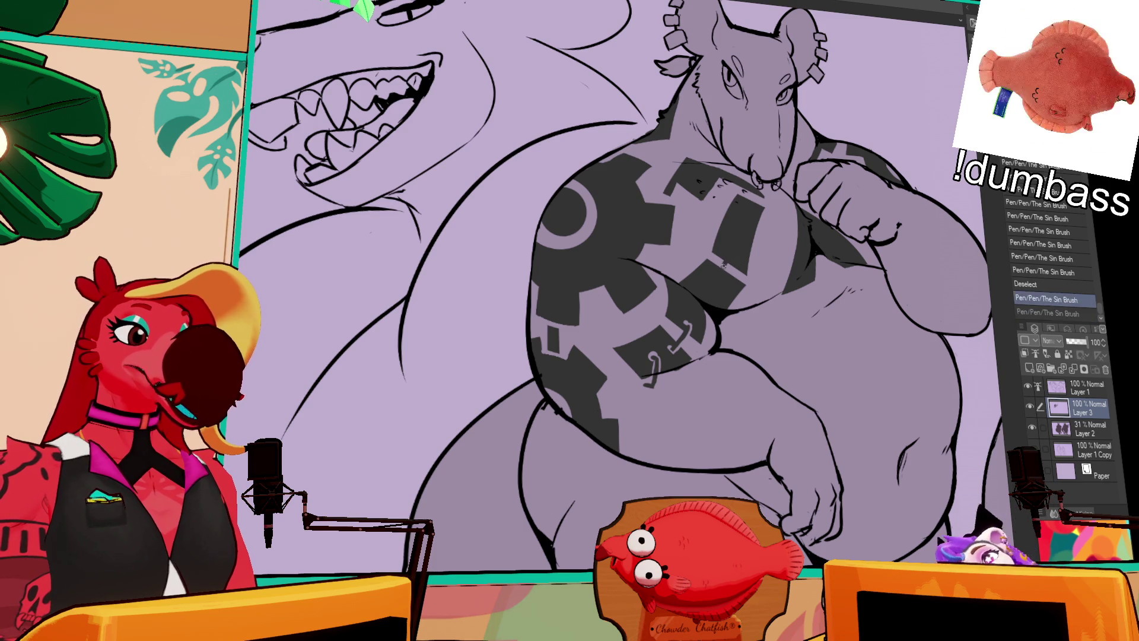
{"action": "key", "text": "ctrl+y"}
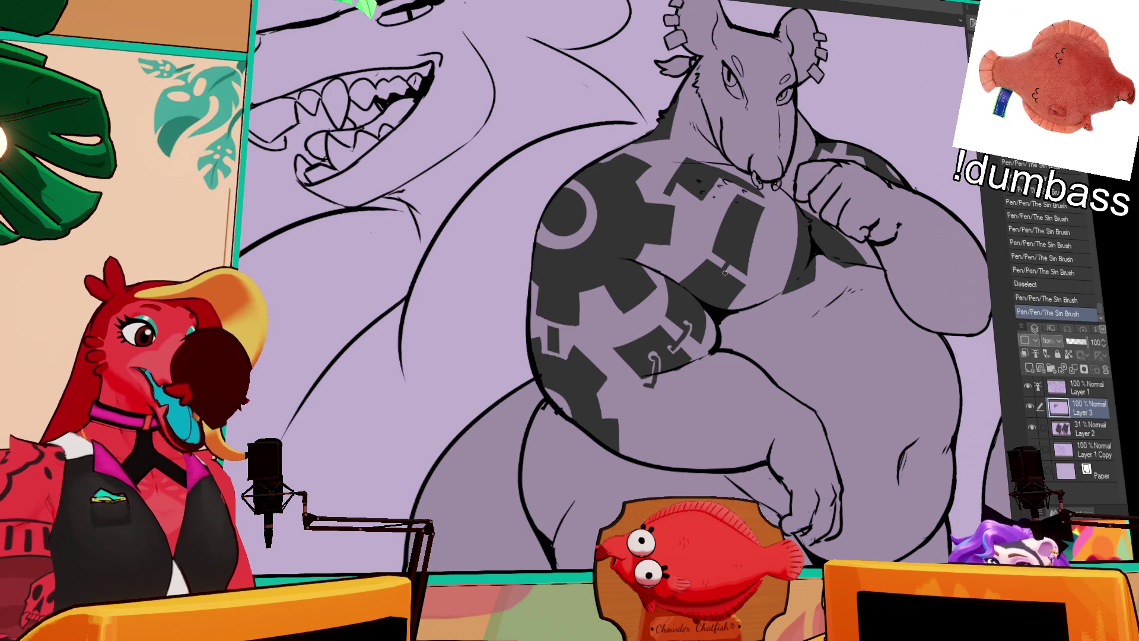
{"action": "left_click_drag", "start_coordinate": [723, 275], "coordinate": [725, 283]}
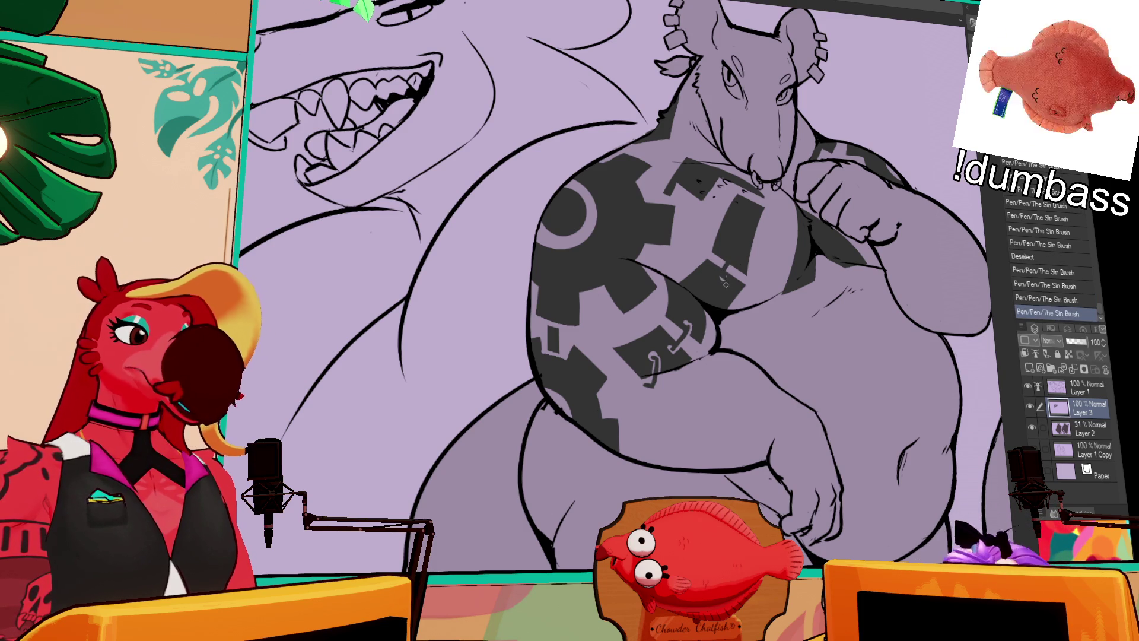
{"action": "key", "text": "ctrl+z"}
{"action": "left_click_drag", "start_coordinate": [720, 271], "coordinate": [720, 279]}
{"action": "key", "text": "ctrl+z"}
{"action": "key", "text": "ctrl+z"}
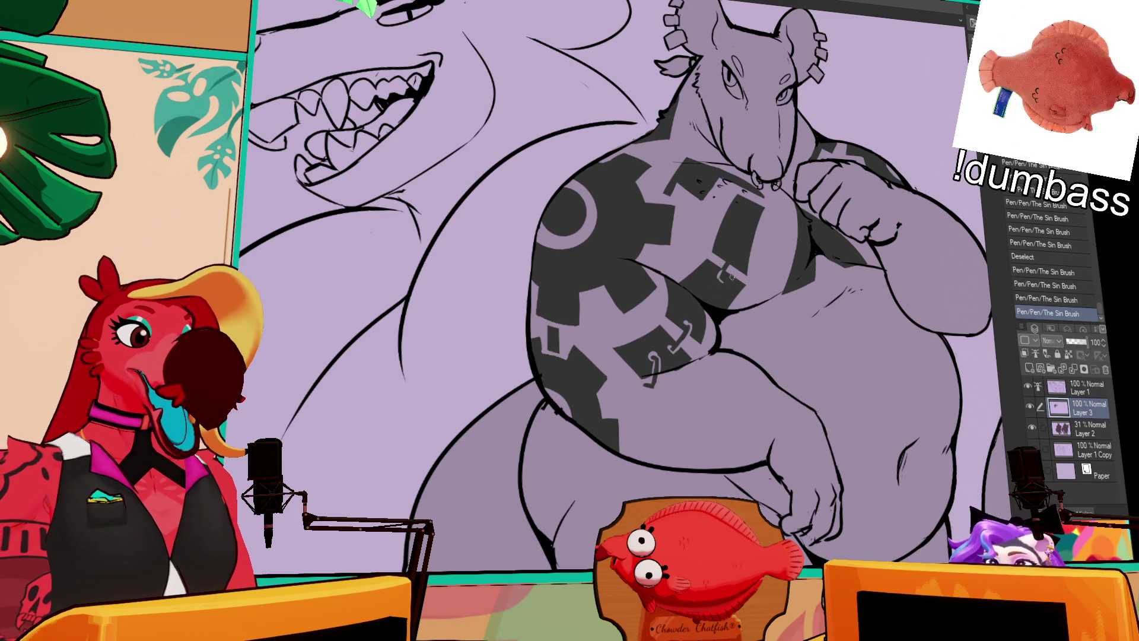
{"action": "key", "text": "ctrl+y"}
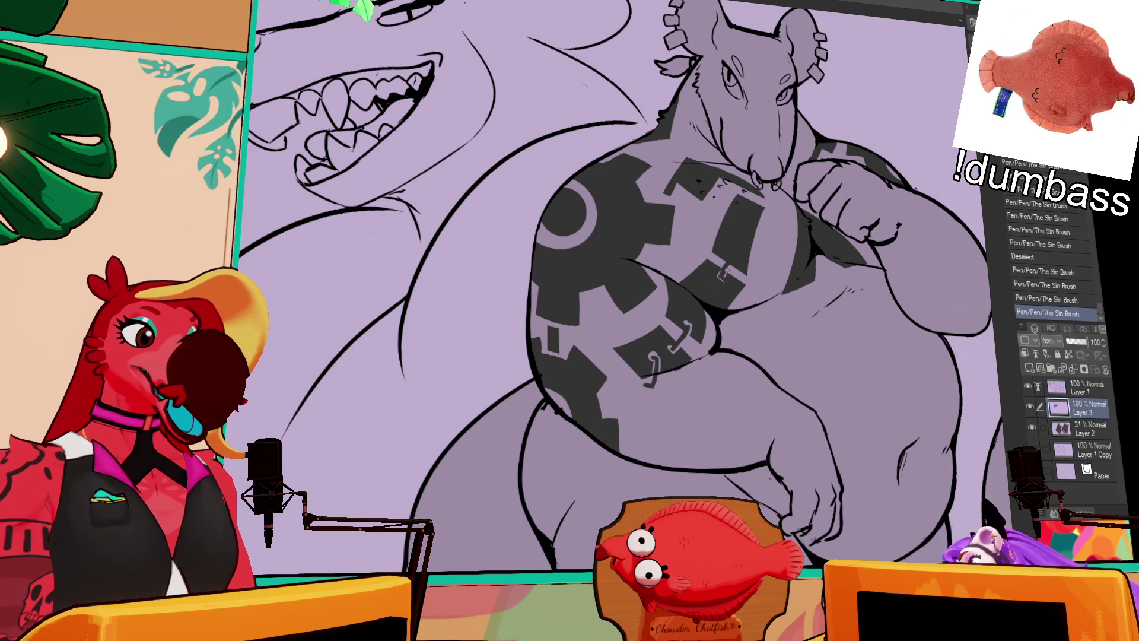
{"action": "key", "text": "ctrl+y"}
{"action": "key", "text": "ctrl+z"}
{"action": "key", "text": "ctrl+y"}
{"action": "key", "text": "ctrl+z"}
{"action": "key", "text": "ctrl+z"}
{"action": "key", "text": "ctrl+y"}
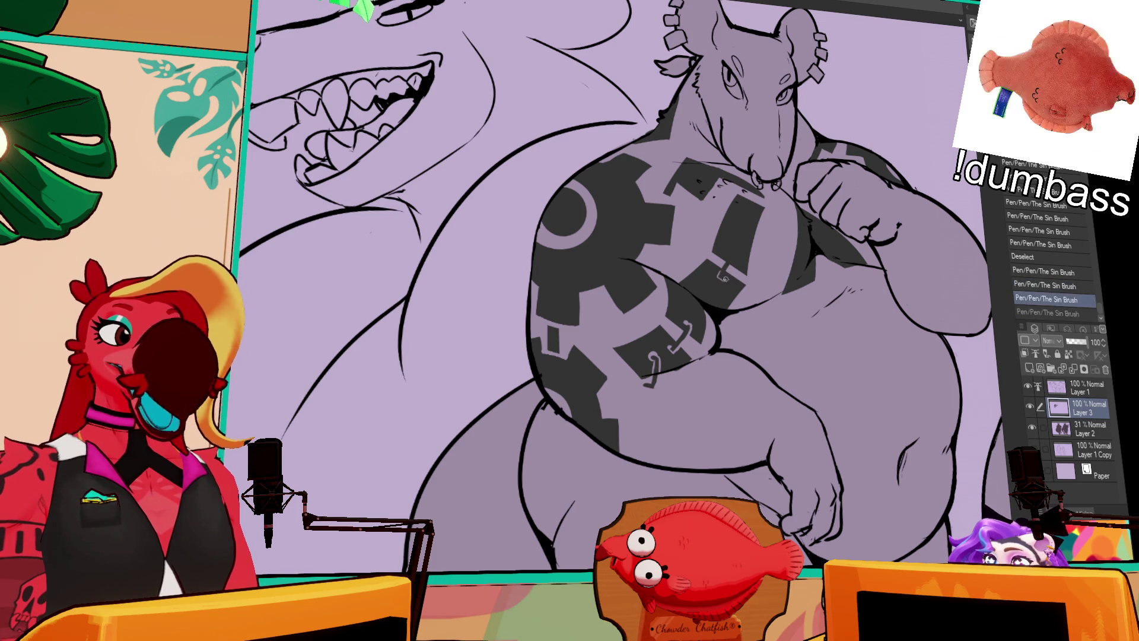
{"action": "key", "text": "ctrl+y"}
Redraw the small link mark on the shoulder gear, comparing it with and without.
{"action": "key", "text": "ctrl+z"}
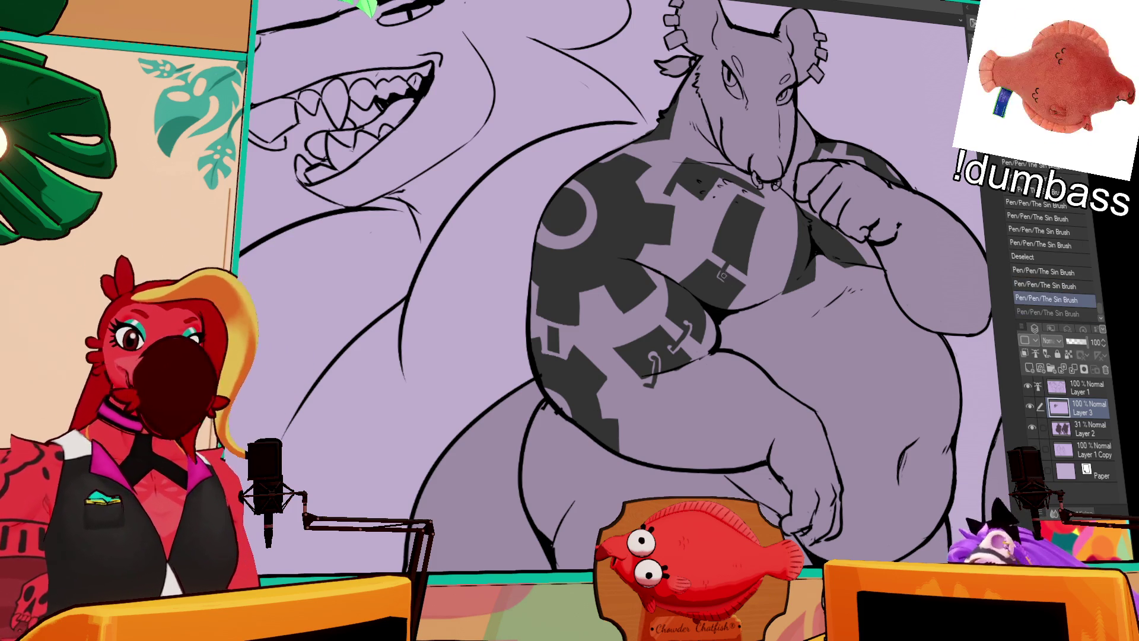
{"action": "key", "text": "ctrl+y"}
{"action": "key", "text": "ctrl+z"}
{"action": "key", "text": "ctrl+y"}
{"action": "key", "text": "ctrl+z"}
{"action": "key", "text": "ctrl+y"}
{"action": "key", "text": "ctrl+z"}
{"action": "key", "text": "ctrl+y"}
{"action": "key", "text": "ctrl+z"}
{"action": "key", "text": "ctrl+y"}
{"action": "key", "text": "ctrl+z"}
{"action": "key", "text": "ctrl+y"}
{"action": "left_click", "coordinate": [724, 272]}
{"action": "left_click", "coordinate": [724, 272]}
{"action": "left_click", "coordinate": [723, 271]}
{"action": "key", "text": "ctrl+z"}
{"action": "left_click", "coordinate": [724, 272]}
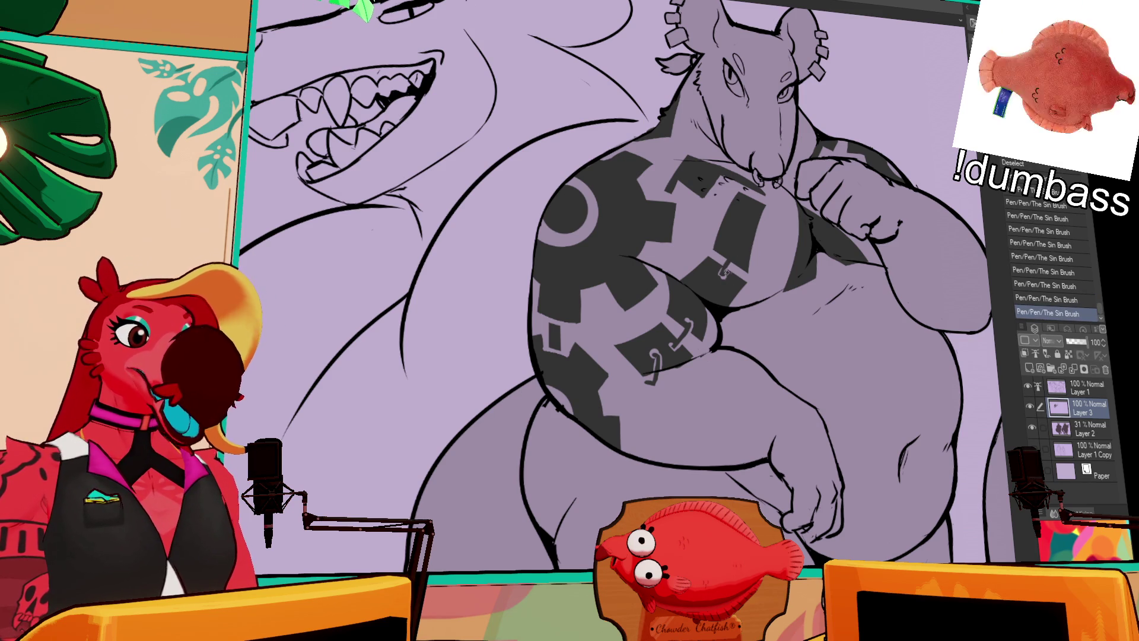
{"action": "key", "text": "ctrl+z"}
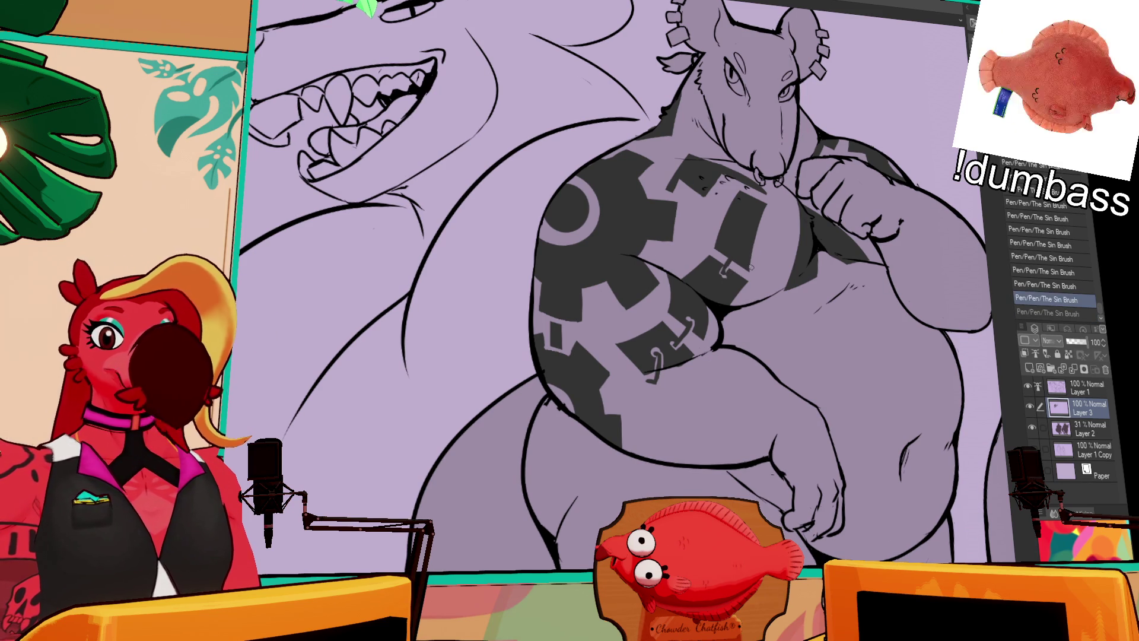
{"action": "key", "text": "ctrl+y"}
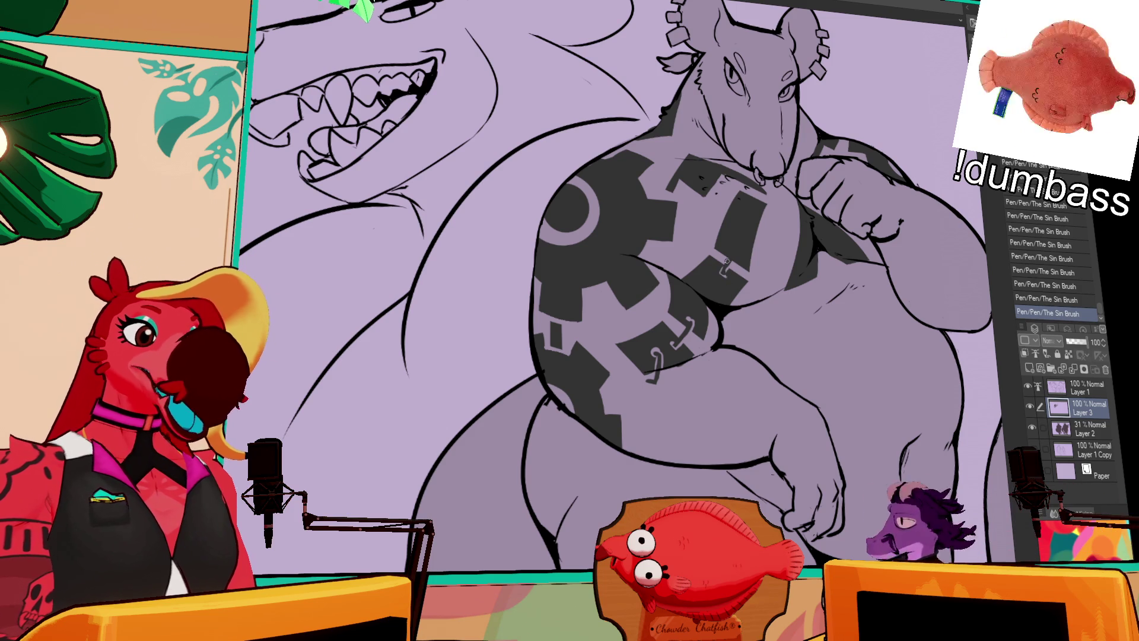
{"action": "key", "text": "ctrl+z"}
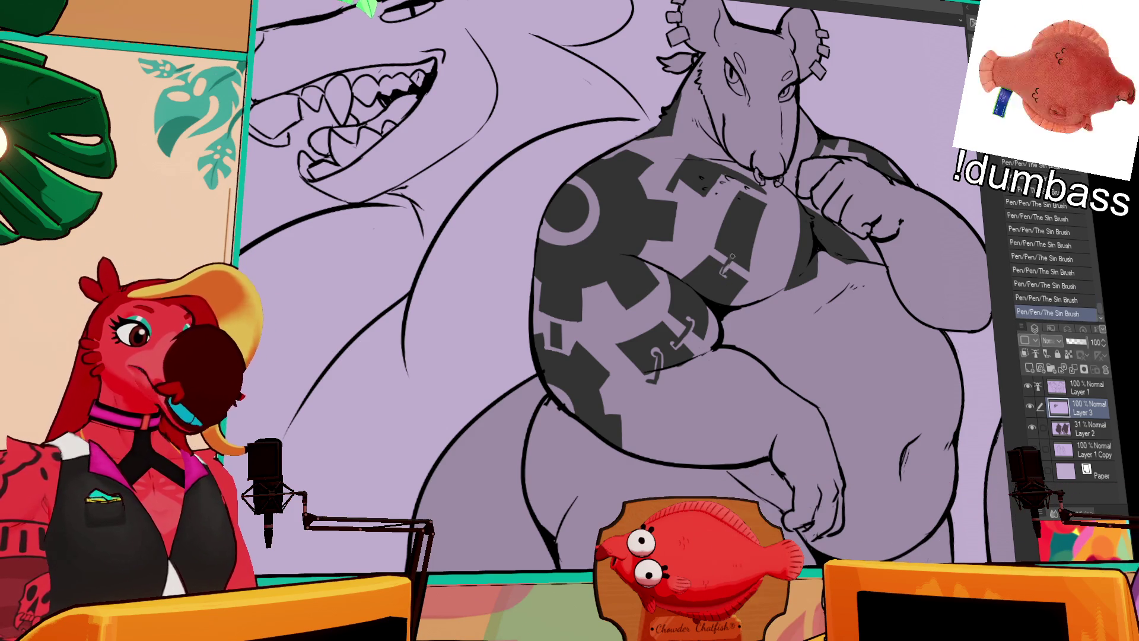
{"action": "key", "text": "ctrl+y"}
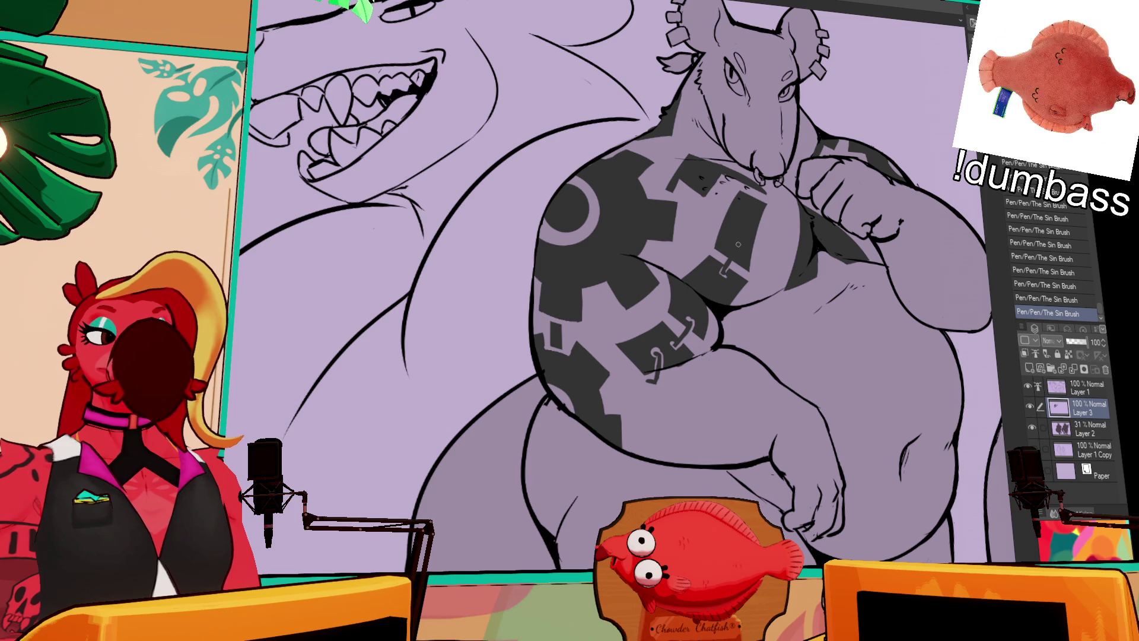
Compare the last Sin Brush stroke, keep it, then auto-select the shaded chest area.
{"action": "left_click_drag", "start_coordinate": [754, 256], "coordinate": [756, 268]}
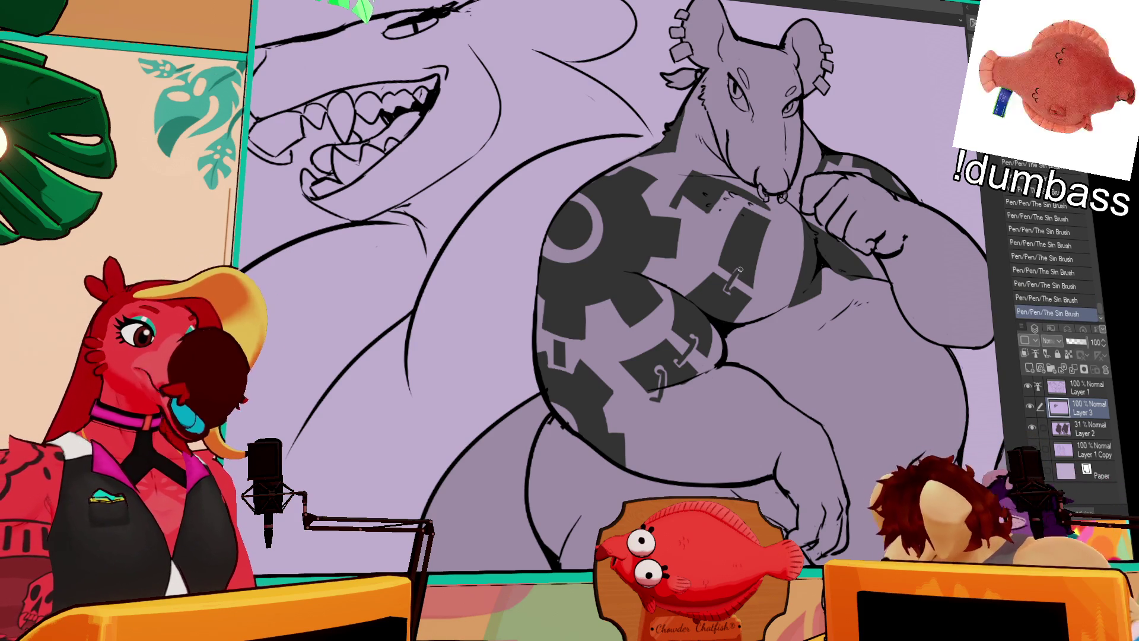
{"action": "key", "text": "ctrl+z"}
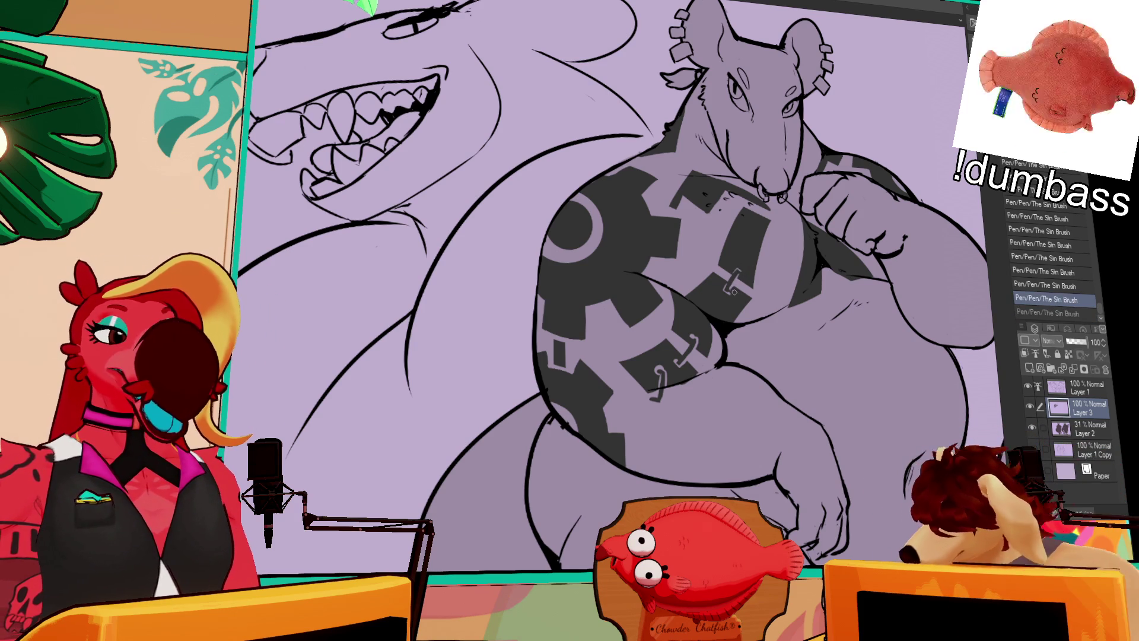
{"action": "key", "text": "ctrl+z"}
{"action": "key", "text": "ctrl+y"}
{"action": "key", "text": "ctrl+y"}
{"action": "key", "text": "ctrl+z"}
{"action": "key", "text": "ctrl+y"}
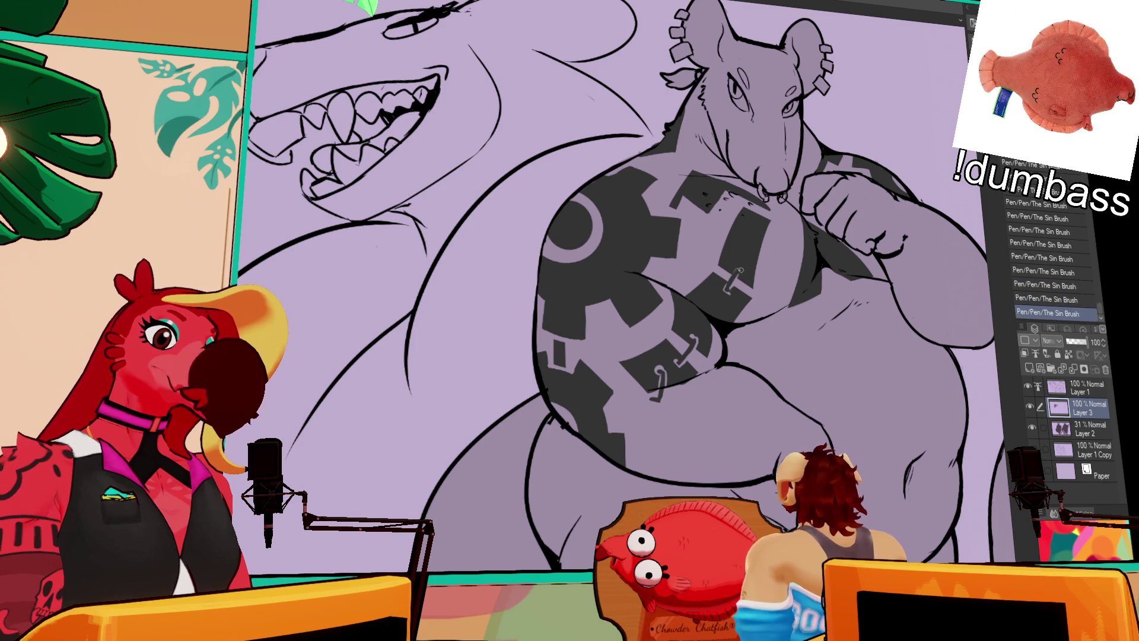
{"action": "key", "text": "ctrl+z"}
{"action": "left_click_drag", "start_coordinate": [745, 267], "coordinate": [783, 243]}
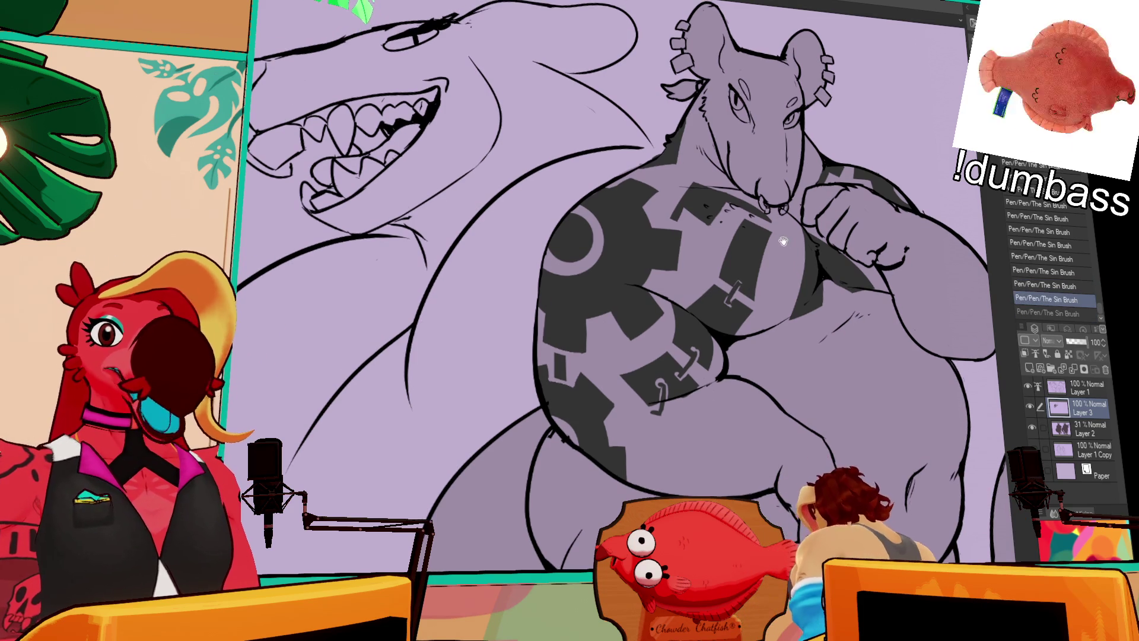
{"action": "left_click_drag", "start_coordinate": [792, 203], "coordinate": [805, 210]}
{"action": "key", "text": "ctrl+y"}
{"action": "key", "text": "ctrl+z"}
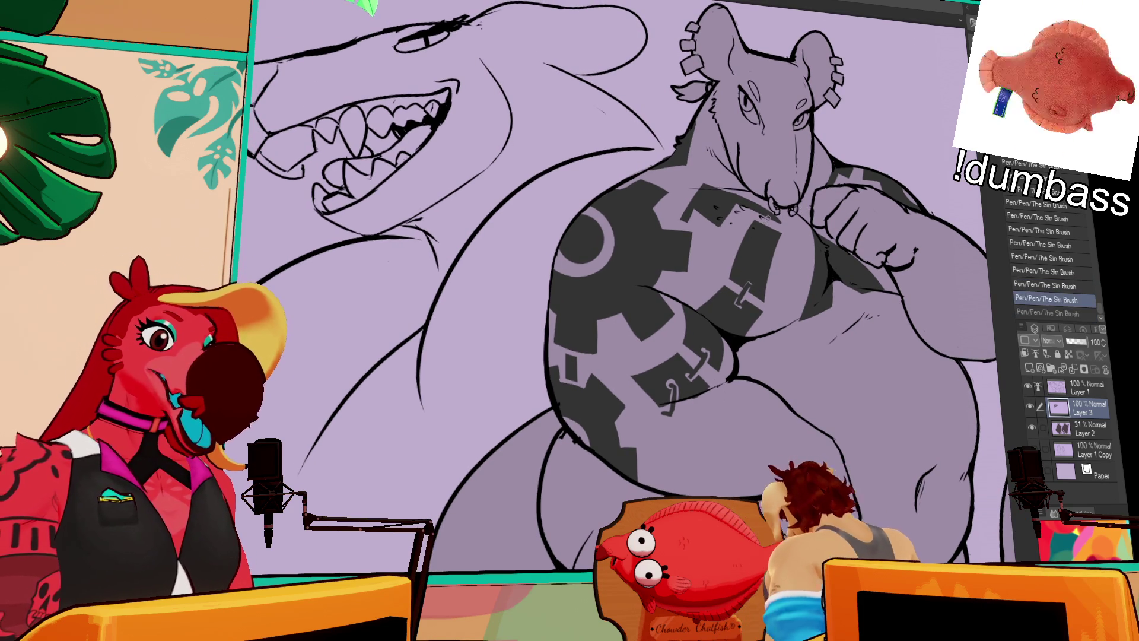
{"action": "key", "text": "ctrl+y"}
{"action": "key", "text": "ctrl+z"}
{"action": "key", "text": "ctrl+y"}
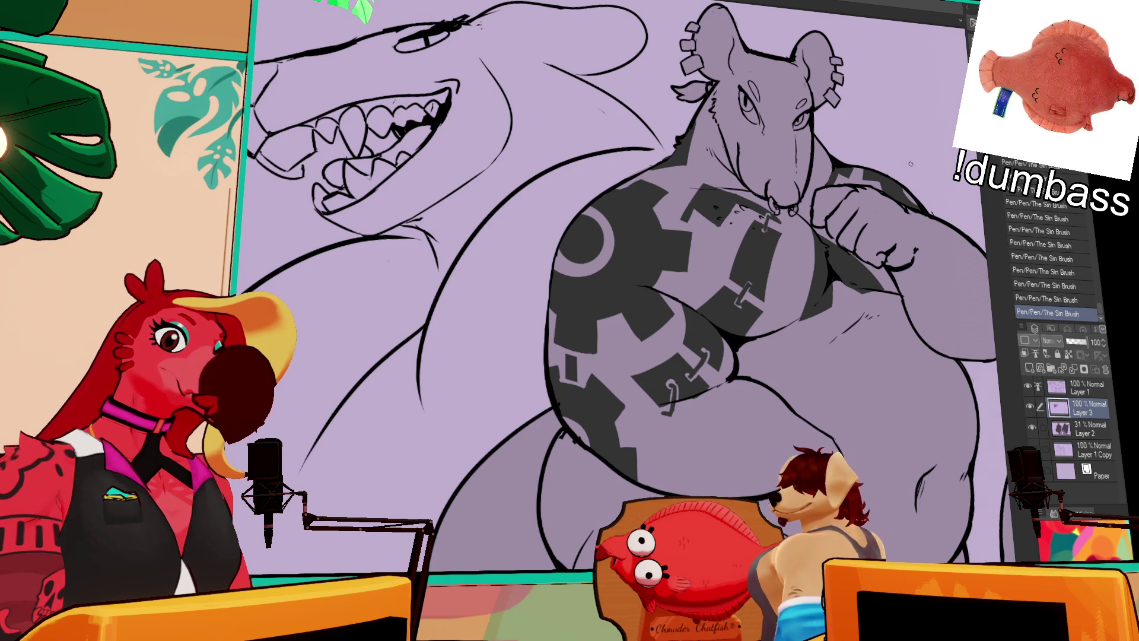
{"action": "scroll", "coordinate": [906, 184], "scroll_direction": "up", "scroll_amount": 1}
{"action": "left_click_drag", "start_coordinate": [898, 186], "coordinate": [796, 224]}
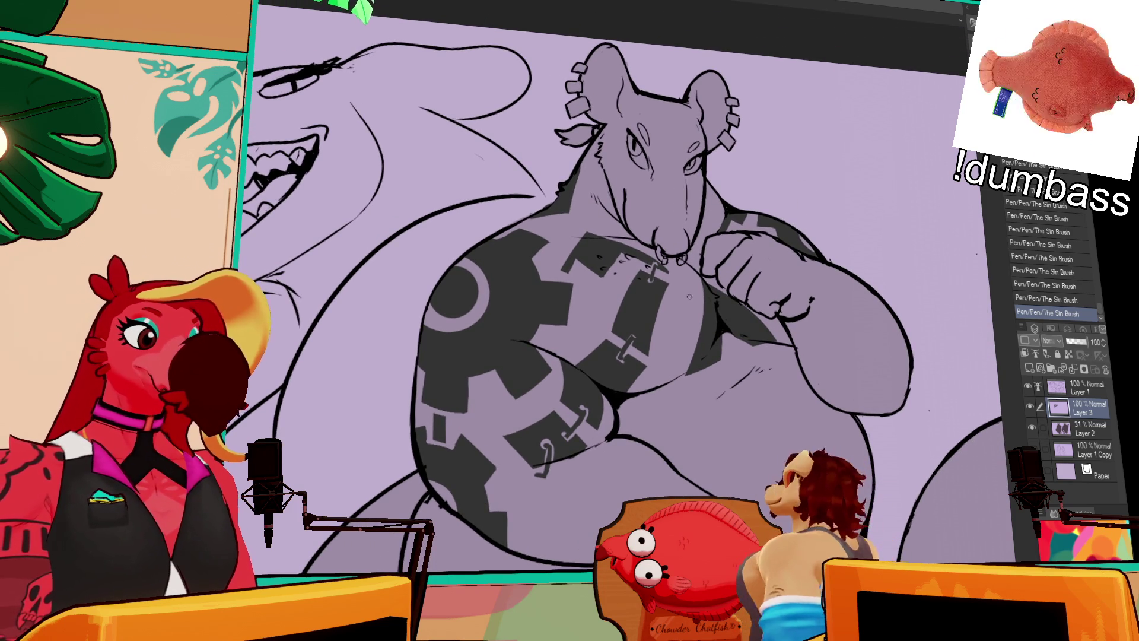
{"action": "key", "text": "ctrl+z"}
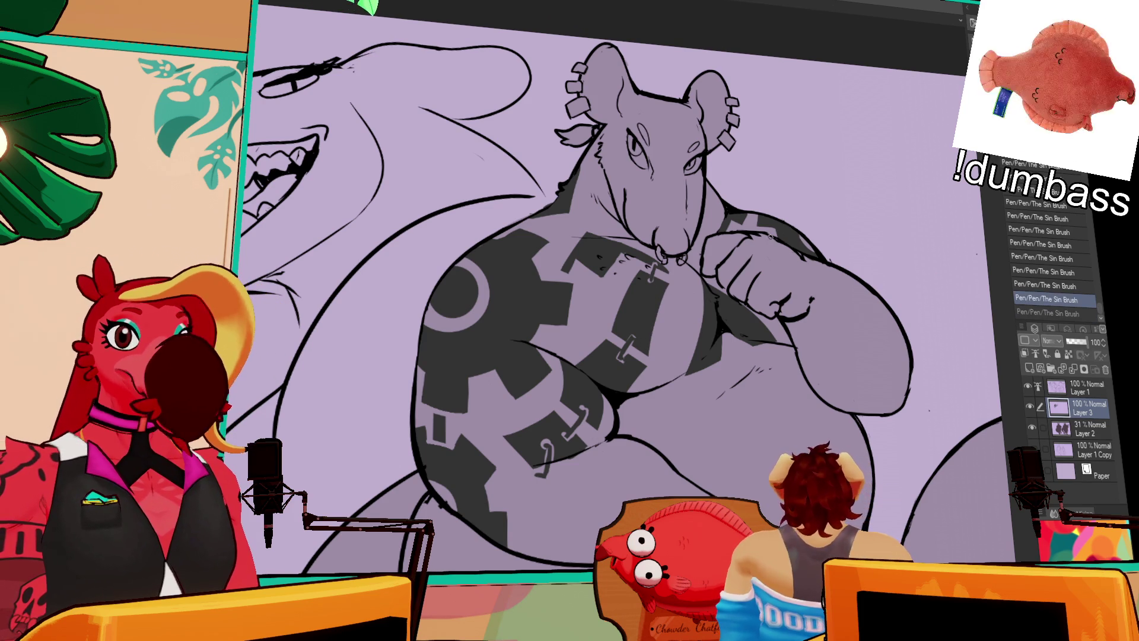
{"action": "left_click_drag", "start_coordinate": [806, 215], "coordinate": [819, 231]}
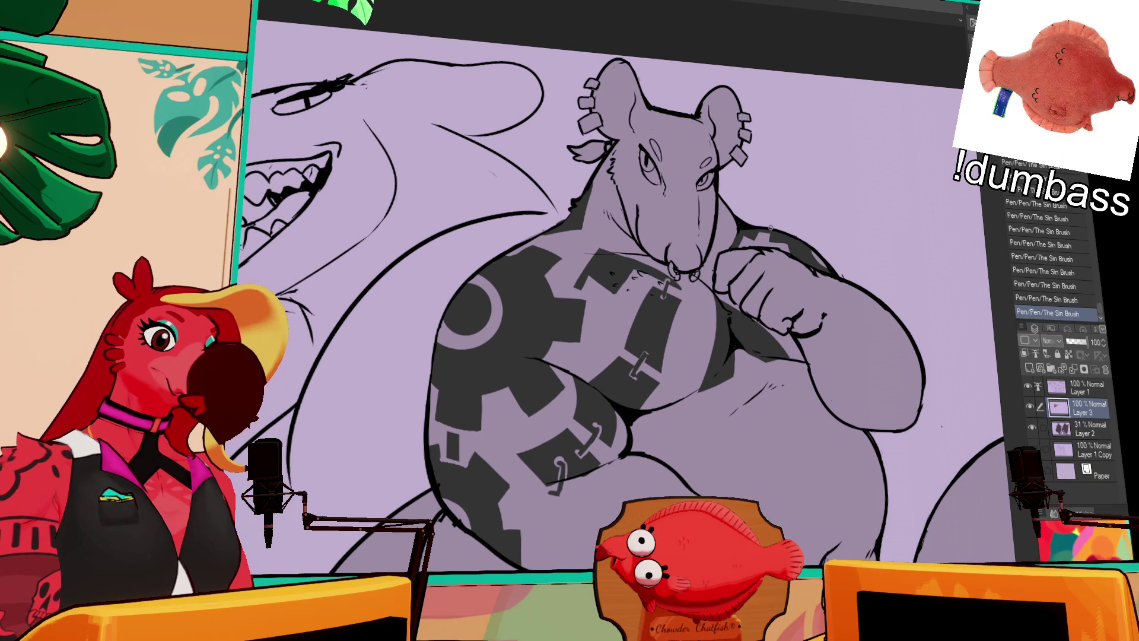
{"action": "key", "text": "ctrl+y"}
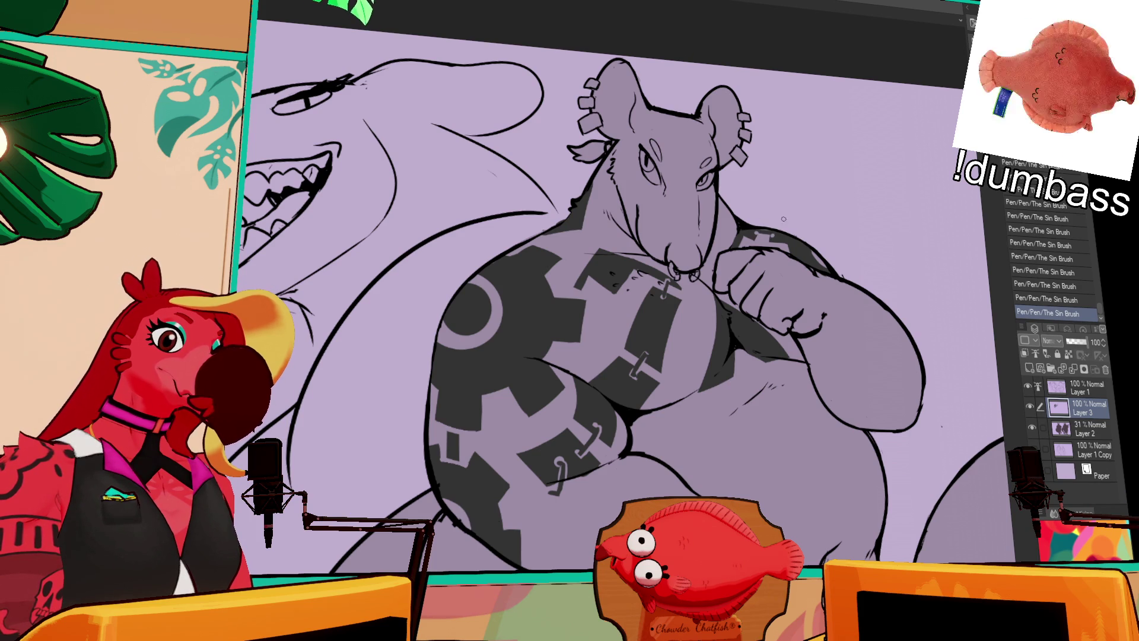
{"action": "mouse_move", "coordinate": [832, 259]}
{"action": "left_mouse_down"}
{"action": "mouse_move", "coordinate": [854, 203]}
{"action": "mouse_move", "coordinate": [873, 200]}
{"action": "mouse_move", "coordinate": [679, 219]}
{"action": "left_mouse_up"}
{"action": "left_click", "coordinate": [601, 254]}
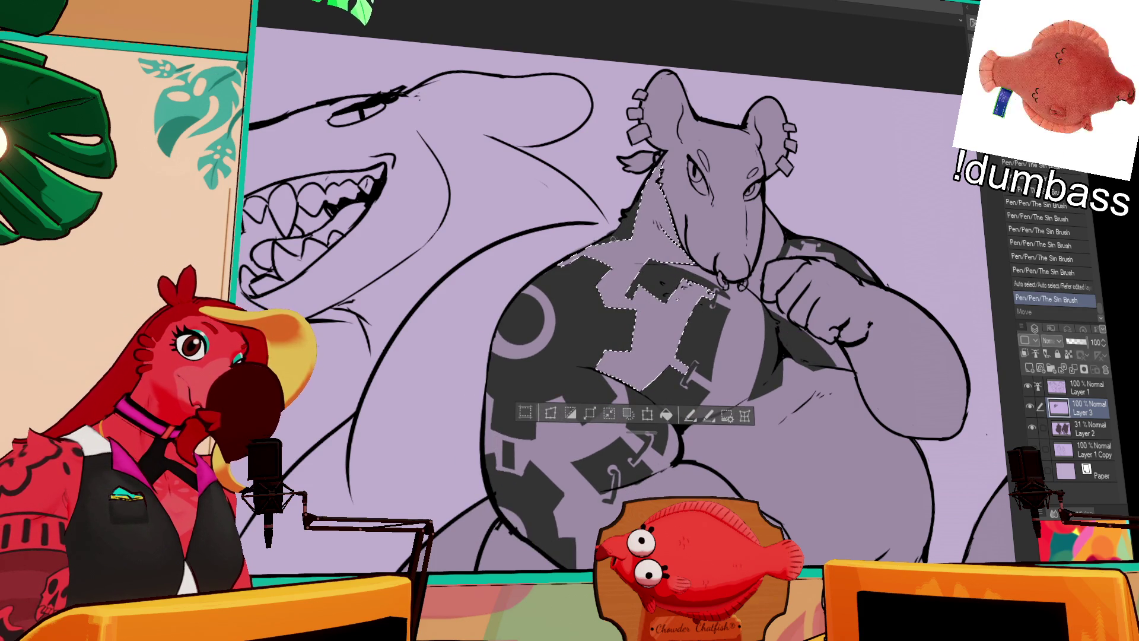
Paint dark touch-up strokes near the shoulder inside the chest selection, deselect, and zoom out.
{"action": "left_click_drag", "start_coordinate": [608, 246], "coordinate": [602, 264]}
{"action": "left_click_drag", "start_coordinate": [604, 256], "coordinate": [608, 261]}
{"action": "left_click_drag", "start_coordinate": [669, 236], "coordinate": [676, 244]}
{"action": "key", "text": "ctrl+d"}
{"action": "mouse_move", "coordinate": [912, 232]}
{"action": "left_mouse_down"}
{"action": "mouse_move", "coordinate": [902, 191]}
{"action": "mouse_move", "coordinate": [918, 257]}
{"action": "left_mouse_up"}
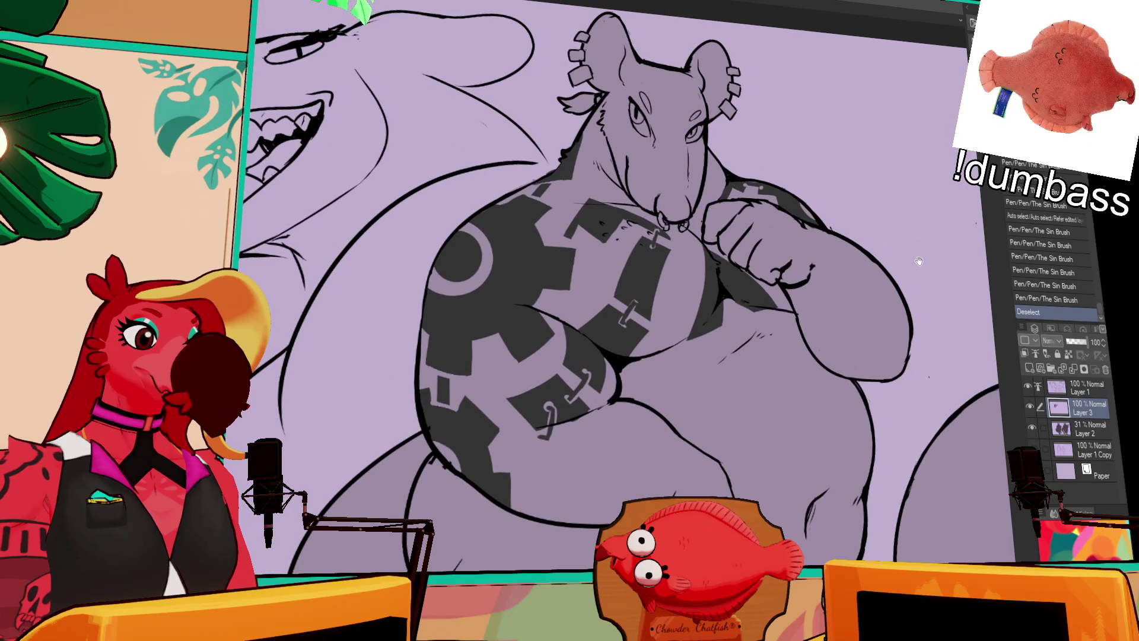
{"action": "key", "text": "ctrl+minus"}
{"action": "key", "text": "ctrl+minus"}
{"action": "left_click_drag", "start_coordinate": [894, 230], "coordinate": [856, 199]}
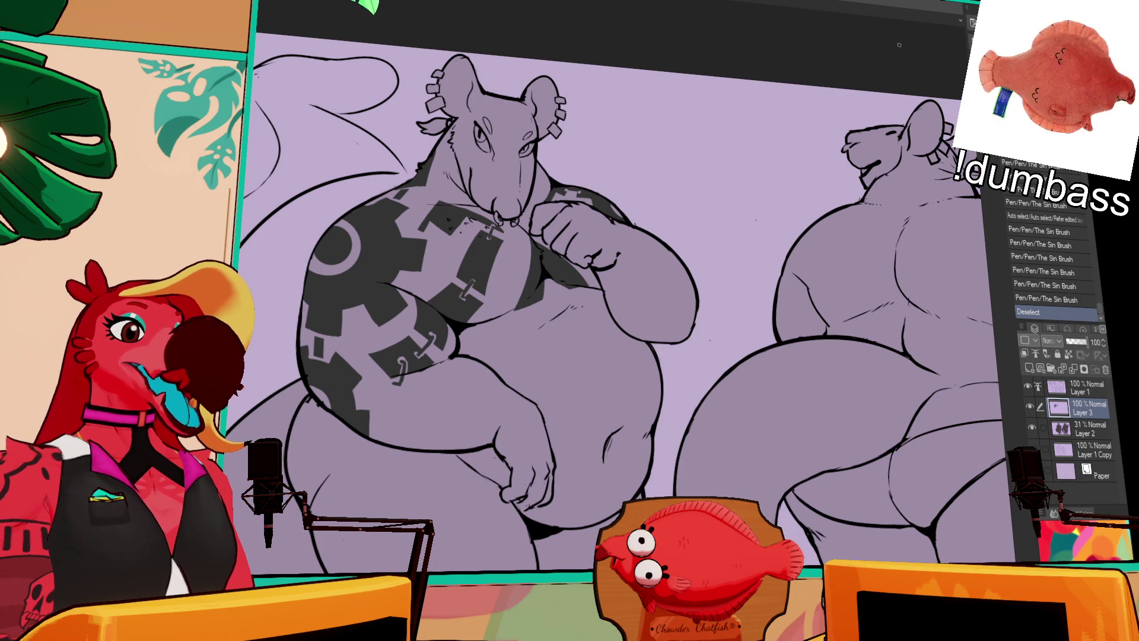
Switch to the line art layer and add small pen marks to the right rat's outlines.
{"action": "left_click", "coordinate": [1082, 389]}
{"action": "left_click", "coordinate": [913, 350]}
{"action": "left_click", "coordinate": [826, 328]}
{"action": "left_click", "coordinate": [829, 325]}
{"action": "left_click_drag", "start_coordinate": [593, 297], "coordinate": [551, 314]}
Erase stray bits of the right rat's line art, undoing a misplaced pen mark.
{"action": "left_click", "coordinate": [869, 316]}
{"action": "left_click", "coordinate": [878, 329]}
{"action": "left_click", "coordinate": [889, 305]}
{"action": "left_click_drag", "start_coordinate": [1014, 215], "coordinate": [967, 254]}
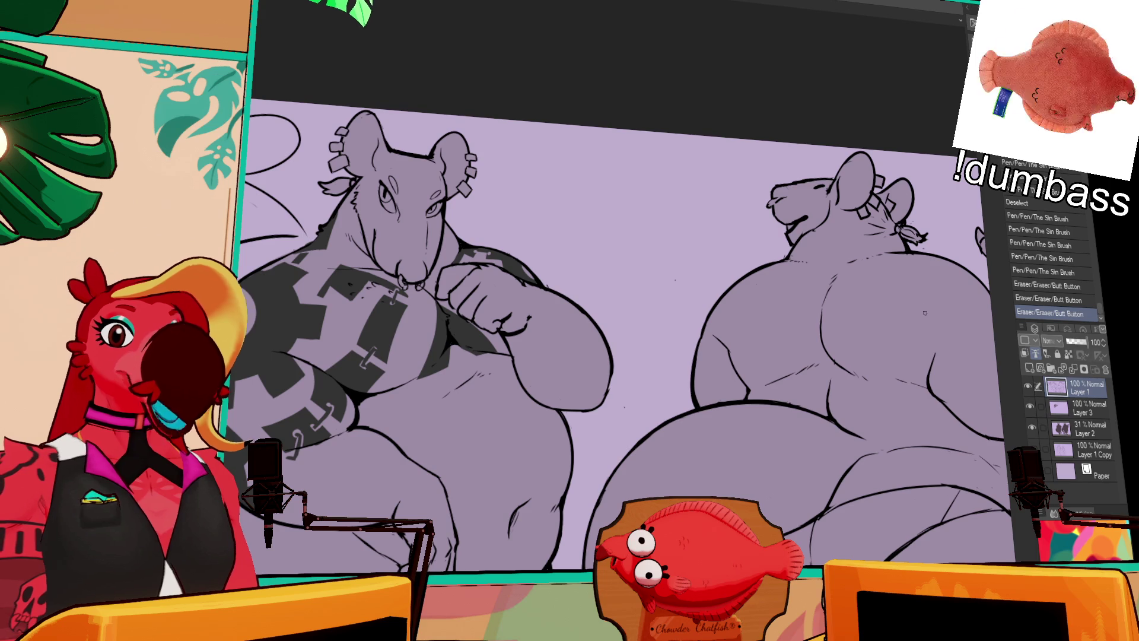
{"action": "left_click", "coordinate": [889, 299]}
{"action": "key", "text": "ctrl+z"}
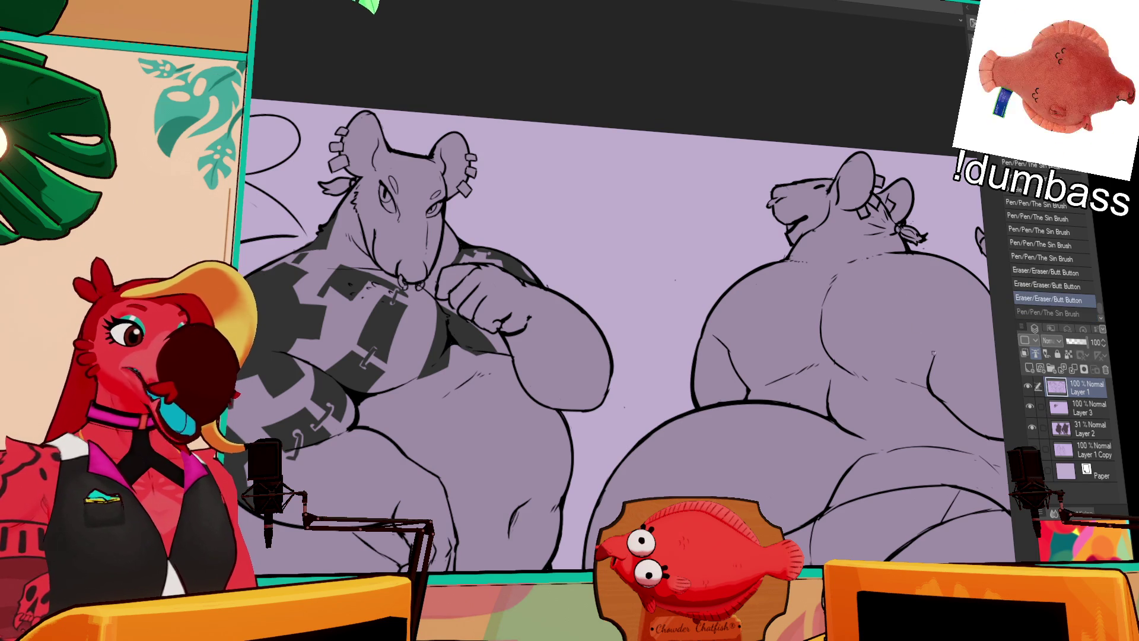
{"action": "mouse_move", "coordinate": [939, 355]}
{"action": "left_mouse_down"}
{"action": "mouse_move", "coordinate": [932, 347]}
{"action": "mouse_move", "coordinate": [919, 380]}
{"action": "left_mouse_up"}
{"action": "key", "text": "ctrl+z"}
{"action": "mouse_move", "coordinate": [932, 333]}
{"action": "left_mouse_down"}
{"action": "mouse_move", "coordinate": [929, 380]}
{"action": "mouse_move", "coordinate": [919, 351]}
{"action": "mouse_move", "coordinate": [924, 363]}
{"action": "mouse_move", "coordinate": [860, 369]}
{"action": "mouse_move", "coordinate": [943, 332]}
{"action": "left_mouse_up"}
{"action": "key", "text": "ctrl+z"}
{"action": "key", "text": "ctrl+z"}
Erase more stray lines along the right rat's back.
{"action": "mouse_move", "coordinate": [839, 346]}
{"action": "left_mouse_down"}
{"action": "mouse_move", "coordinate": [822, 380]}
{"action": "mouse_move", "coordinate": [842, 337]}
{"action": "mouse_move", "coordinate": [843, 369]}
{"action": "left_mouse_up"}
{"action": "key", "text": "p"}
{"action": "key", "text": "e"}
{"action": "left_click_drag", "start_coordinate": [844, 322], "coordinate": [866, 341]}
{"action": "mouse_move", "coordinate": [944, 326]}
{"action": "left_mouse_down"}
{"action": "mouse_move", "coordinate": [949, 337]}
{"action": "mouse_move", "coordinate": [904, 344]}
{"action": "left_mouse_up"}
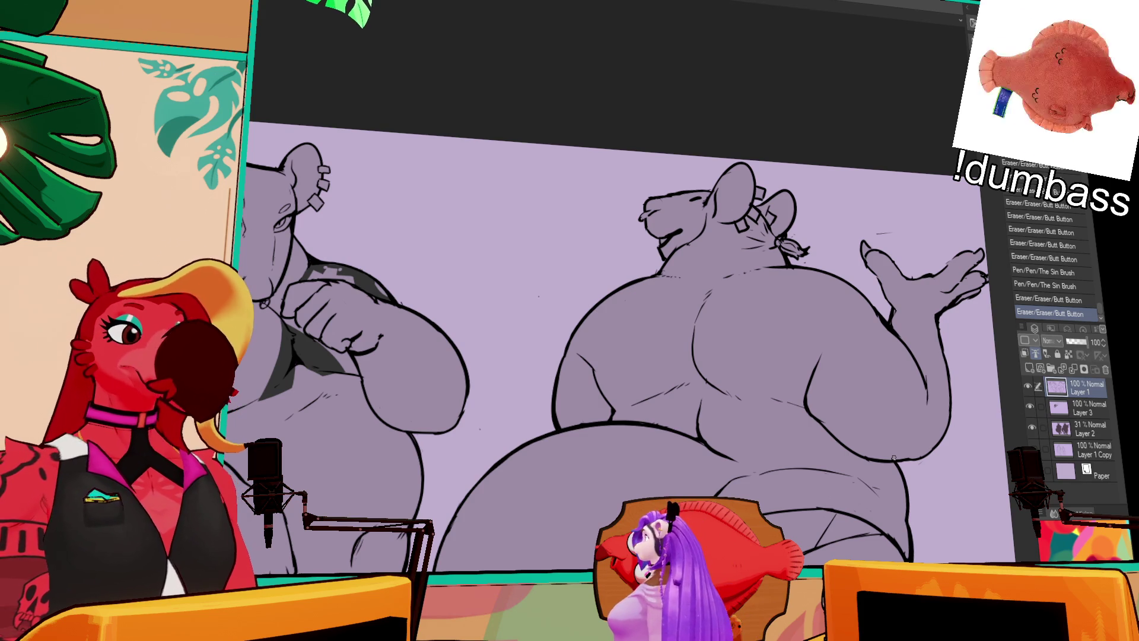
Clean up small stray marks on the right rat's raised-arm outline, then reselect Layer 3.
{"action": "left_click", "coordinate": [822, 353]}
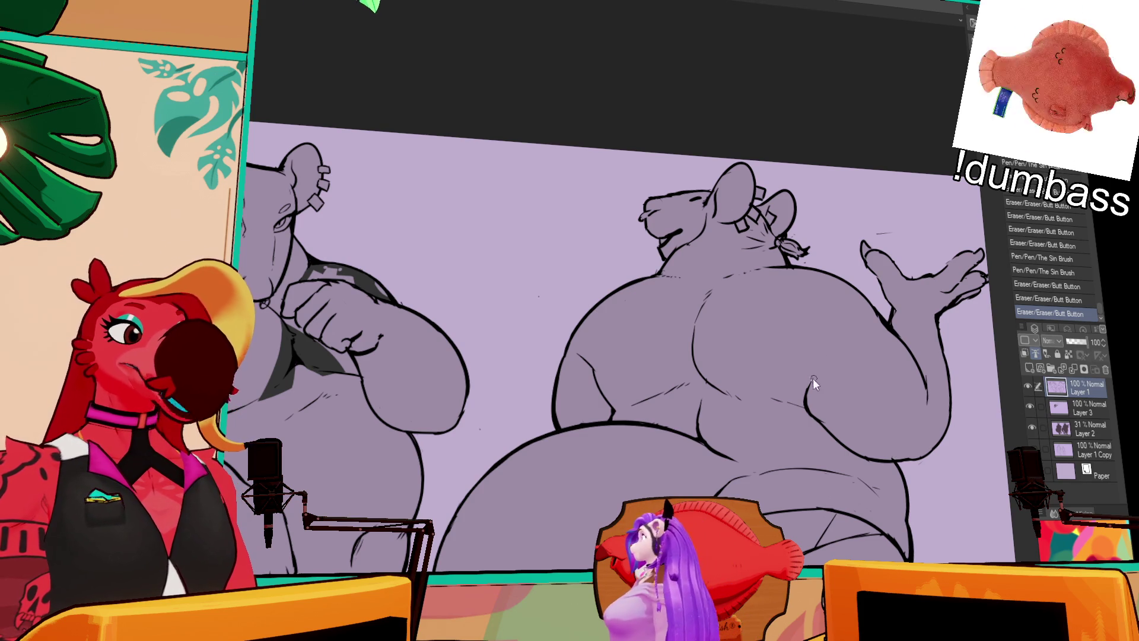
{"action": "left_click", "coordinate": [822, 372]}
{"action": "left_click", "coordinate": [817, 371]}
{"action": "left_click_drag", "start_coordinate": [807, 351], "coordinate": [833, 394]}
{"action": "left_click", "coordinate": [822, 373]}
{"action": "left_click", "coordinate": [822, 374]}
{"action": "mouse_move", "coordinate": [963, 367]}
{"action": "left_mouse_down"}
{"action": "mouse_move", "coordinate": [933, 399]}
{"action": "mouse_move", "coordinate": [942, 328]}
{"action": "left_mouse_up"}
{"action": "left_click_drag", "start_coordinate": [920, 378], "coordinate": [939, 384]}
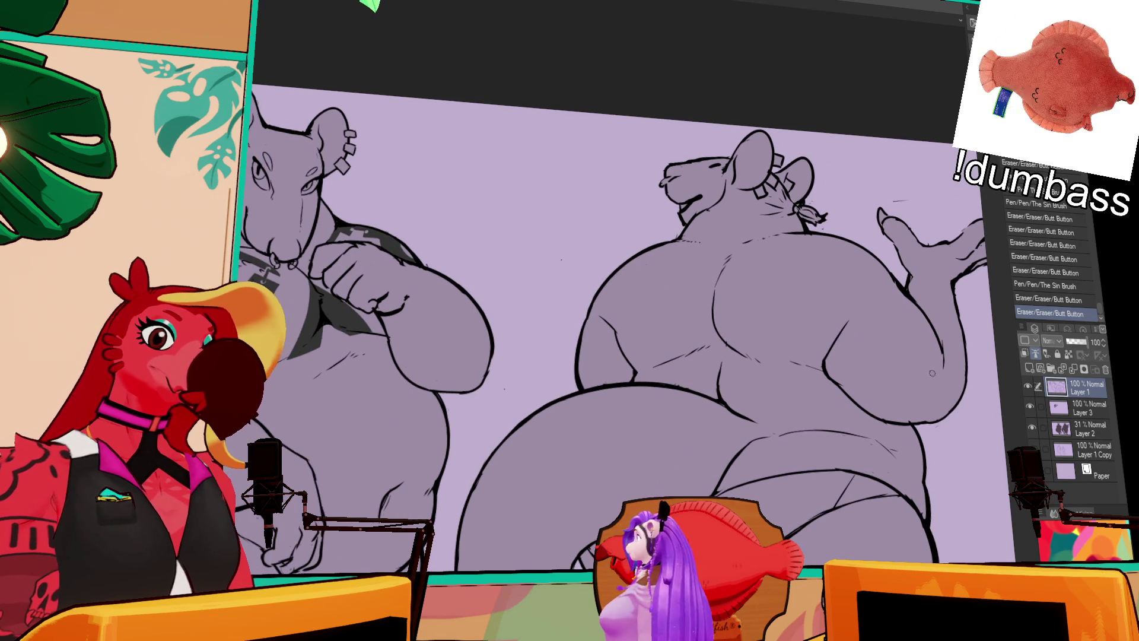
{"action": "left_click", "coordinate": [1085, 408]}
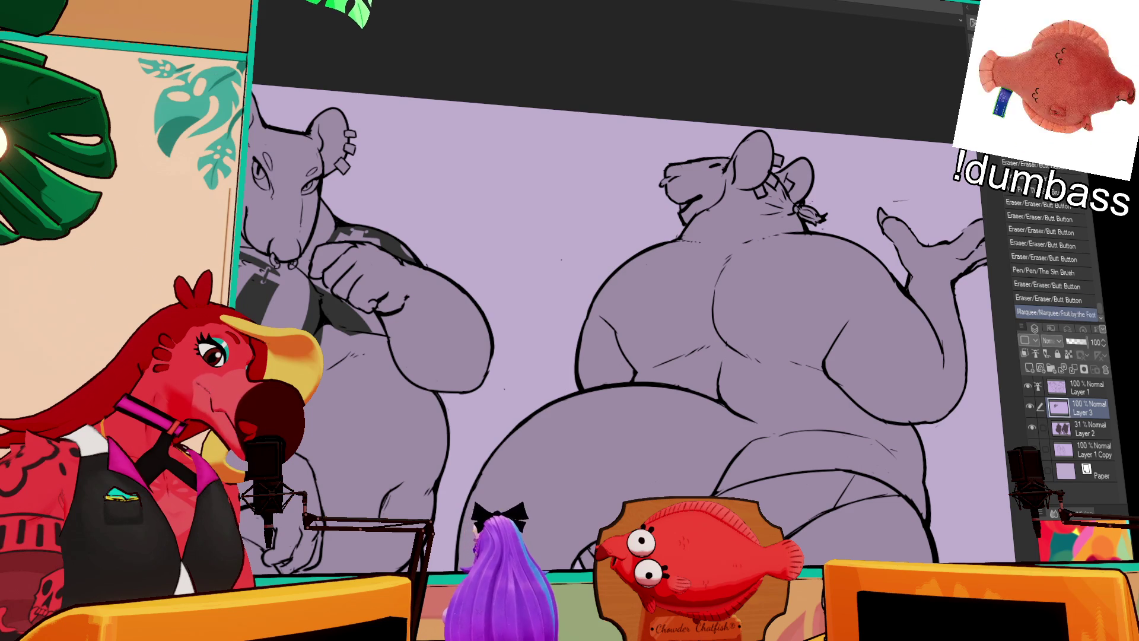
Restore the gear selection and copy it onto the right rat's back.
{"action": "scroll", "coordinate": [1050, 267], "scroll_direction": "down", "scroll_amount": 1}
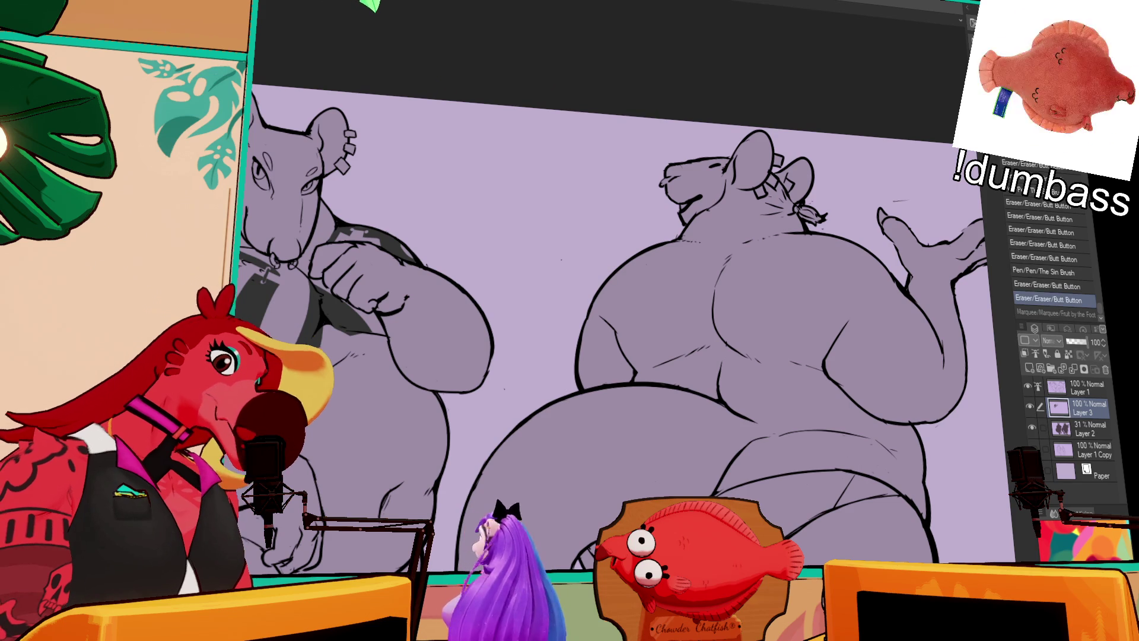
{"action": "key", "text": "ctrl+y"}
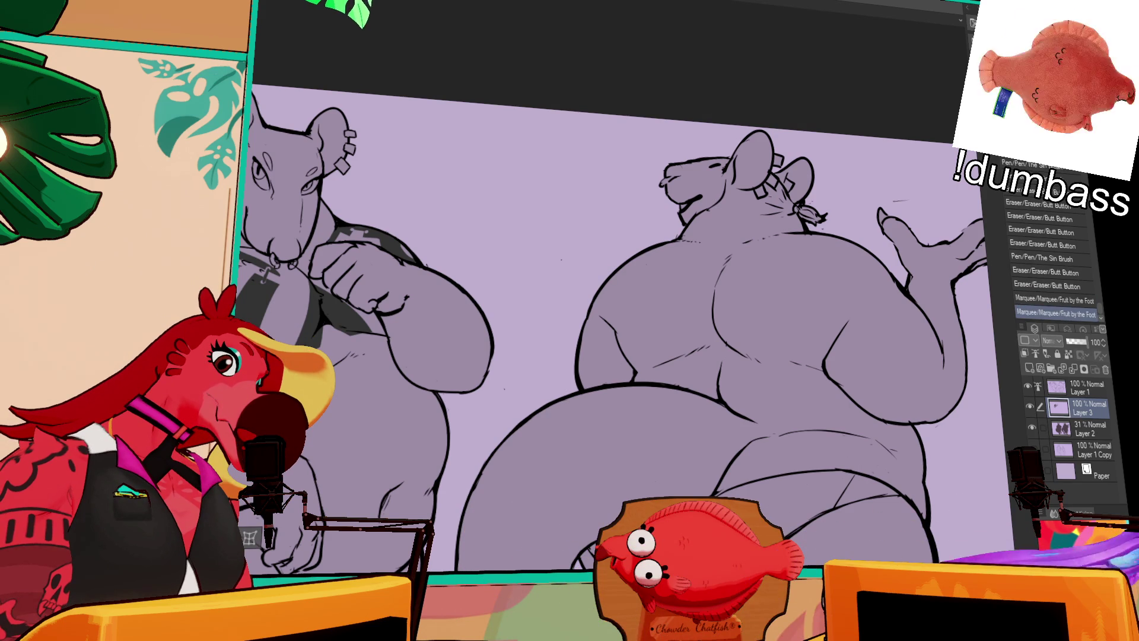
{"action": "left_click_drag", "start_coordinate": [380, 279], "coordinate": [811, 302]}
Rotate the copied gear along the right rat's shoulder blade, apply it, and deselect.
{"action": "left_click", "coordinate": [884, 496]}
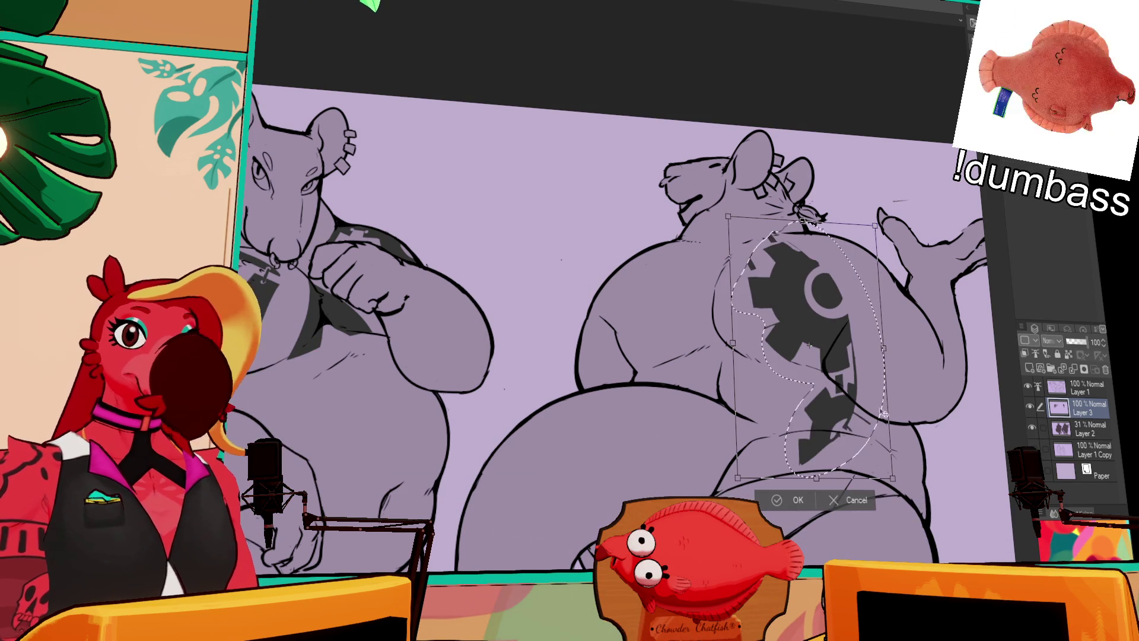
{"action": "mouse_move", "coordinate": [925, 427]}
{"action": "left_mouse_down"}
{"action": "mouse_move", "coordinate": [942, 313]}
{"action": "mouse_move", "coordinate": [952, 369]}
{"action": "left_mouse_up"}
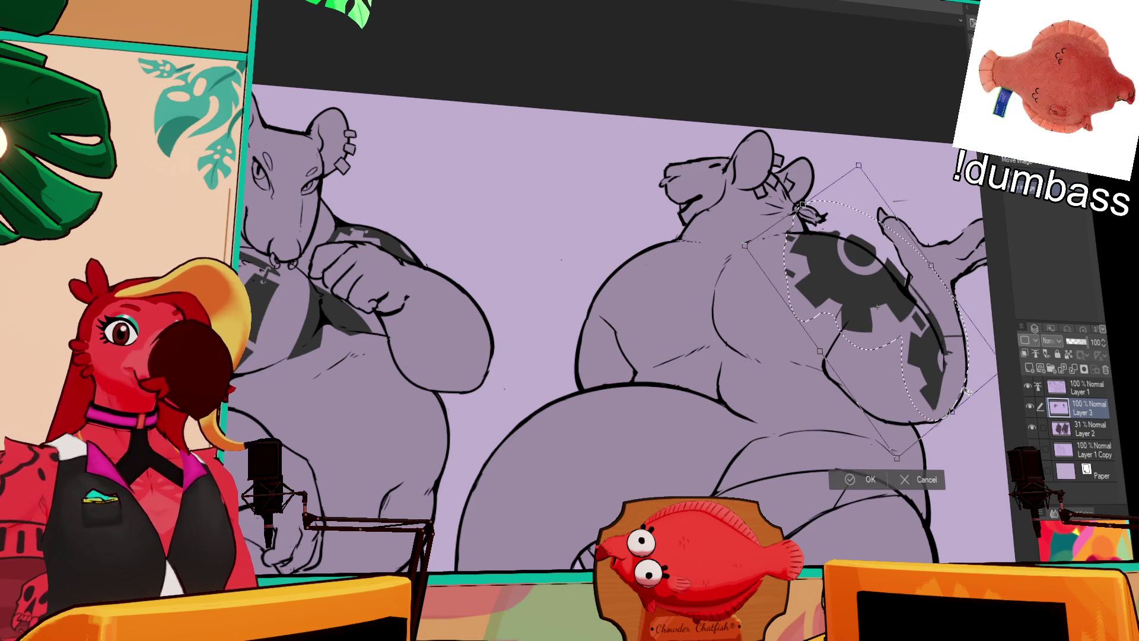
{"action": "mouse_move", "coordinate": [973, 368]}
{"action": "left_mouse_down"}
{"action": "mouse_move", "coordinate": [943, 341]}
{"action": "mouse_move", "coordinate": [952, 299]}
{"action": "left_mouse_up"}
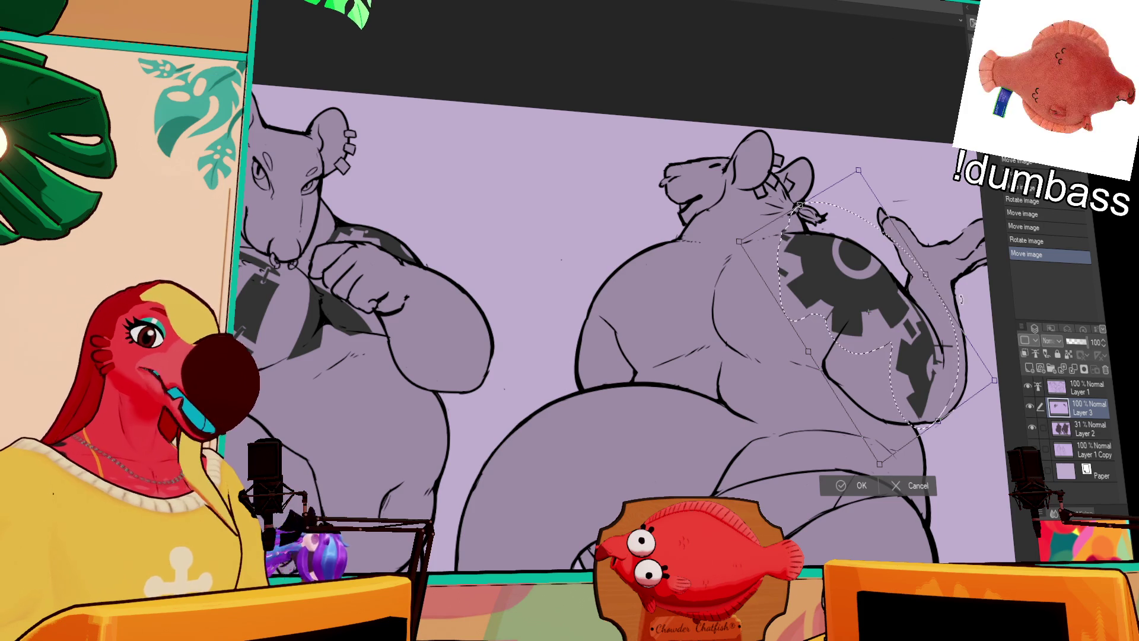
{"action": "left_click_drag", "start_coordinate": [938, 341], "coordinate": [937, 341]}
{"action": "key", "text": "Return"}
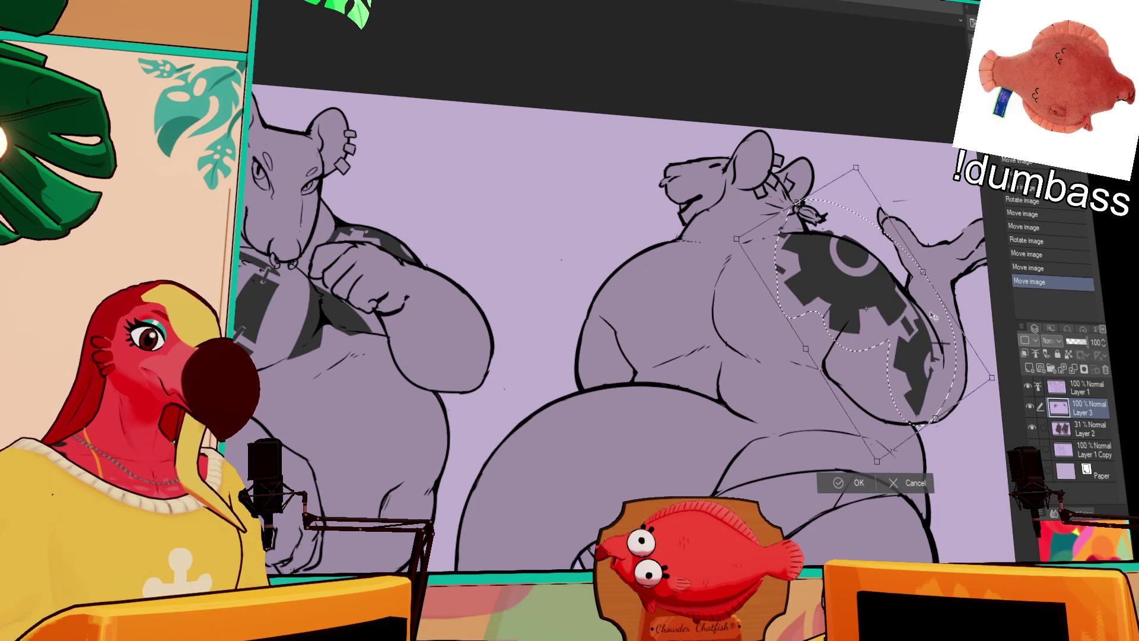
{"action": "key", "text": "ctrl+d"}
{"action": "left_click_drag", "start_coordinate": [778, 265], "coordinate": [776, 244]}
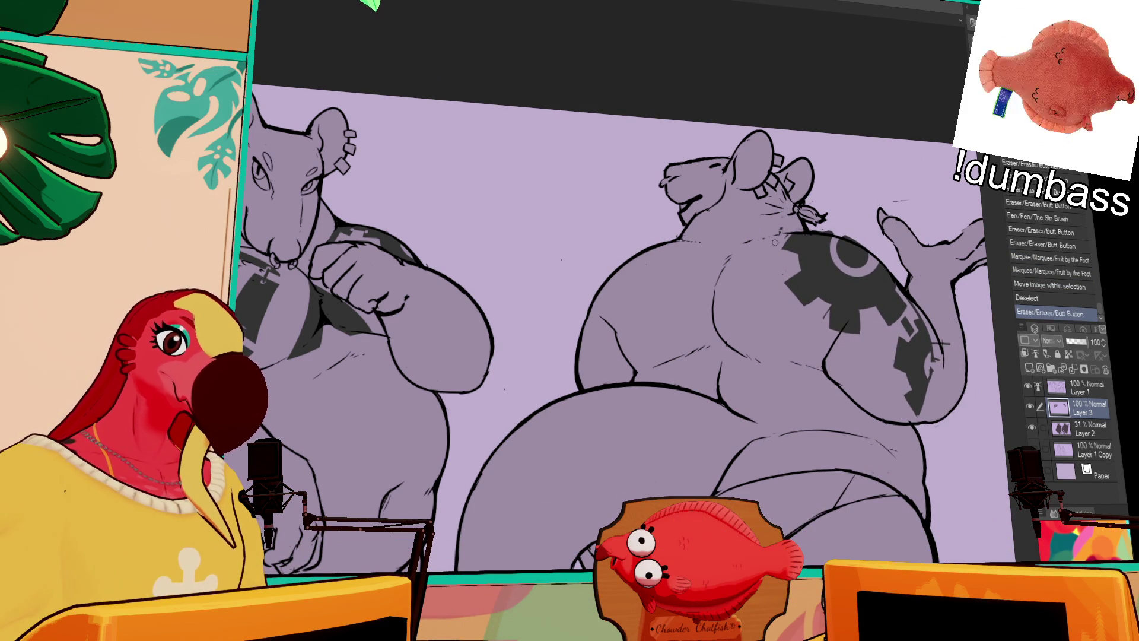
Erase a stray bit and copy the gear onto the right rat's other shoulder.
{"action": "left_click", "coordinate": [784, 232]}
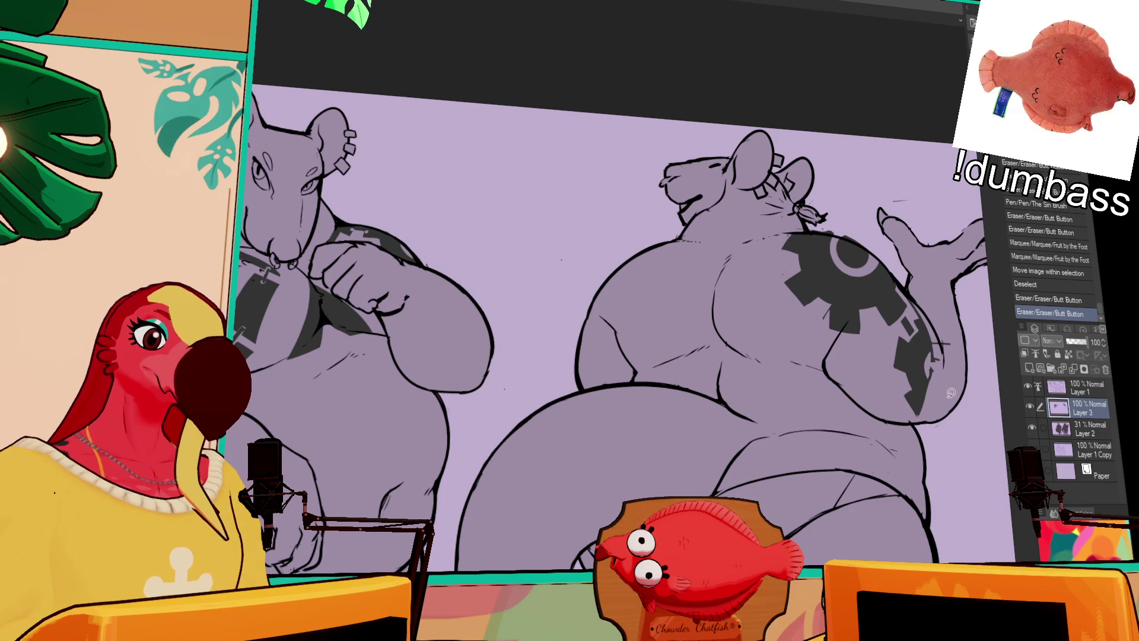
{"action": "mouse_move", "coordinate": [940, 386]}
{"action": "left_mouse_down"}
{"action": "mouse_move", "coordinate": [695, 375]}
{"action": "mouse_move", "coordinate": [712, 367]}
{"action": "mouse_move", "coordinate": [730, 393]}
{"action": "mouse_move", "coordinate": [759, 365]}
{"action": "mouse_move", "coordinate": [780, 383]}
{"action": "left_mouse_up"}
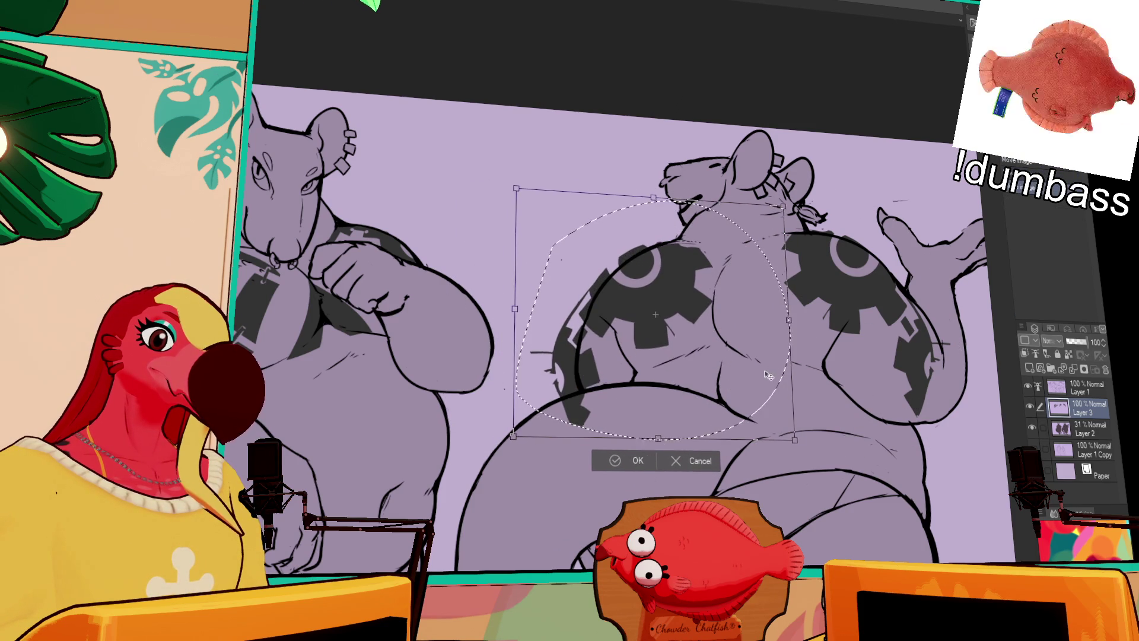
{"action": "key", "text": "Return"}
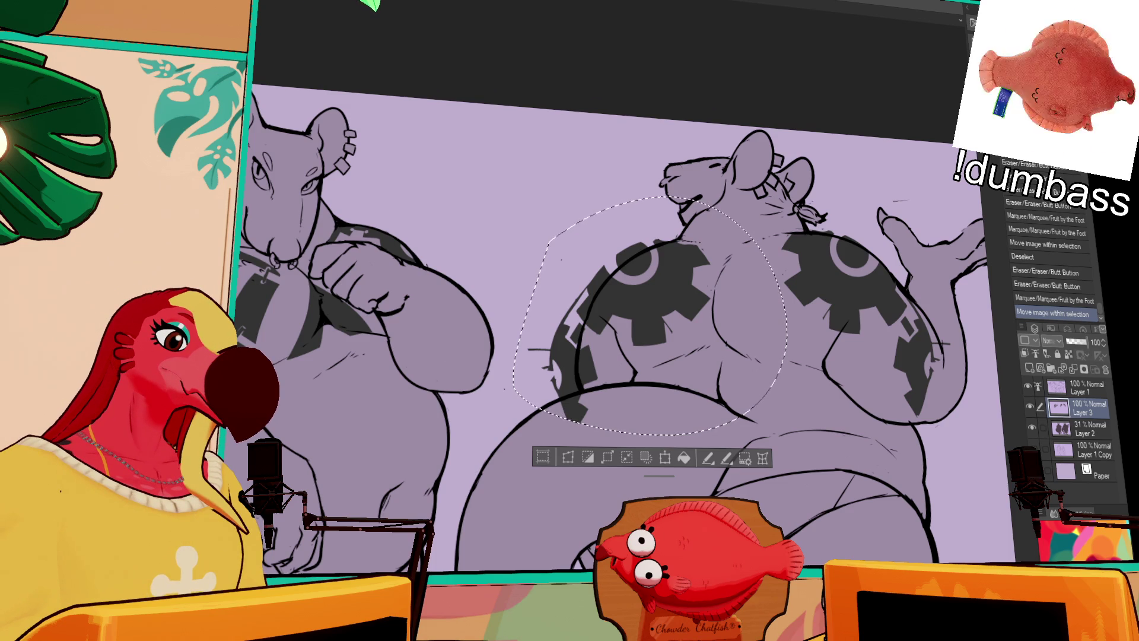
Rotate the copied gear clockwise and warp it to follow the body curve, then deselect.
{"action": "key", "text": "ctrl+t"}
{"action": "mouse_move", "coordinate": [815, 255]}
{"action": "left_mouse_down"}
{"action": "mouse_move", "coordinate": [816, 290]}
{"action": "mouse_move", "coordinate": [677, 406]}
{"action": "left_mouse_up"}
{"action": "mouse_move", "coordinate": [824, 252]}
{"action": "left_mouse_down"}
{"action": "mouse_move", "coordinate": [743, 328]}
{"action": "mouse_move", "coordinate": [786, 316]}
{"action": "left_mouse_up"}
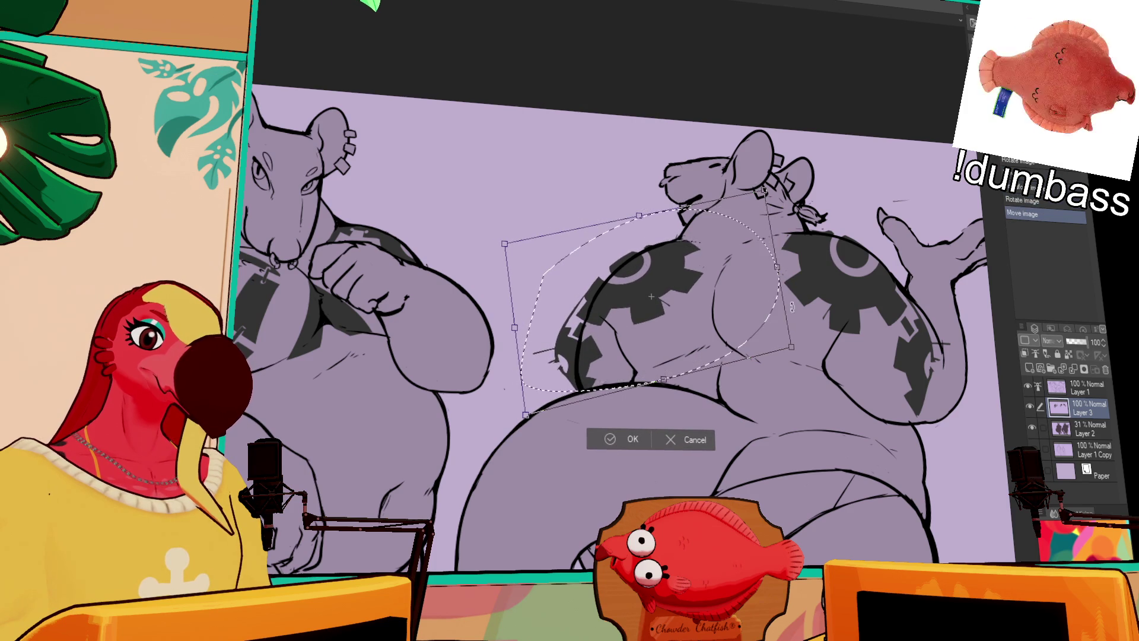
{"action": "left_click_drag", "start_coordinate": [656, 401], "coordinate": [663, 378]}
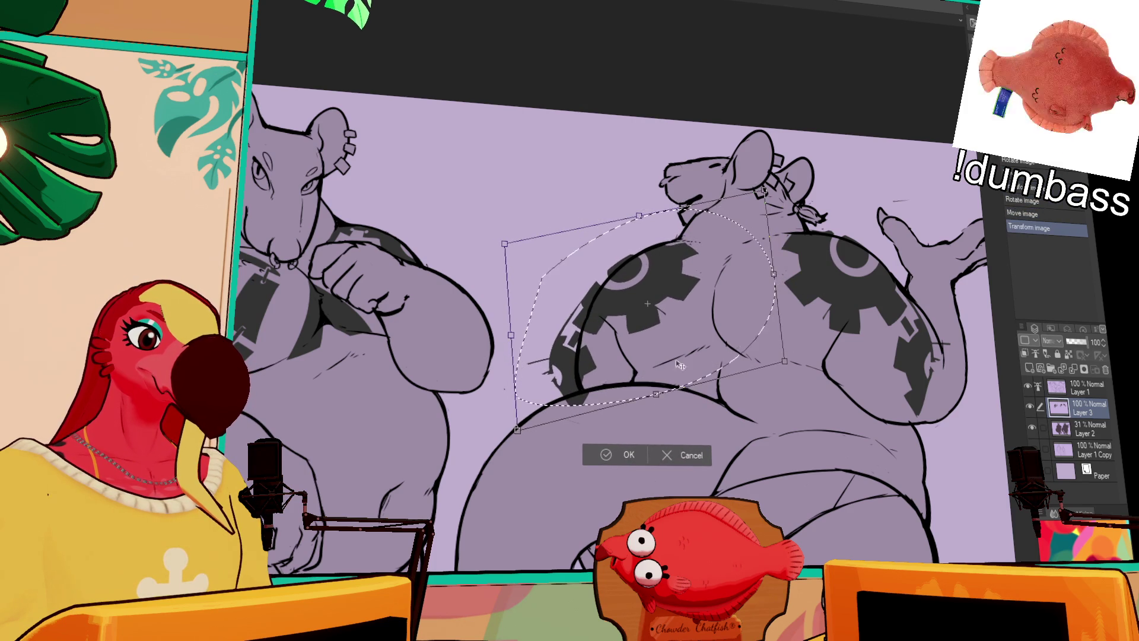
{"action": "left_click_drag", "start_coordinate": [741, 337], "coordinate": [739, 339]}
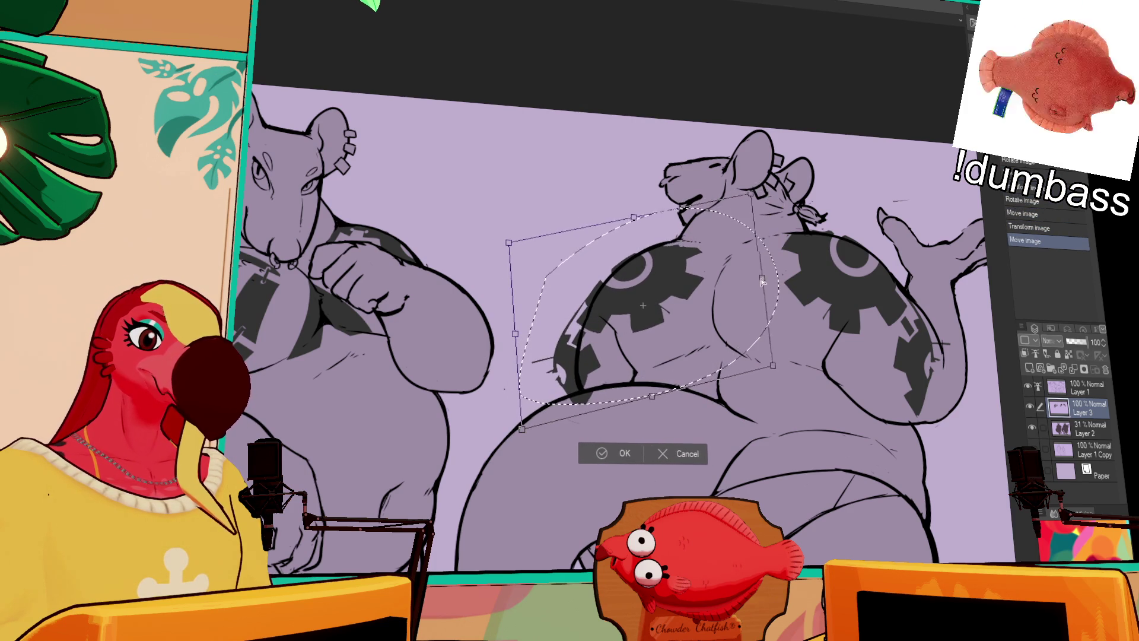
{"action": "left_click_drag", "start_coordinate": [744, 279], "coordinate": [749, 278]}
{"action": "left_click_drag", "start_coordinate": [735, 320], "coordinate": [720, 341]}
{"action": "key", "text": "Return"}
{"action": "key", "text": "ctrl+d"}
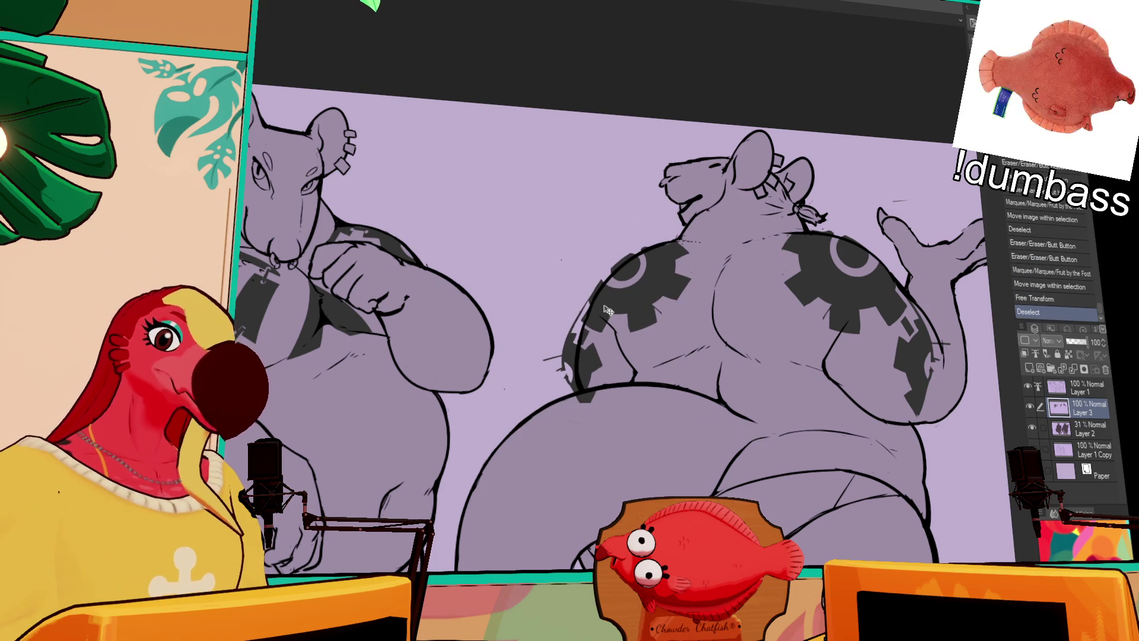
{"action": "left_click_drag", "start_coordinate": [896, 156], "coordinate": [818, 125]}
{"action": "left_click_drag", "start_coordinate": [835, 188], "coordinate": [918, 172]}
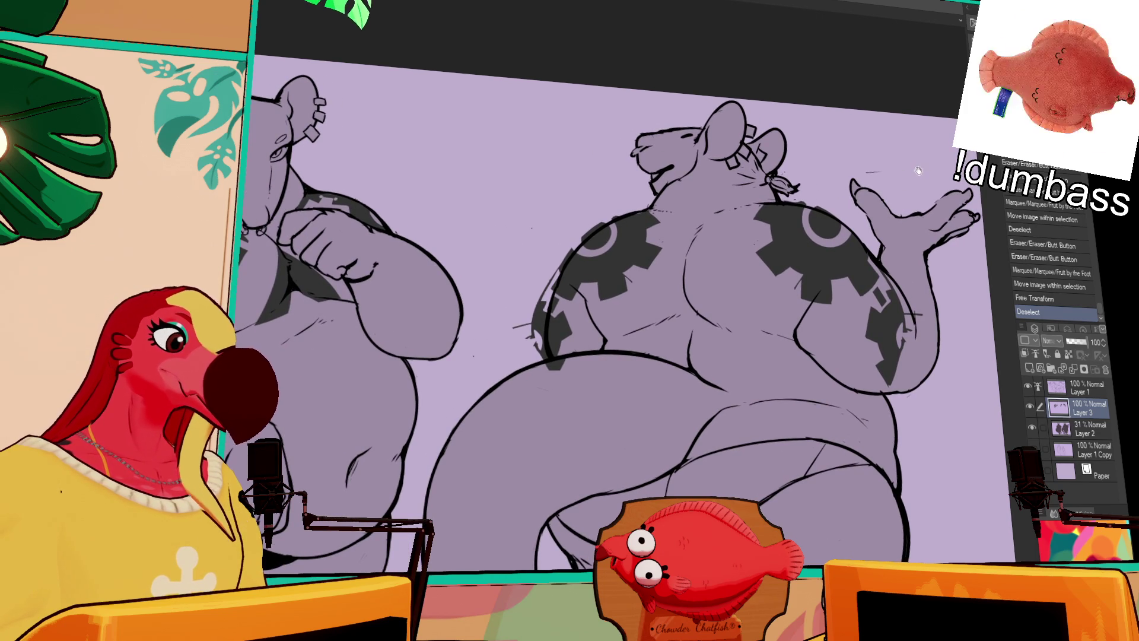
Lasso the right rat's forearm gear and delete the lines inside the selection.
{"action": "mouse_move", "coordinate": [890, 275]}
{"action": "left_mouse_down"}
{"action": "mouse_move", "coordinate": [884, 309]}
{"action": "mouse_move", "coordinate": [925, 421]}
{"action": "mouse_move", "coordinate": [894, 269]}
{"action": "mouse_move", "coordinate": [880, 256]}
{"action": "mouse_move", "coordinate": [888, 304]}
{"action": "mouse_move", "coordinate": [795, 335]}
{"action": "mouse_move", "coordinate": [854, 196]}
{"action": "mouse_move", "coordinate": [883, 261]}
{"action": "mouse_move", "coordinate": [860, 331]}
{"action": "mouse_move", "coordinate": [948, 414]}
{"action": "left_mouse_up"}
{"action": "key", "text": "Delete"}
{"action": "key", "text": "ctrl+d"}
Rotate the forearm gear clockwise along the arm, shrink it slightly, and nudge its circle into place.
{"action": "left_click", "coordinate": [911, 508]}
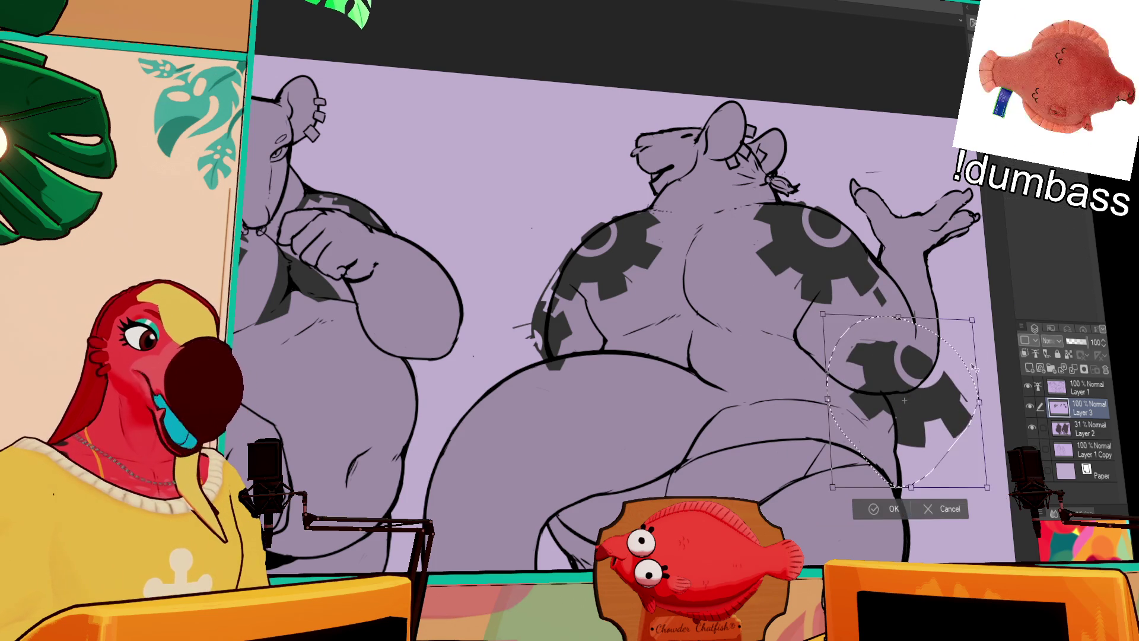
{"action": "mouse_move", "coordinate": [940, 477]}
{"action": "left_mouse_down"}
{"action": "mouse_move", "coordinate": [956, 457]}
{"action": "mouse_move", "coordinate": [935, 403]}
{"action": "left_mouse_up"}
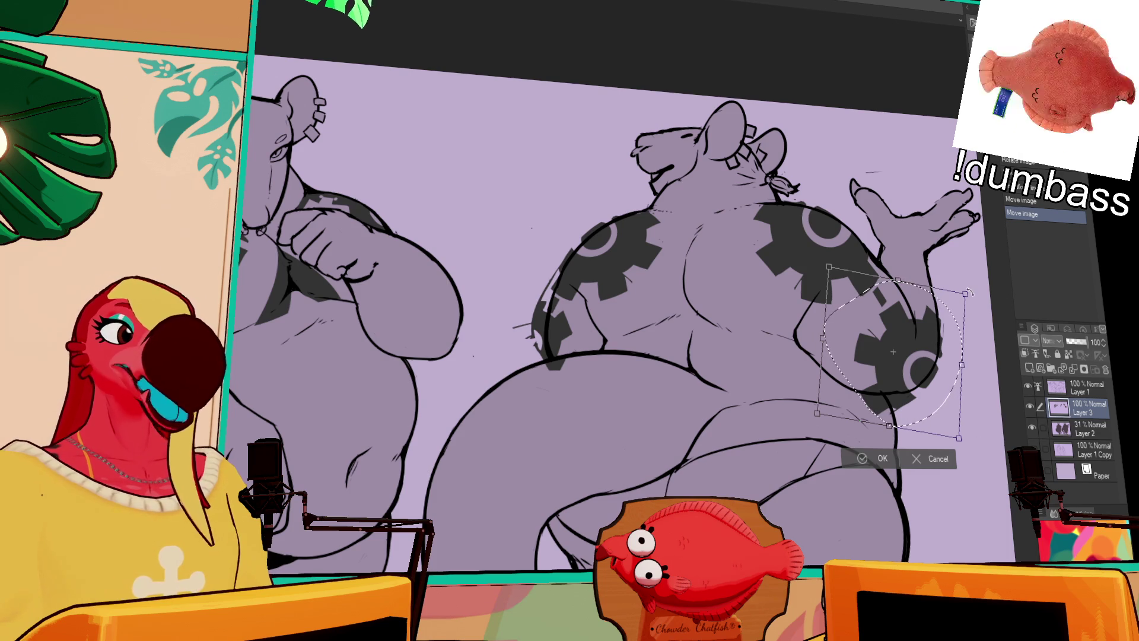
{"action": "mouse_move", "coordinate": [956, 349]}
{"action": "left_mouse_down"}
{"action": "mouse_move", "coordinate": [967, 331]}
{"action": "mouse_move", "coordinate": [931, 350]}
{"action": "left_mouse_up"}
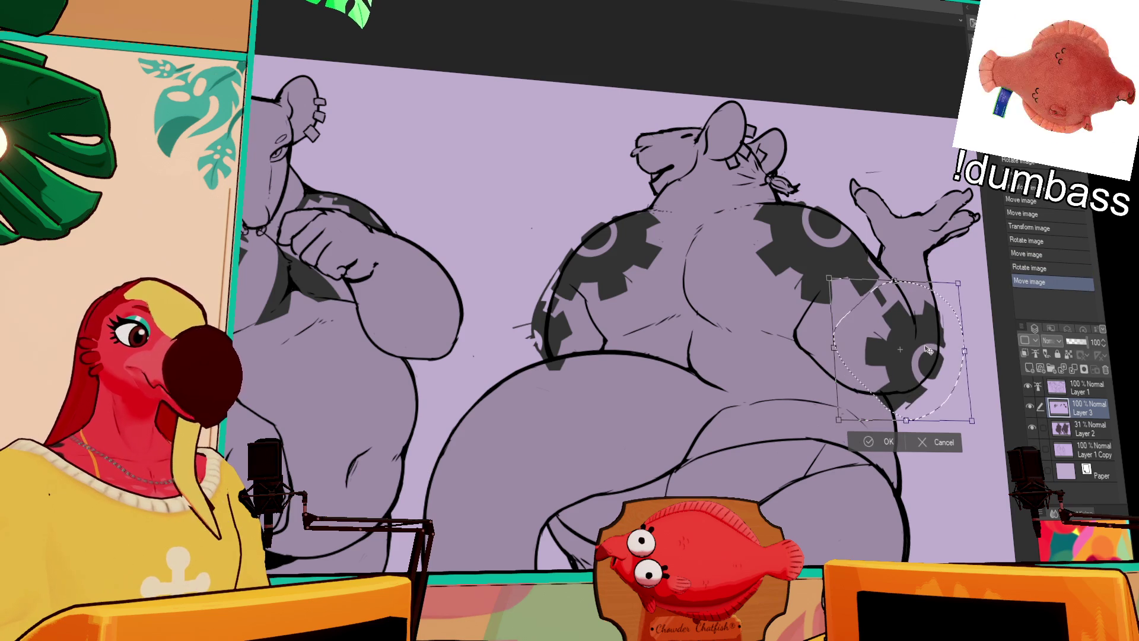
{"action": "key", "text": "Return"}
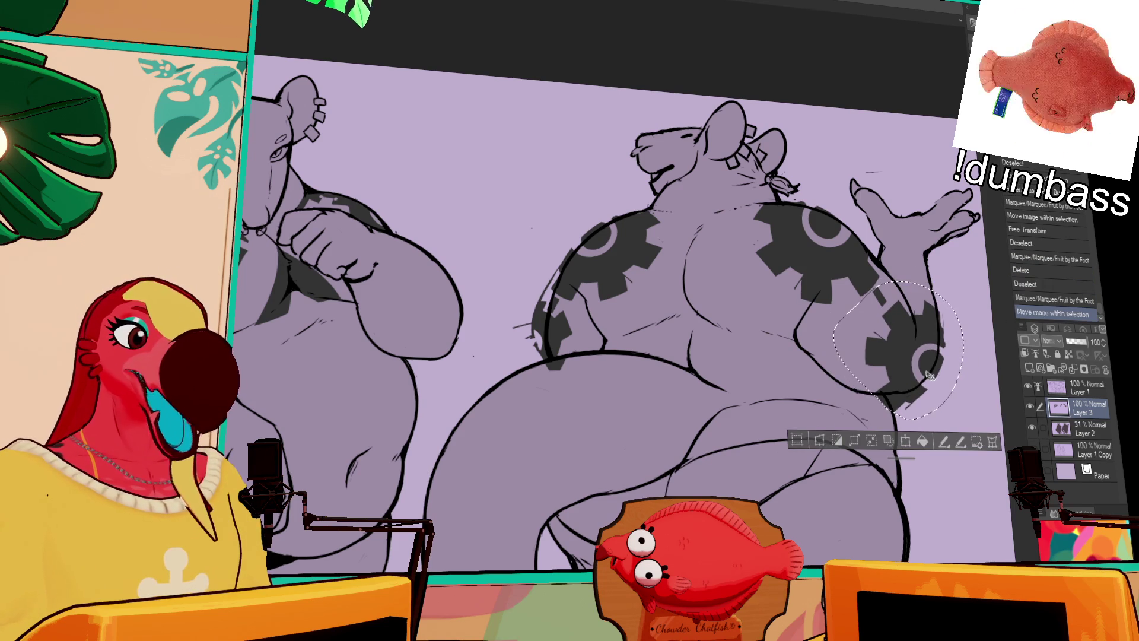
{"action": "key", "text": "ctrl+d"}
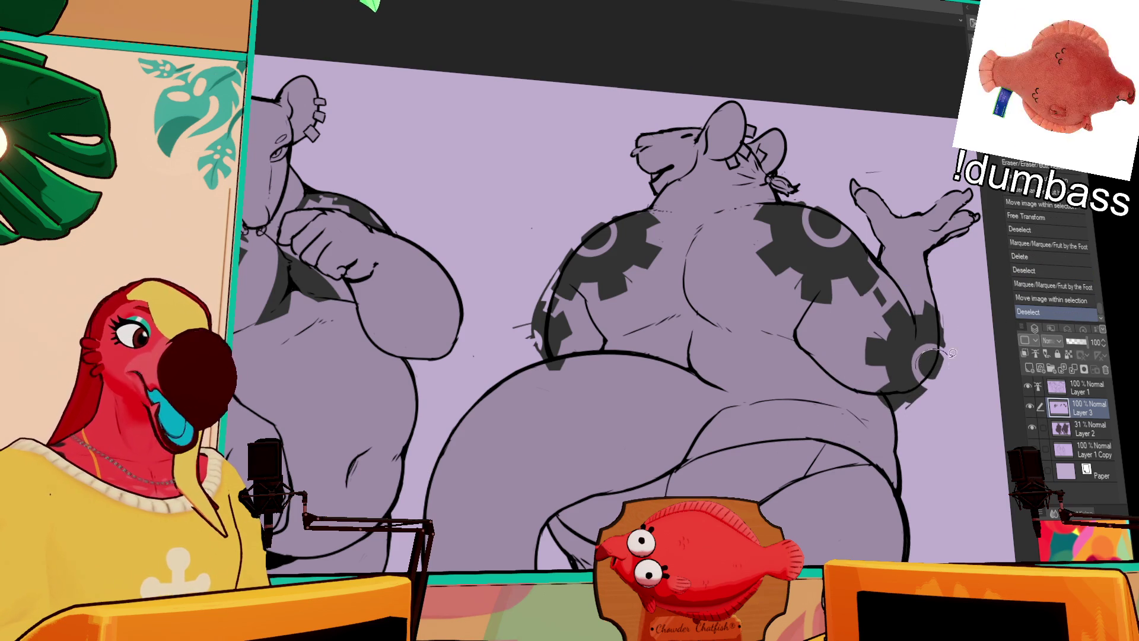
{"action": "mouse_move", "coordinate": [939, 343]}
{"action": "left_mouse_down"}
{"action": "mouse_move", "coordinate": [929, 383]}
{"action": "mouse_move", "coordinate": [940, 347]}
{"action": "mouse_move", "coordinate": [923, 359]}
{"action": "left_mouse_up"}
{"action": "key", "text": "ctrl+d"}
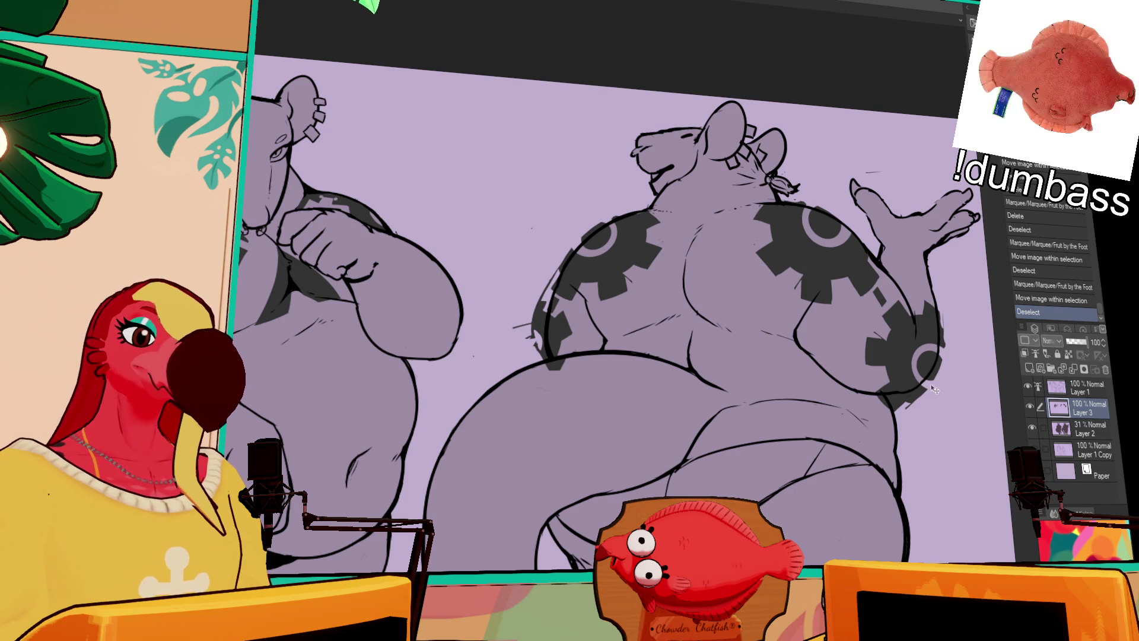
{"action": "mouse_move", "coordinate": [887, 303]}
{"action": "left_mouse_down"}
{"action": "mouse_move", "coordinate": [832, 393]}
{"action": "mouse_move", "coordinate": [976, 378]}
{"action": "mouse_move", "coordinate": [979, 340]}
{"action": "mouse_move", "coordinate": [929, 279]}
{"action": "mouse_move", "coordinate": [919, 282]}
{"action": "left_mouse_up"}
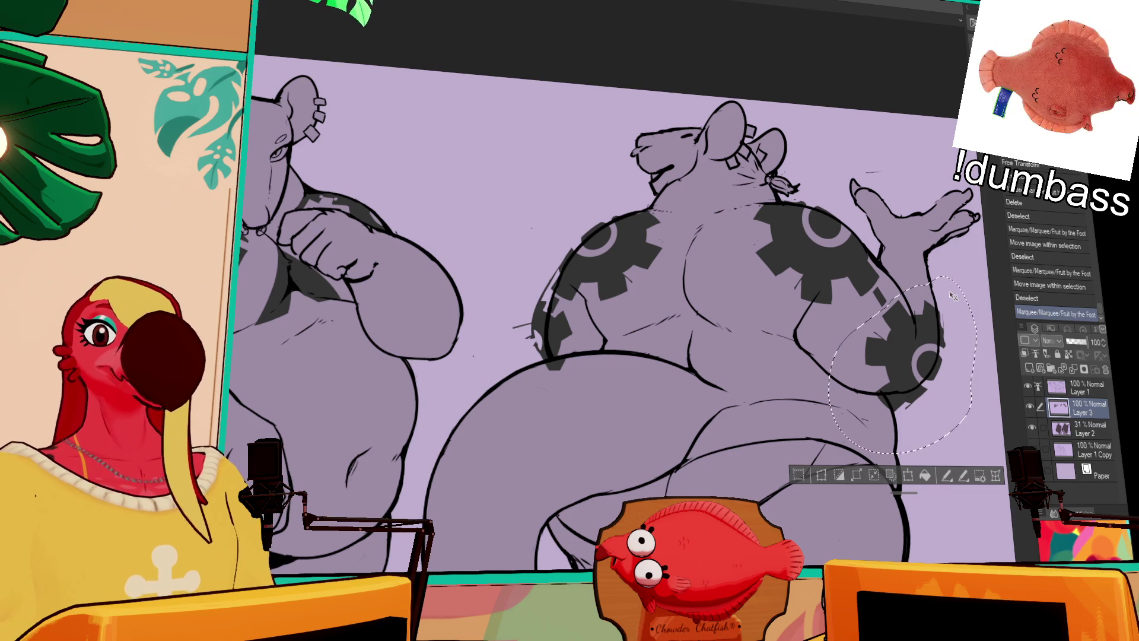
Tilt the forearm gear further clockwise and nudge it left and up, then deselect.
{"action": "left_click_drag", "start_coordinate": [922, 334], "coordinate": [914, 336]}
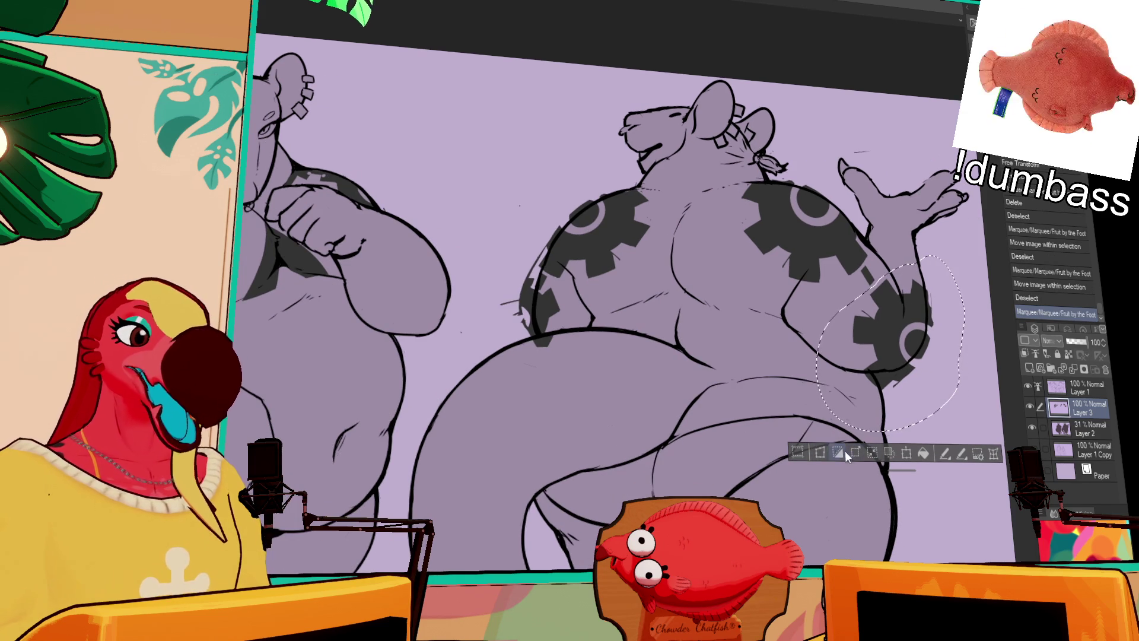
{"action": "left_click", "coordinate": [905, 453]}
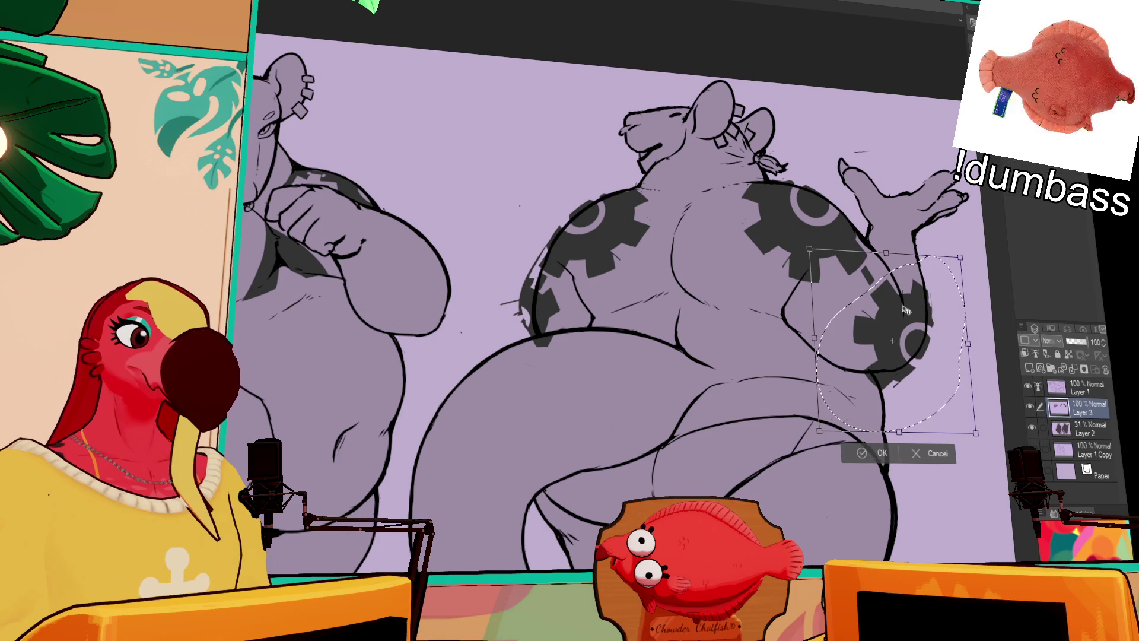
{"action": "mouse_move", "coordinate": [949, 273]}
{"action": "left_mouse_down"}
{"action": "mouse_move", "coordinate": [950, 290]}
{"action": "mouse_move", "coordinate": [921, 294]}
{"action": "left_mouse_up"}
{"action": "left_click_drag", "start_coordinate": [969, 249], "coordinate": [982, 263]}
{"action": "mouse_move", "coordinate": [881, 294]}
{"action": "left_mouse_down"}
{"action": "mouse_move", "coordinate": [912, 313]}
{"action": "mouse_move", "coordinate": [909, 347]}
{"action": "left_mouse_up"}
{"action": "key", "text": "Return"}
{"action": "key", "text": "ctrl+d"}
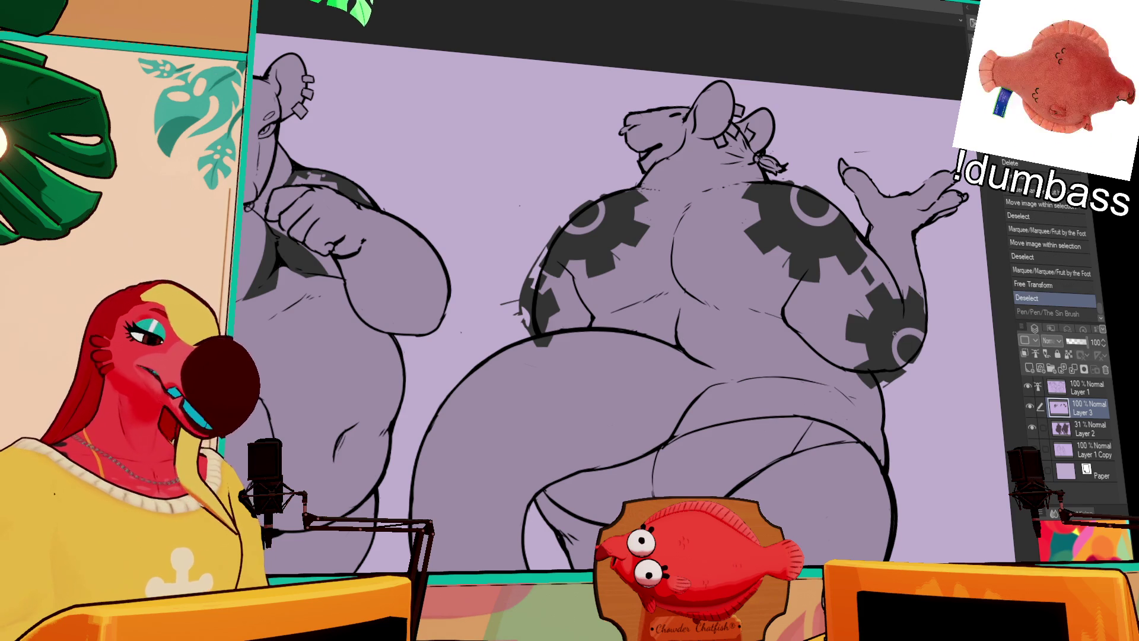
Restore the small stroke by the gear and erase the stray lines beside it.
{"action": "key", "text": "ctrl+y"}
{"action": "key", "text": "ctrl+z"}
{"action": "key", "text": "ctrl+y"}
{"action": "key", "text": "ctrl+z"}
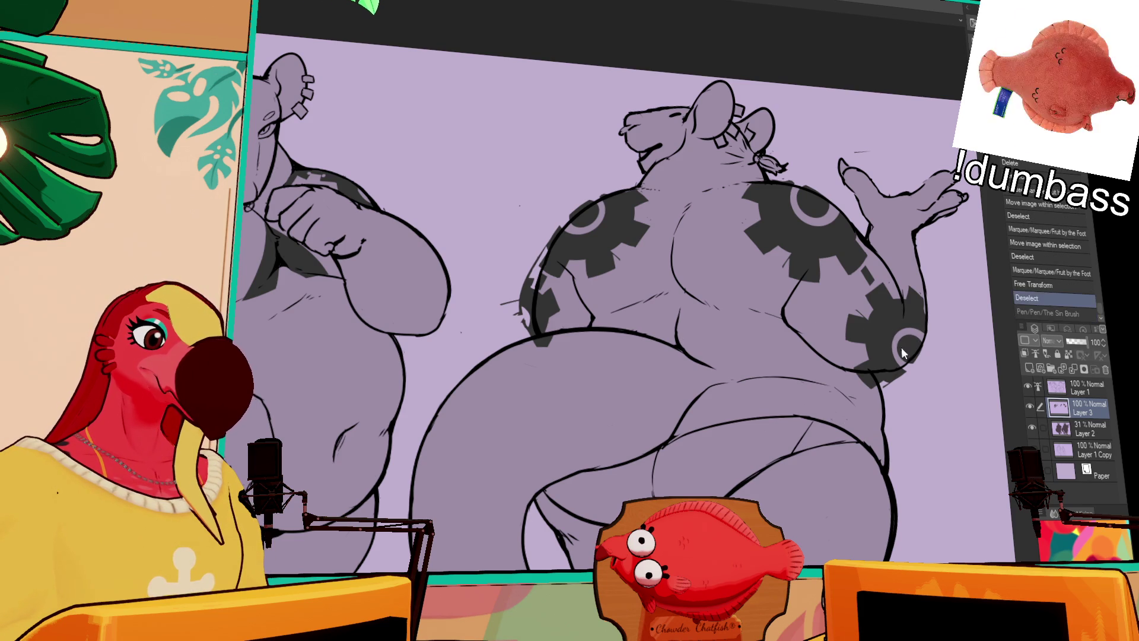
{"action": "key", "text": "ctrl+y"}
{"action": "mouse_move", "coordinate": [909, 344]}
{"action": "left_mouse_down"}
{"action": "mouse_move", "coordinate": [926, 349]}
{"action": "mouse_move", "coordinate": [869, 382]}
{"action": "mouse_move", "coordinate": [859, 375]}
{"action": "left_mouse_up"}
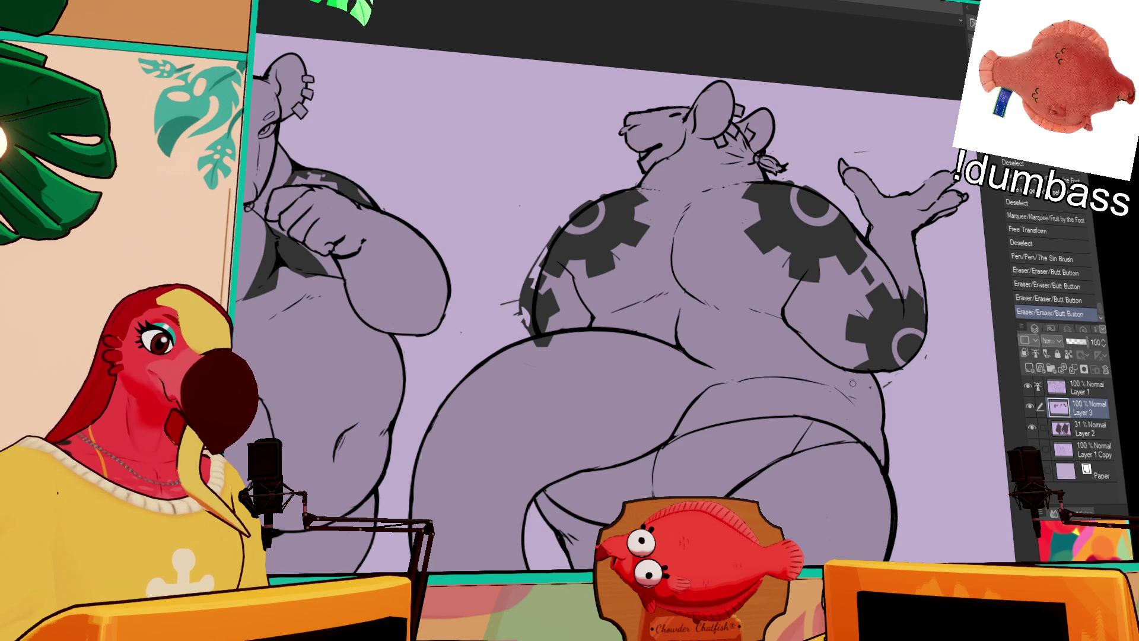
{"action": "left_click_drag", "start_coordinate": [929, 356], "coordinate": [933, 347]}
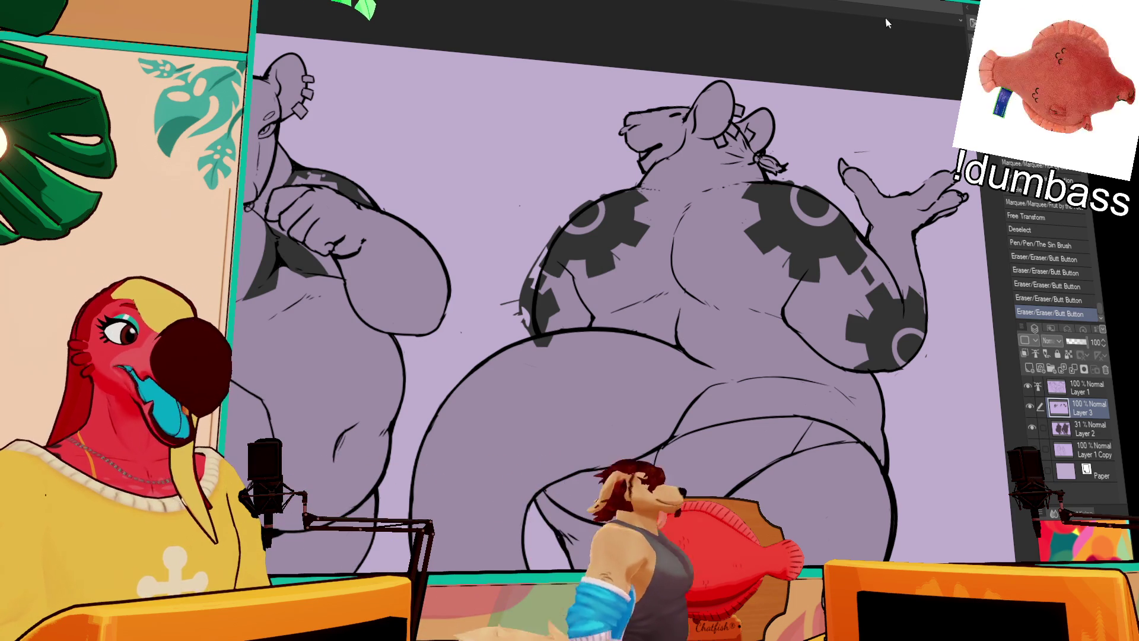
Scale and rotate the gear on the right rat's left shoulder.
{"action": "left_click_drag", "start_coordinate": [932, 219], "coordinate": [891, 215]}
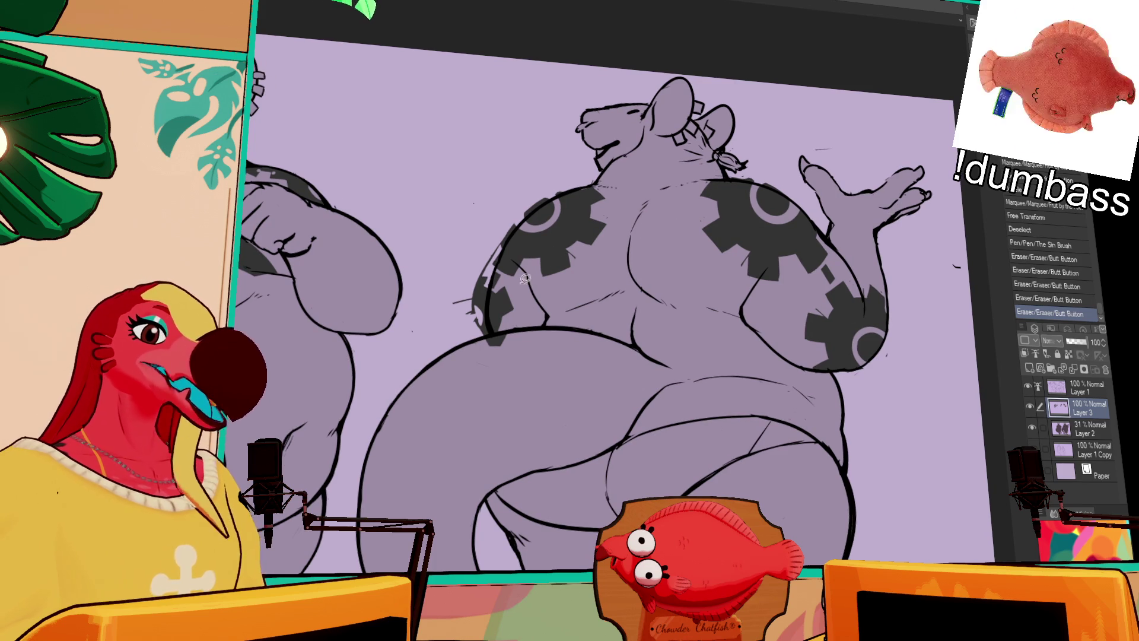
{"action": "mouse_move", "coordinate": [494, 262]}
{"action": "left_mouse_down"}
{"action": "mouse_move", "coordinate": [587, 161]}
{"action": "mouse_move", "coordinate": [563, 297]}
{"action": "left_mouse_up"}
{"action": "key", "text": "ctrl+t"}
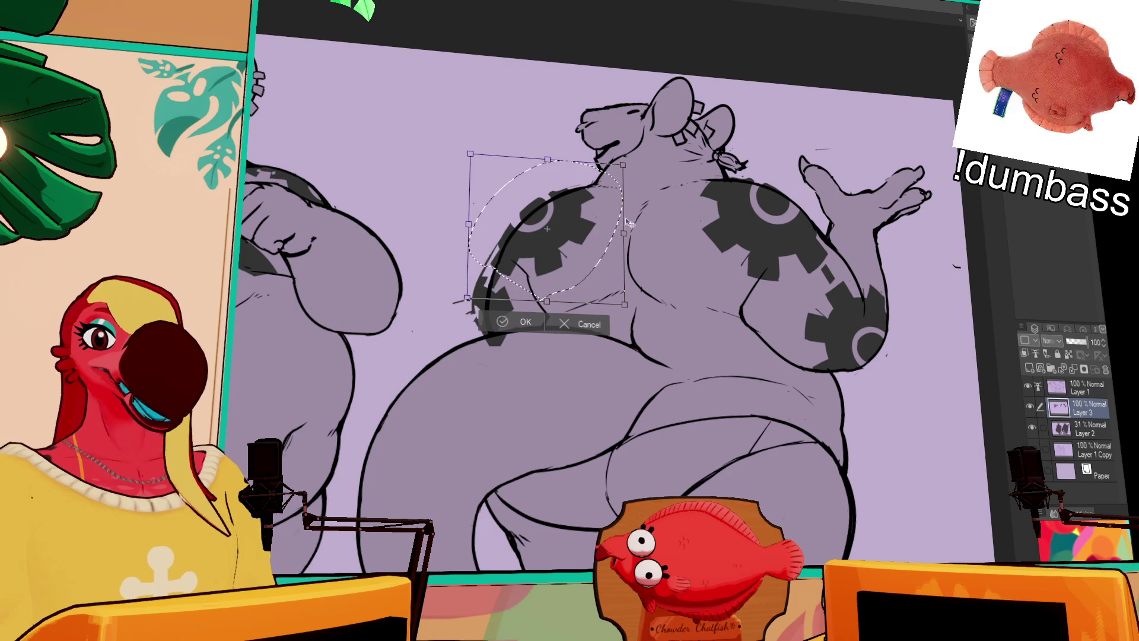
{"action": "key", "text": "Return"}
{"action": "key", "text": "ctrl+d"}
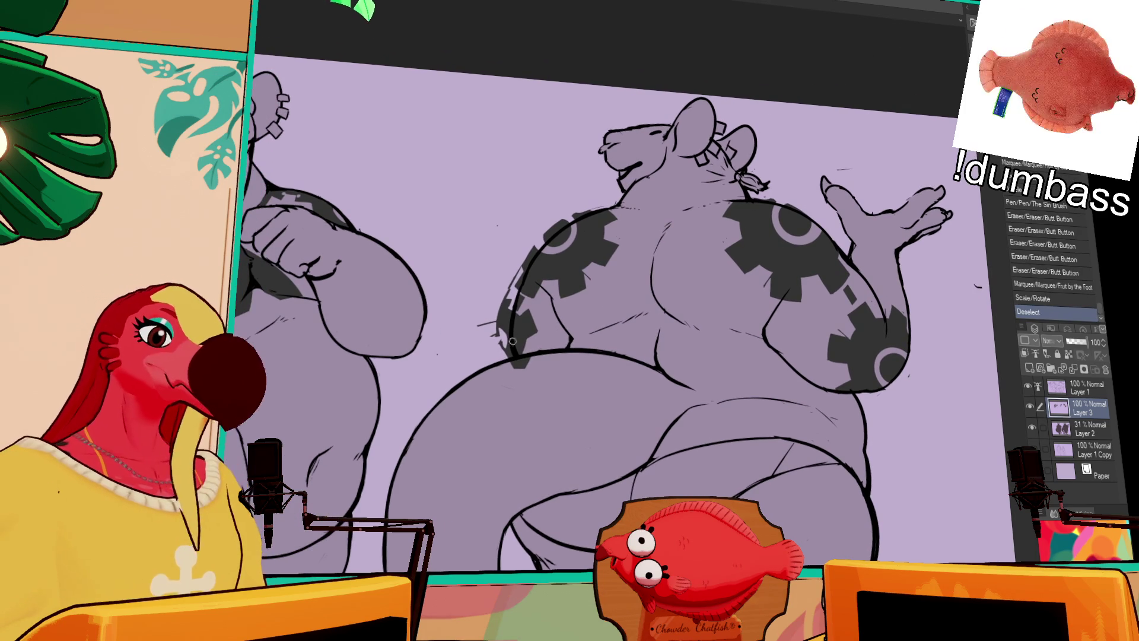
Erase the stray marks around the left-shoulder gear's edges.
{"action": "left_click_drag", "start_coordinate": [512, 276], "coordinate": [511, 342]}
{"action": "mouse_move", "coordinate": [504, 288]}
{"action": "left_mouse_down"}
{"action": "mouse_move", "coordinate": [500, 335]}
{"action": "mouse_move", "coordinate": [474, 325]}
{"action": "left_mouse_up"}
{"action": "mouse_move", "coordinate": [537, 236]}
{"action": "left_mouse_down"}
{"action": "mouse_move", "coordinate": [524, 267]}
{"action": "mouse_move", "coordinate": [552, 231]}
{"action": "mouse_move", "coordinate": [587, 214]}
{"action": "mouse_move", "coordinate": [573, 233]}
{"action": "left_mouse_up"}
{"action": "left_click_drag", "start_coordinate": [492, 356], "coordinate": [524, 363]}
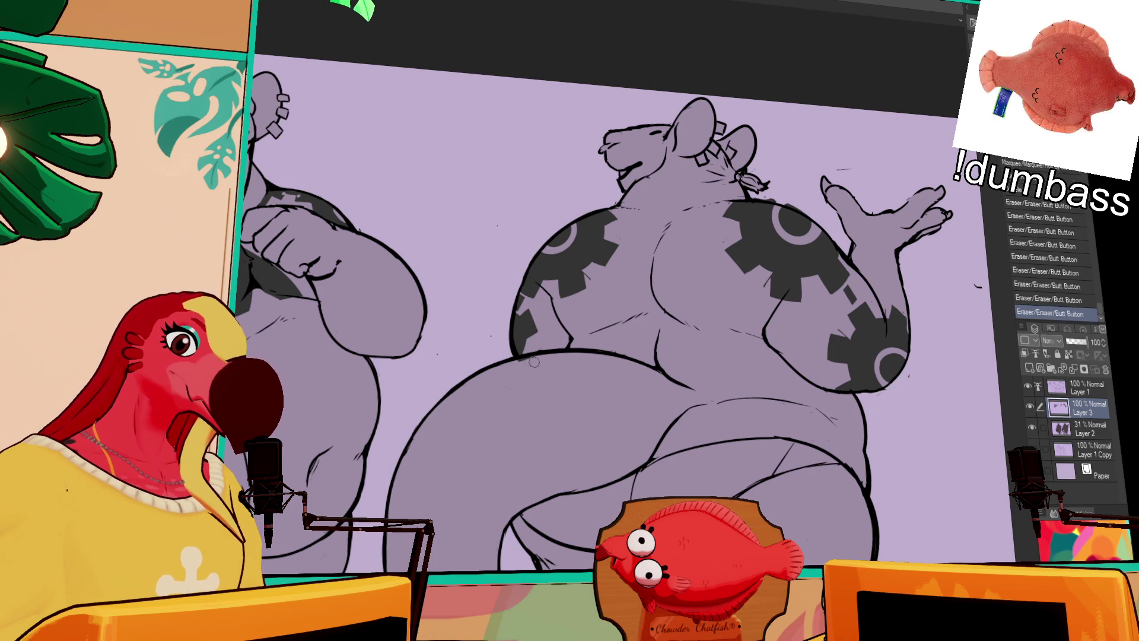
{"action": "left_click_drag", "start_coordinate": [811, 201], "coordinate": [843, 156]}
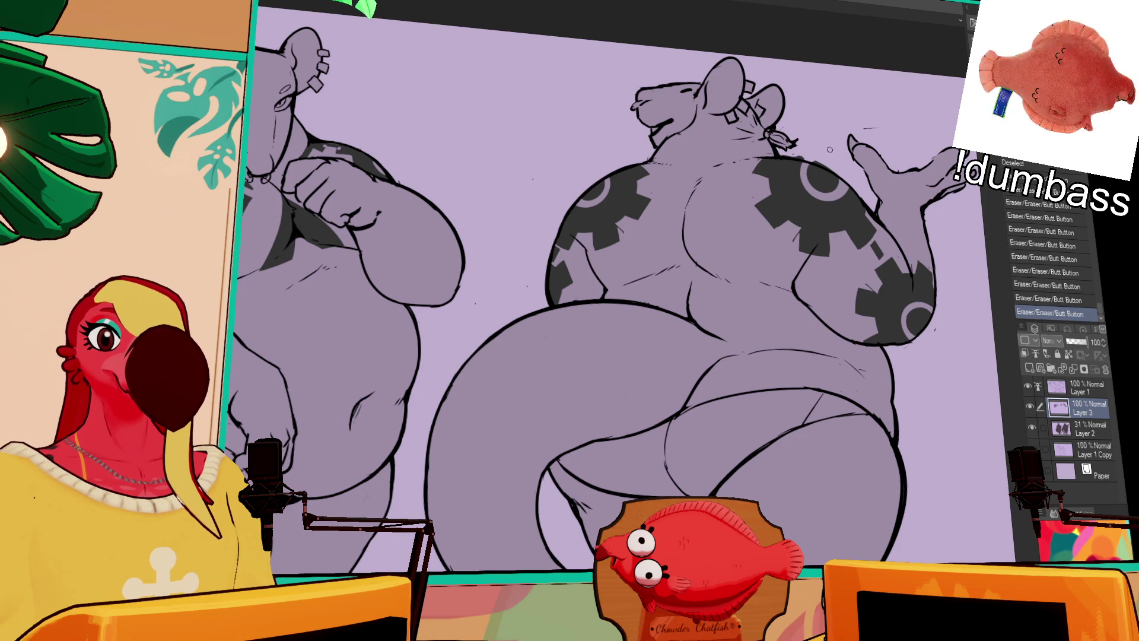
{"action": "left_click_drag", "start_coordinate": [824, 185], "coordinate": [823, 191]}
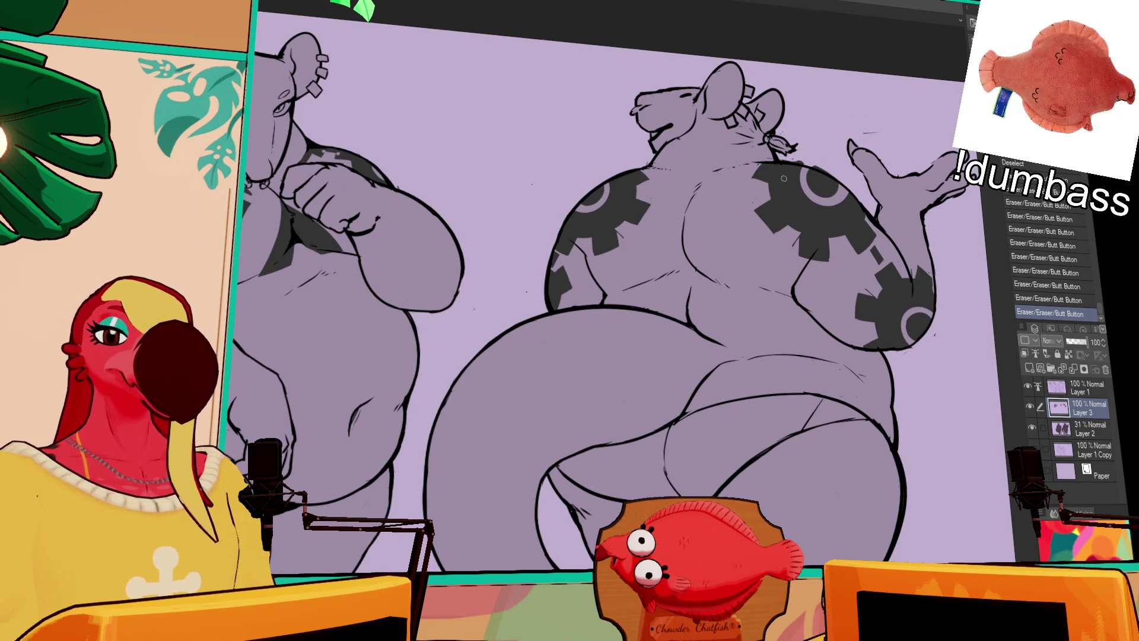
Freehand-select the gear on the rat's left side and transform it.
{"action": "left_click_drag", "start_coordinate": [683, 201], "coordinate": [656, 226]}
{"action": "key", "text": "ctrl+z"}
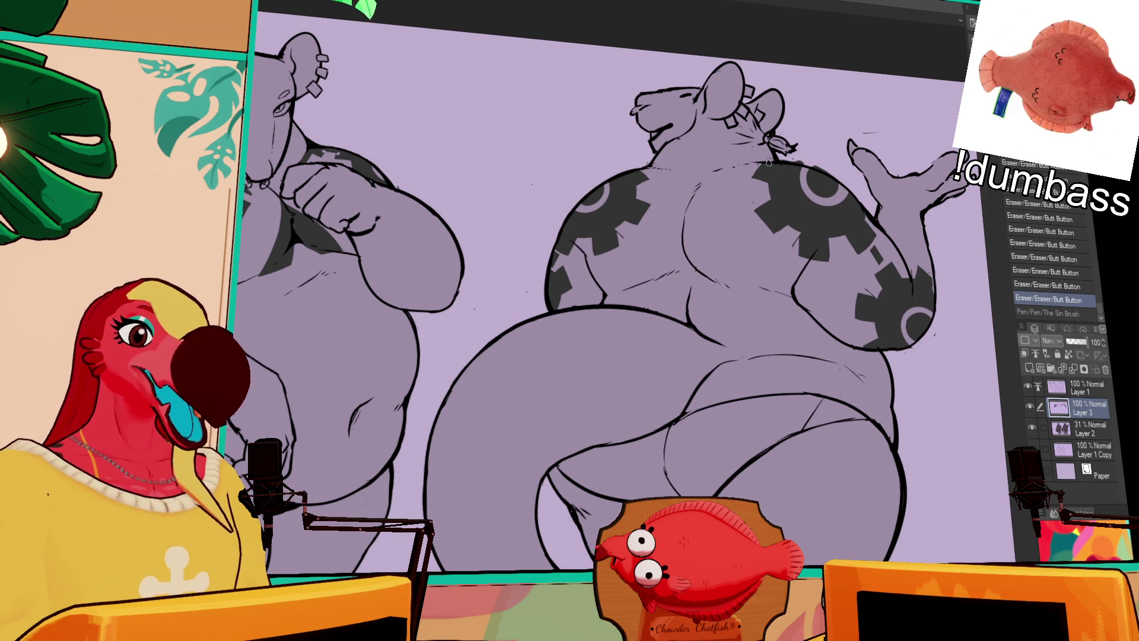
{"action": "key", "text": "m"}
{"action": "left_click_drag", "start_coordinate": [683, 189], "coordinate": [599, 336]}
{"action": "left_click", "coordinate": [610, 368]}
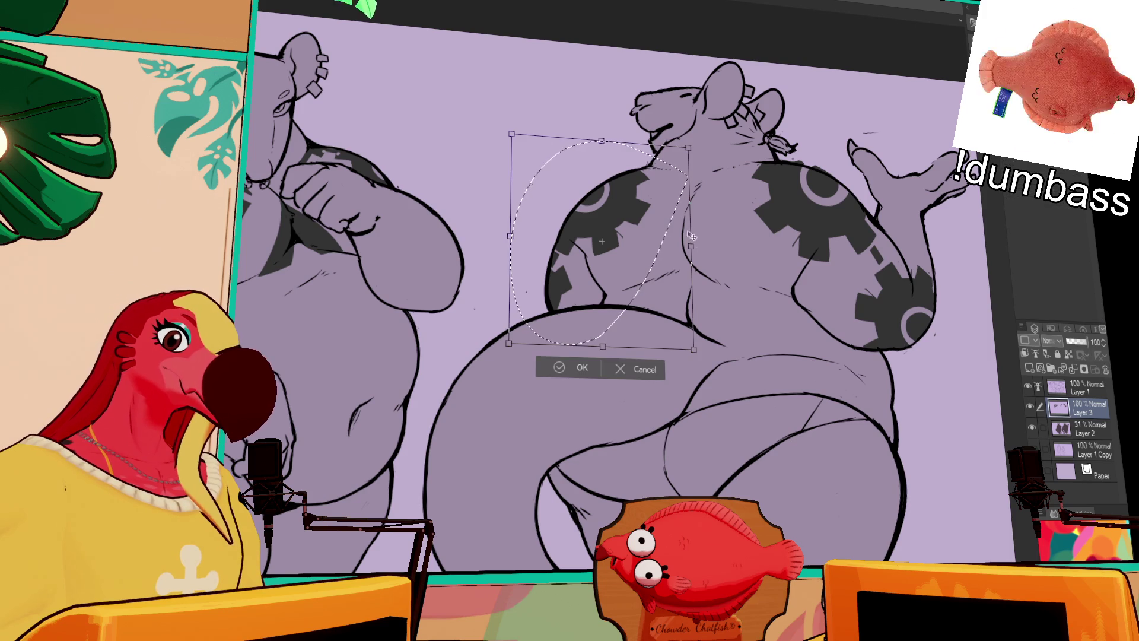
{"action": "key", "text": "Return"}
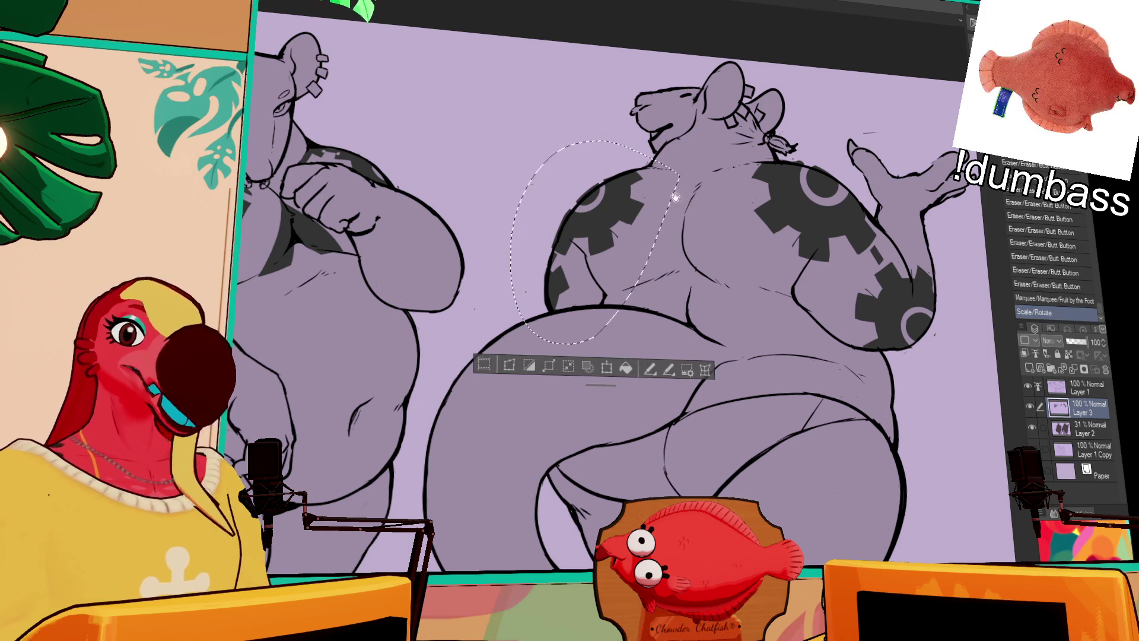
{"action": "key", "text": "ctrl+d"}
Erase leftover patches around the side gear and the right rat's shoulder.
{"action": "key", "text": "e"}
{"action": "mouse_move", "coordinate": [576, 330]}
{"action": "left_mouse_down"}
{"action": "mouse_move", "coordinate": [568, 338]}
{"action": "mouse_move", "coordinate": [603, 264]}
{"action": "left_mouse_up"}
{"action": "left_click_drag", "start_coordinate": [655, 235], "coordinate": [665, 228]}
{"action": "left_click_drag", "start_coordinate": [675, 215], "coordinate": [678, 211]}
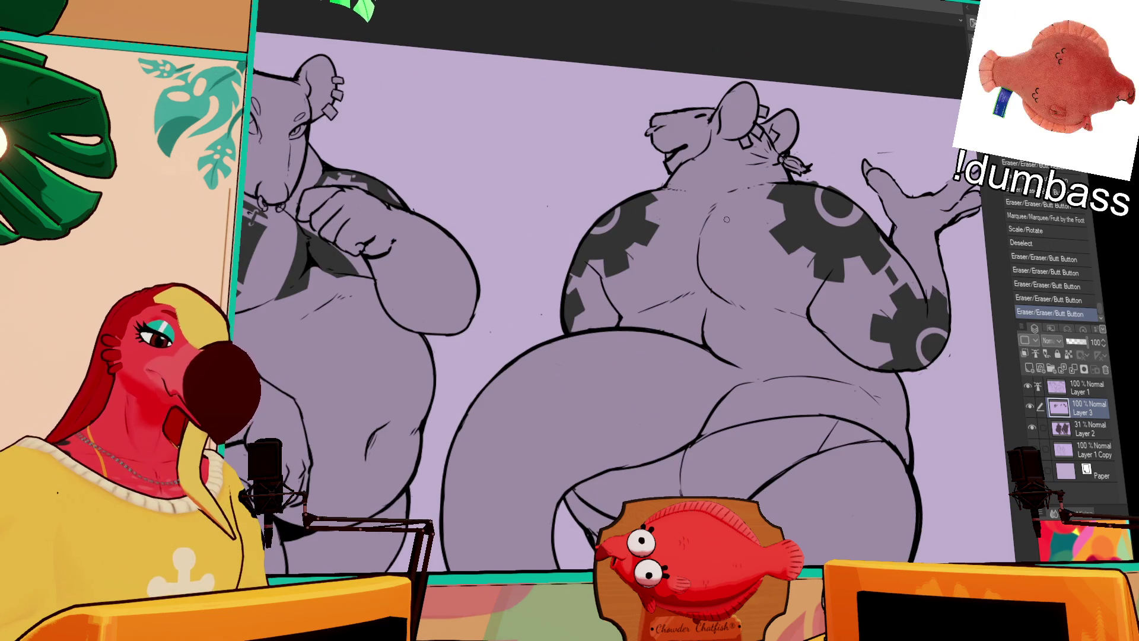
Try out dark neck line strokes on the right rat, undoing misfires.
{"action": "left_click_drag", "start_coordinate": [685, 214], "coordinate": [702, 223]}
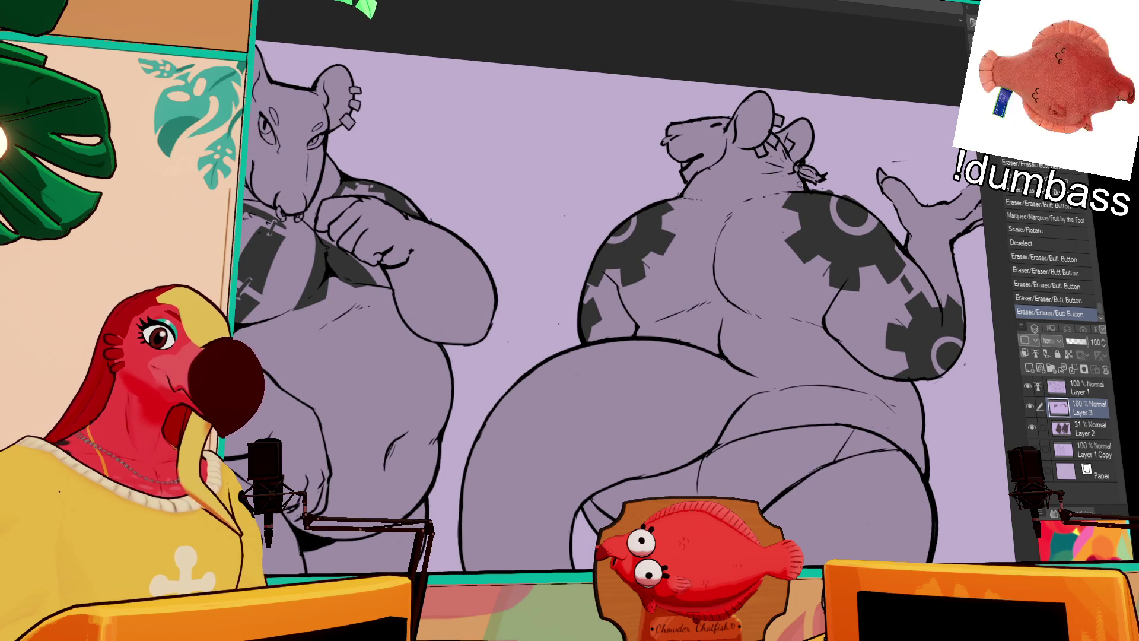
{"action": "mouse_move", "coordinate": [781, 193]}
{"action": "left_mouse_down"}
{"action": "mouse_move", "coordinate": [772, 185]}
{"action": "mouse_move", "coordinate": [715, 201]}
{"action": "left_mouse_up"}
{"action": "mouse_move", "coordinate": [752, 163]}
{"action": "left_mouse_down"}
{"action": "mouse_move", "coordinate": [706, 190]}
{"action": "mouse_move", "coordinate": [782, 178]}
{"action": "mouse_move", "coordinate": [772, 195]}
{"action": "mouse_move", "coordinate": [778, 185]}
{"action": "left_mouse_up"}
{"action": "key", "text": "ctrl+z"}
{"action": "key", "text": "ctrl+z"}
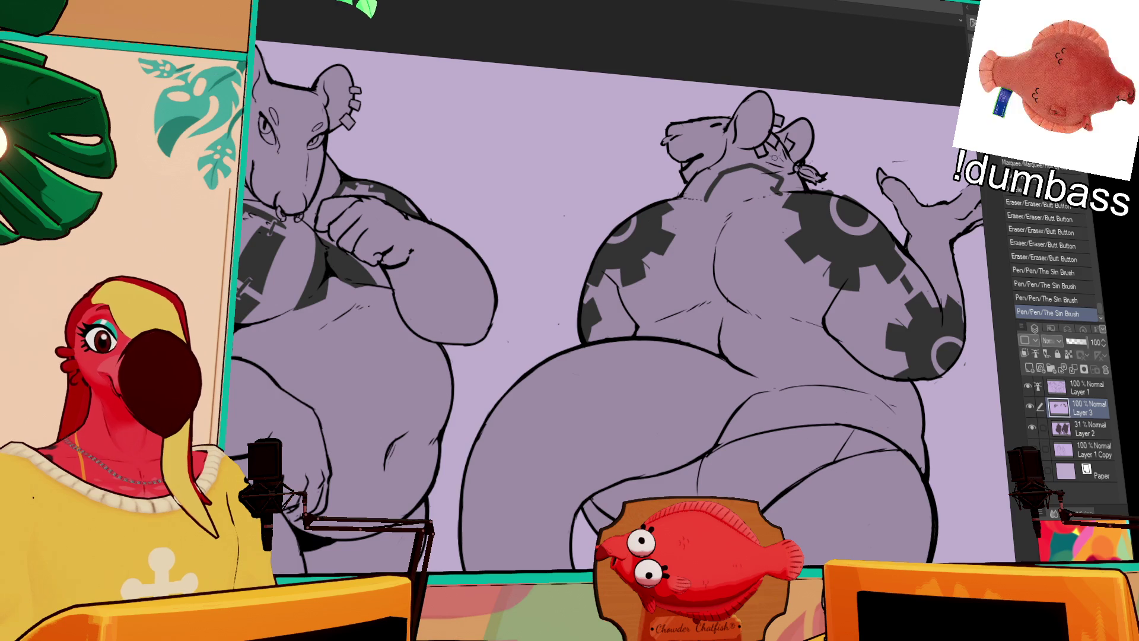
{"action": "mouse_move", "coordinate": [712, 178]}
{"action": "left_mouse_down"}
{"action": "mouse_move", "coordinate": [703, 199]}
{"action": "mouse_move", "coordinate": [733, 214]}
{"action": "mouse_move", "coordinate": [775, 191]}
{"action": "left_mouse_up"}
{"action": "key", "text": "ctrl+z"}
Close the gap in the collar outline and fill the collar sections dark.
{"action": "key", "text": "ctrl+z"}
{"action": "key", "text": "ctrl+z"}
{"action": "left_click_drag", "start_coordinate": [706, 197], "coordinate": [732, 212]}
Erase excess fill around the collar edges and add short dark shoulder strokes.
{"action": "key", "text": "ctrl+z"}
{"action": "key", "text": "g"}
{"action": "left_click", "coordinate": [765, 184]}
{"action": "key", "text": "ctrl+z"}
{"action": "key", "text": "ctrl+z"}
{"action": "left_click_drag", "start_coordinate": [782, 188], "coordinate": [744, 172]}
{"action": "key", "text": "g"}
{"action": "left_click", "coordinate": [771, 184]}
{"action": "left_click", "coordinate": [755, 178]}
{"action": "mouse_move", "coordinate": [739, 166]}
{"action": "left_mouse_down"}
{"action": "mouse_move", "coordinate": [734, 157]}
{"action": "mouse_move", "coordinate": [703, 178]}
{"action": "mouse_move", "coordinate": [774, 151]}
{"action": "mouse_move", "coordinate": [753, 153]}
{"action": "left_mouse_up"}
{"action": "mouse_move", "coordinate": [771, 193]}
{"action": "left_mouse_down"}
{"action": "mouse_move", "coordinate": [735, 210]}
{"action": "mouse_move", "coordinate": [768, 195]}
{"action": "left_mouse_up"}
{"action": "key", "text": "ctrl+z"}
{"action": "key", "text": "ctrl+z"}
{"action": "left_click_drag", "start_coordinate": [742, 237], "coordinate": [718, 208]}
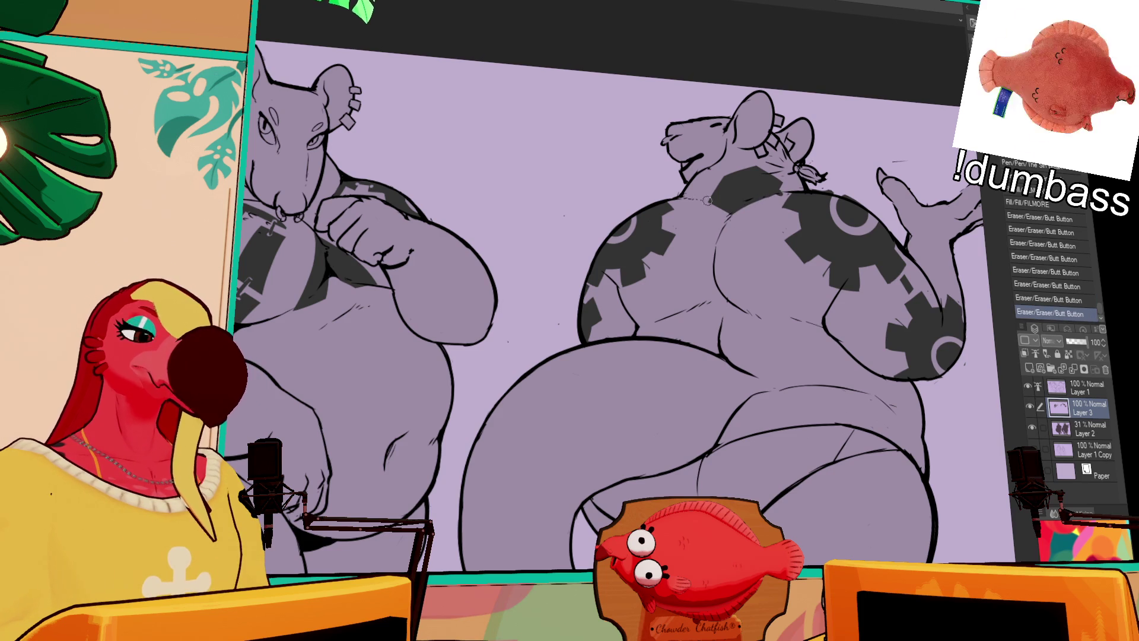
{"action": "key", "text": "ctrl+z"}
{"action": "left_click_drag", "start_coordinate": [730, 156], "coordinate": [774, 146]}
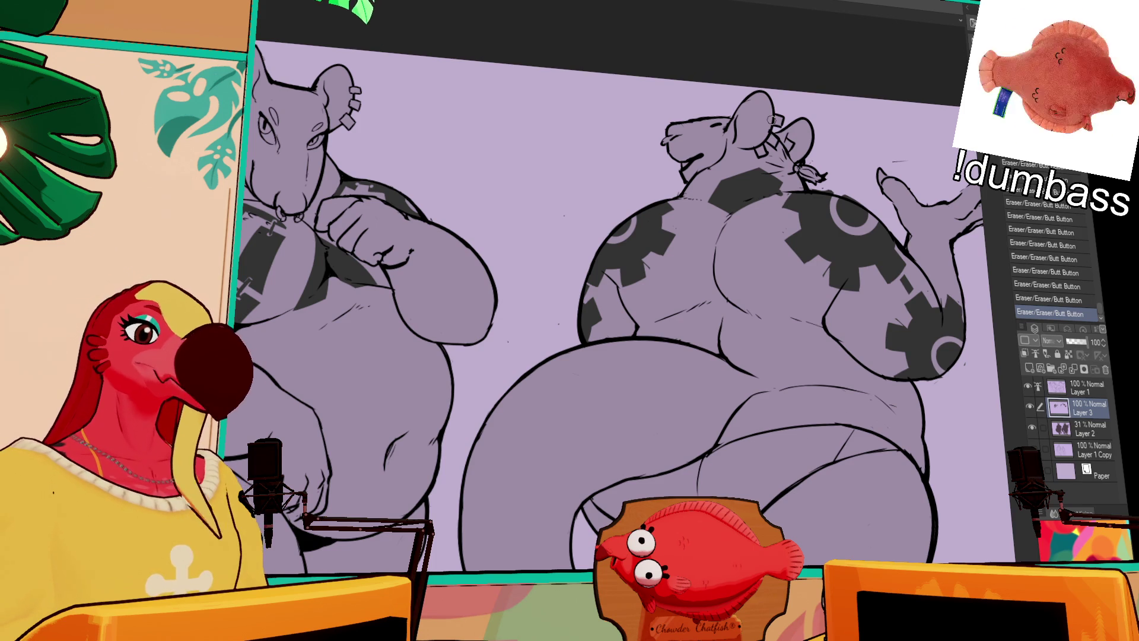
{"action": "left_click_drag", "start_coordinate": [780, 181], "coordinate": [792, 189]}
{"action": "left_click_drag", "start_coordinate": [681, 199], "coordinate": [716, 198]}
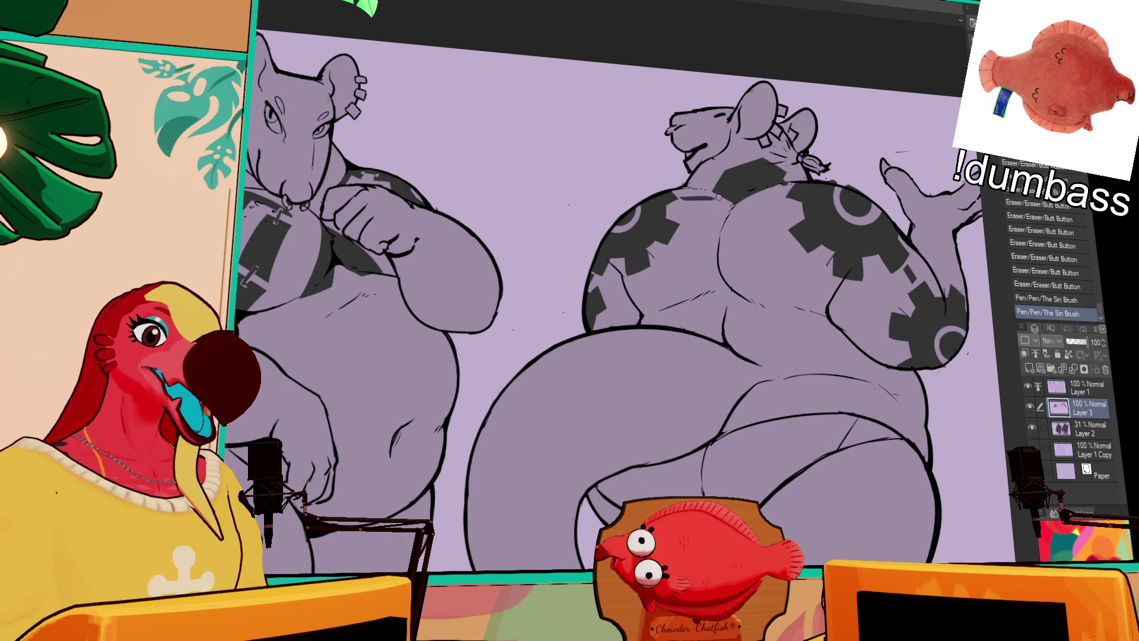
Refine the short strokes around the right rat's collar, comparing versions with undo and redo.
{"action": "key", "text": "ctrl+z"}
{"action": "key", "text": "ctrl+y"}
{"action": "key", "text": "ctrl+z"}
{"action": "key", "text": "ctrl+y"}
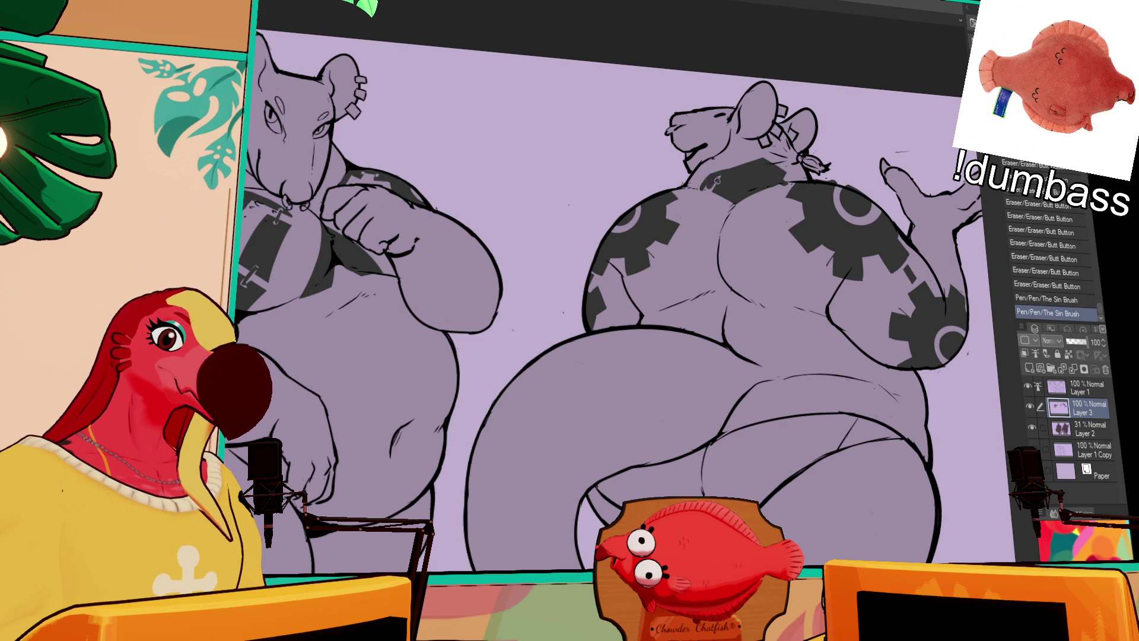
{"action": "mouse_move", "coordinate": [723, 177]}
{"action": "left_mouse_down"}
{"action": "mouse_move", "coordinate": [704, 189]}
{"action": "mouse_move", "coordinate": [726, 194]}
{"action": "mouse_move", "coordinate": [709, 196]}
{"action": "mouse_move", "coordinate": [751, 185]}
{"action": "left_mouse_up"}
{"action": "key", "text": "ctrl+z"}
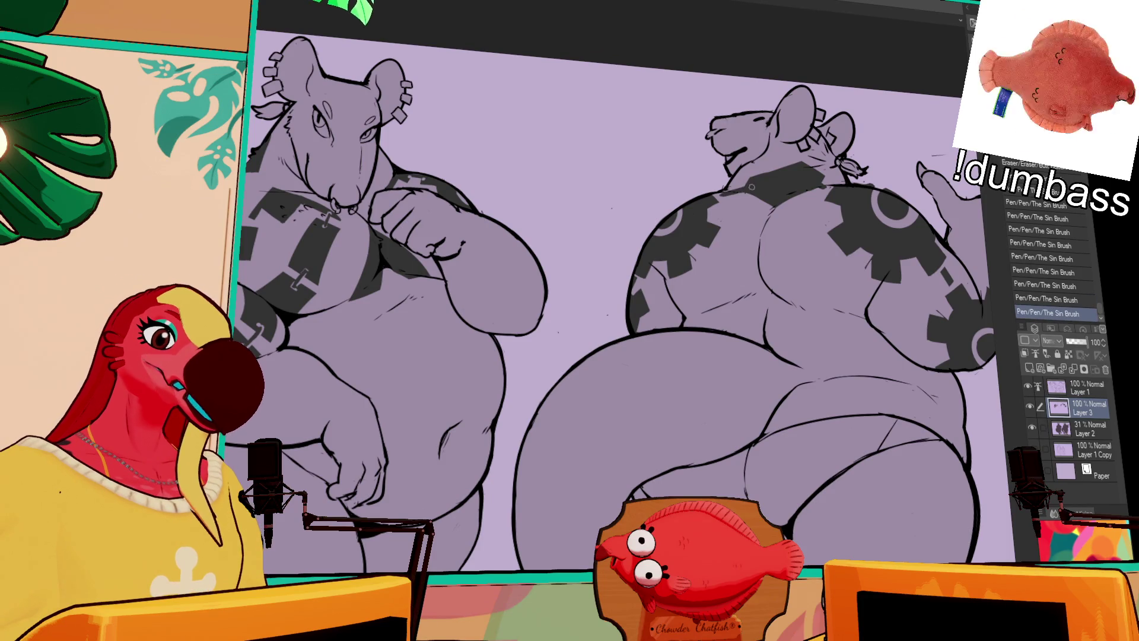
{"action": "key", "text": "ctrl+z"}
{"action": "key", "text": "ctrl+z"}
{"action": "key", "text": "ctrl+z"}
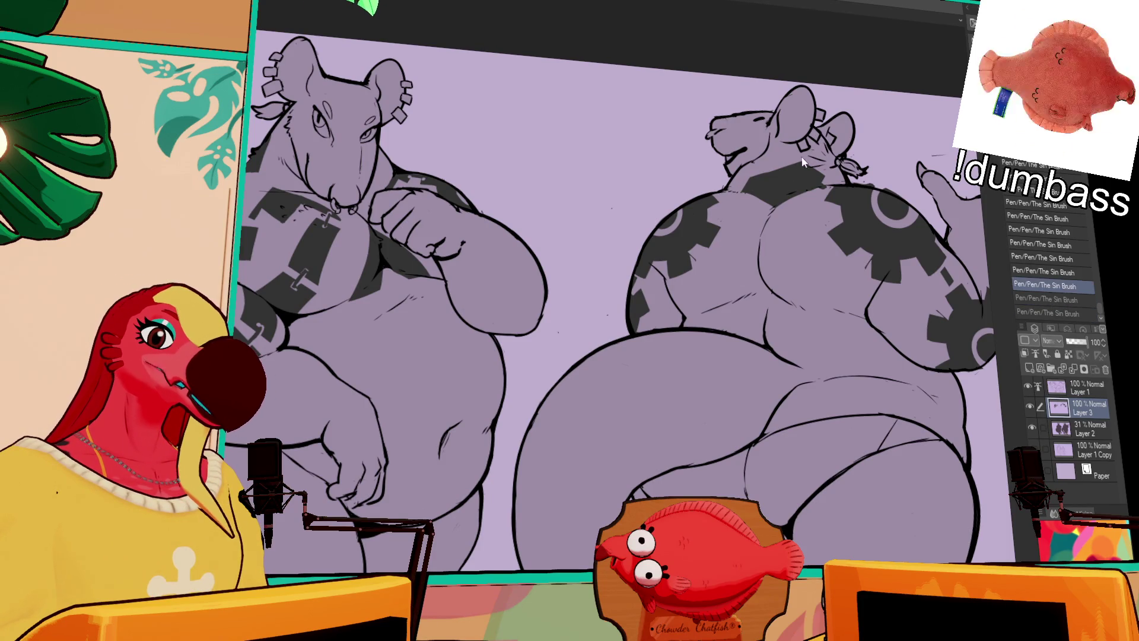
{"action": "left_click_drag", "start_coordinate": [719, 194], "coordinate": [736, 184]}
{"action": "key", "text": "ctrl+z"}
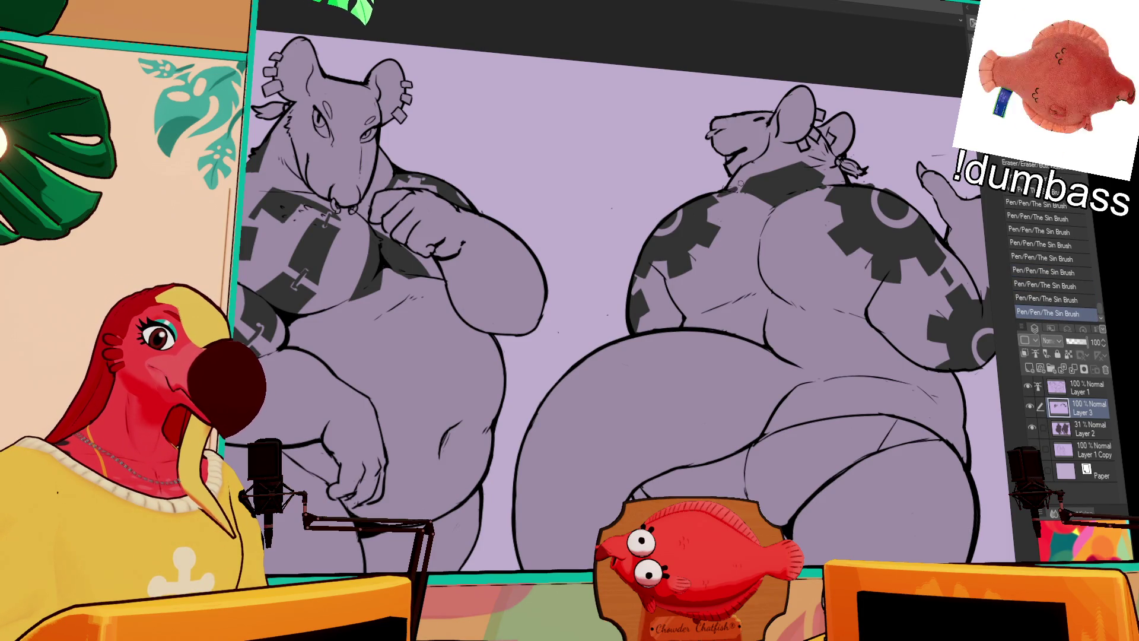
Marquee-select the right rat and nudge it slightly left.
{"action": "scroll", "coordinate": [730, 174], "scroll_direction": "up", "scroll_amount": 2}
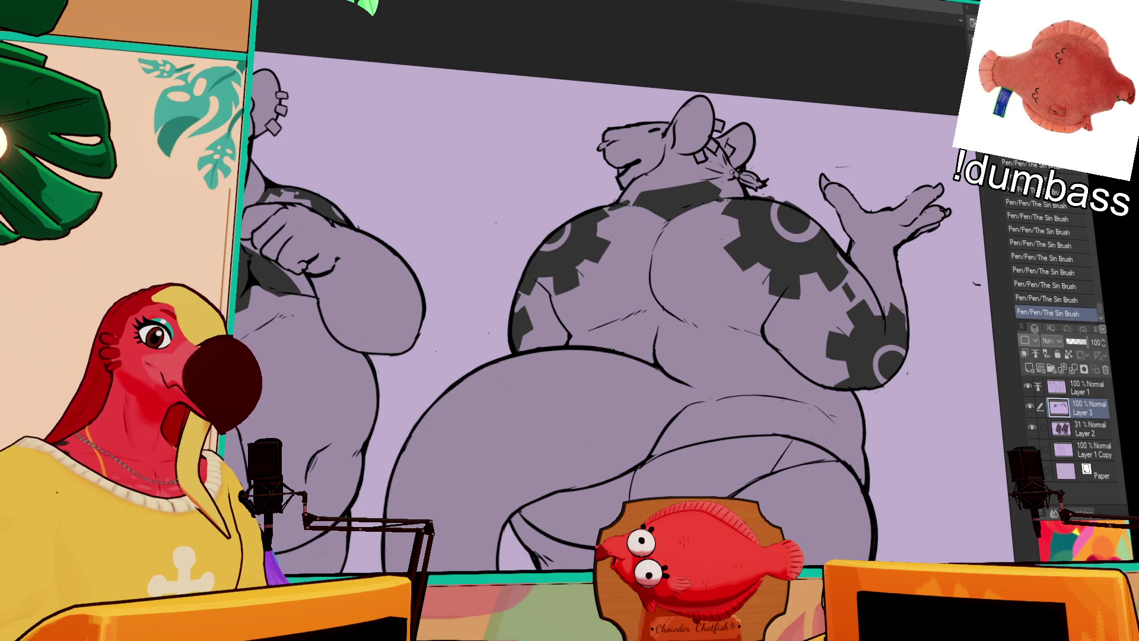
{"action": "scroll", "coordinate": [849, 178], "scroll_direction": "down", "scroll_amount": 2}
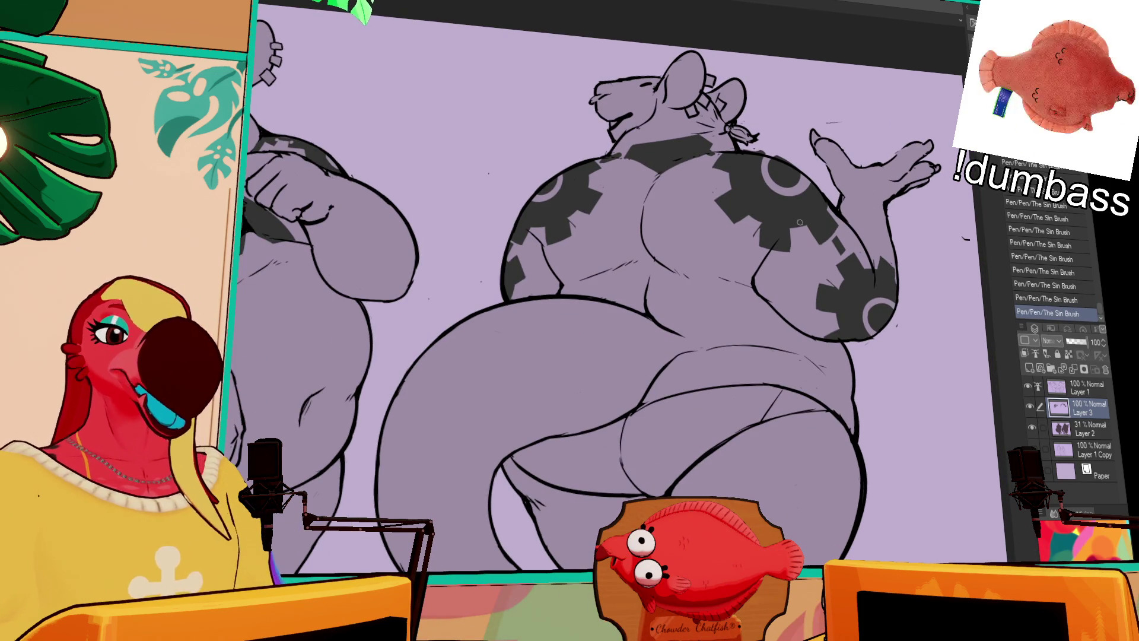
{"action": "scroll", "coordinate": [829, 238], "scroll_direction": "down", "scroll_amount": 1}
{"action": "scroll", "coordinate": [844, 180], "scroll_direction": "down", "scroll_amount": 1}
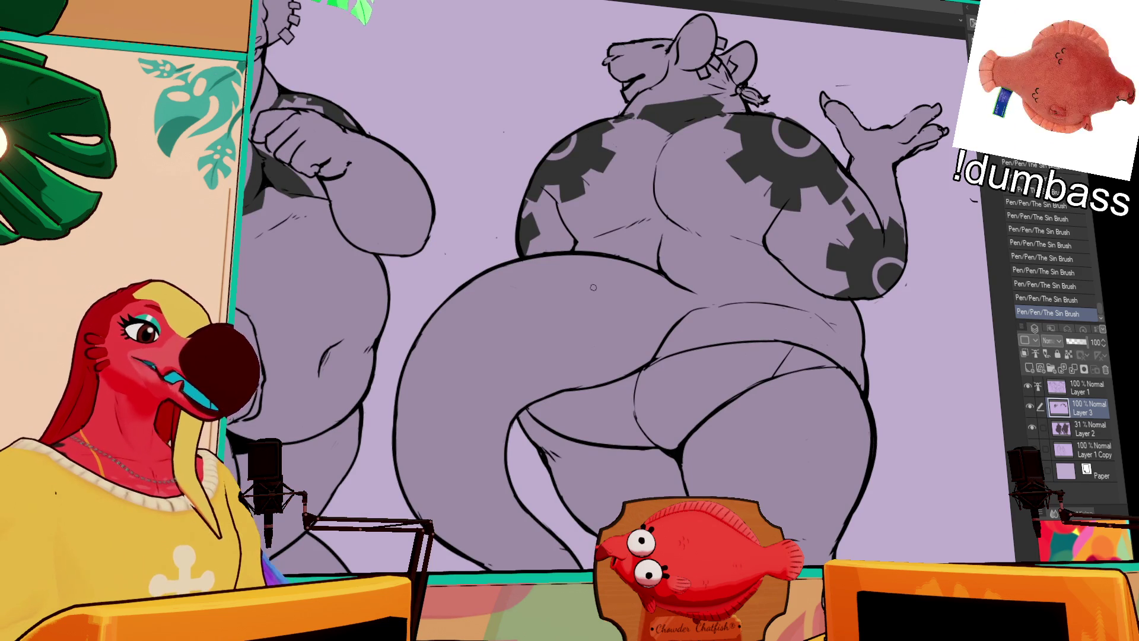
{"action": "key", "text": "m"}
{"action": "mouse_move", "coordinate": [531, 205]}
{"action": "left_mouse_down"}
{"action": "mouse_move", "coordinate": [510, 235]}
{"action": "mouse_move", "coordinate": [522, 279]}
{"action": "left_mouse_up"}
{"action": "mouse_move", "coordinate": [532, 221]}
{"action": "left_mouse_down"}
{"action": "mouse_move", "coordinate": [522, 226]}
{"action": "mouse_move", "coordinate": [531, 231]}
{"action": "left_mouse_up"}
{"action": "key", "text": "ctrl+d"}
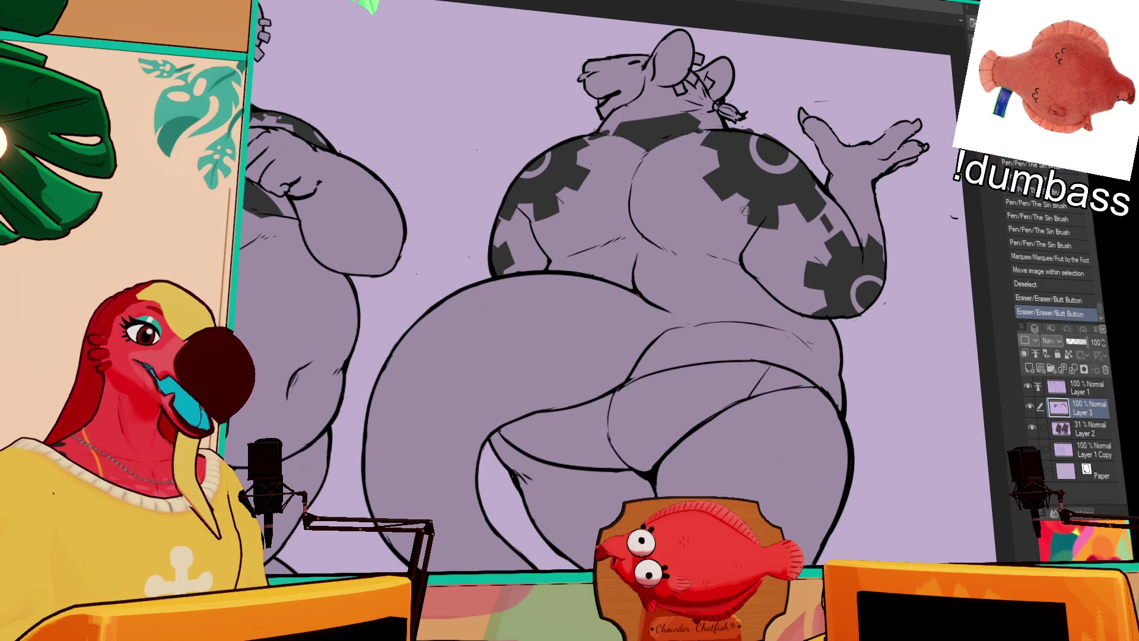
Restore the earlier pen and eraser strokes near the arm.
{"action": "key", "text": "ctrl+y"}
{"action": "key", "text": "ctrl+y"}
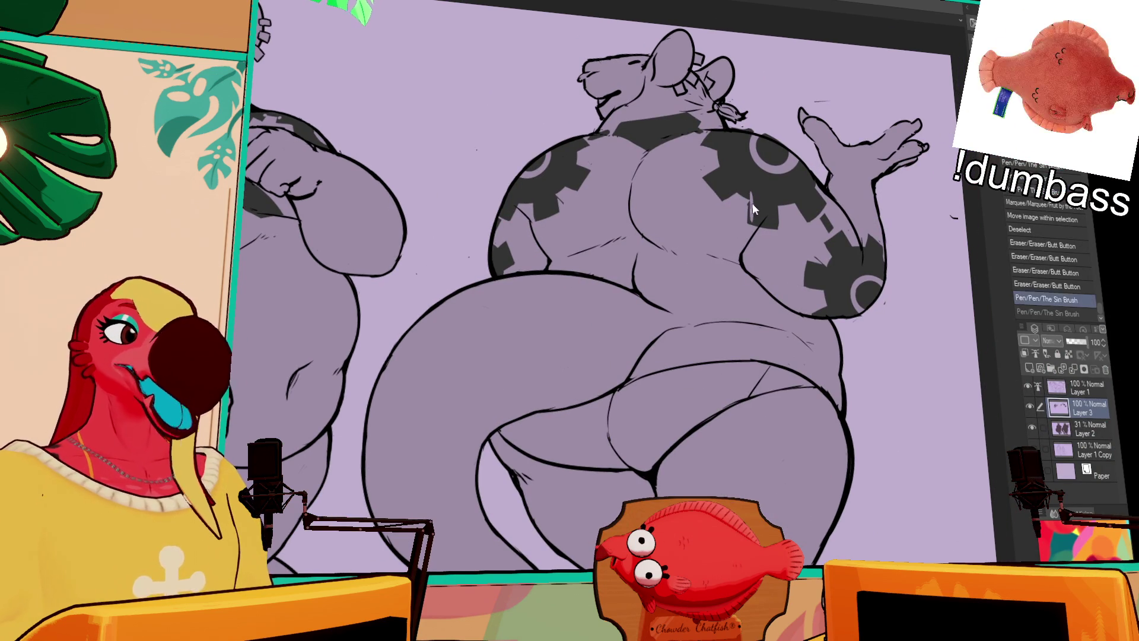
{"action": "key", "text": "ctrl+y"}
{"action": "key", "text": "ctrl+y"}
{"action": "key", "text": "ctrl+y"}
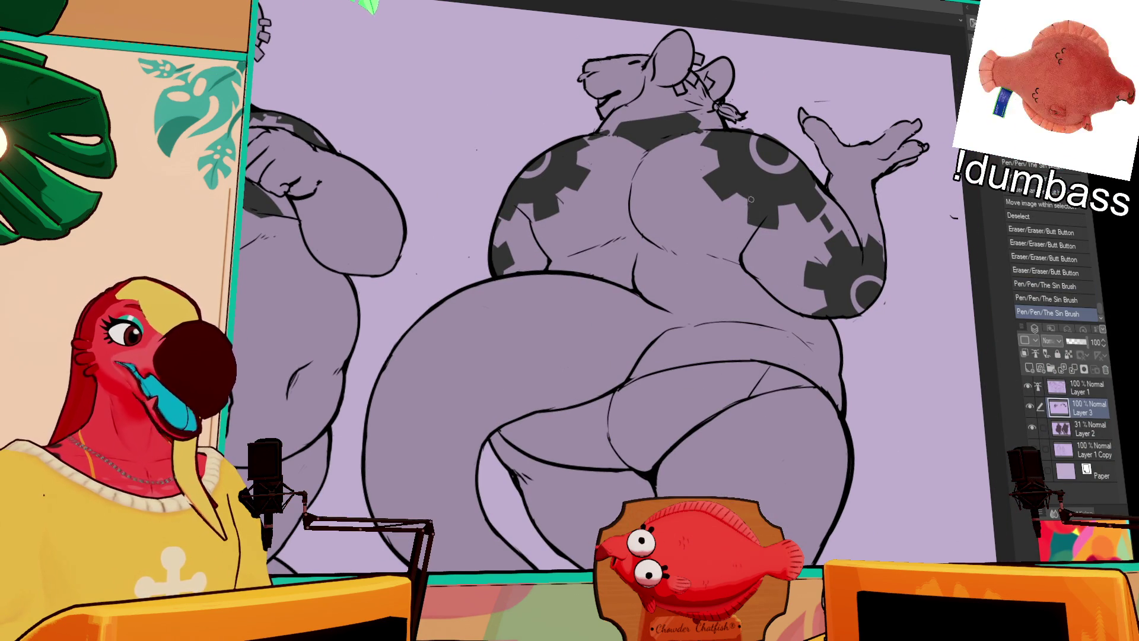
{"action": "key", "text": "ctrl+z"}
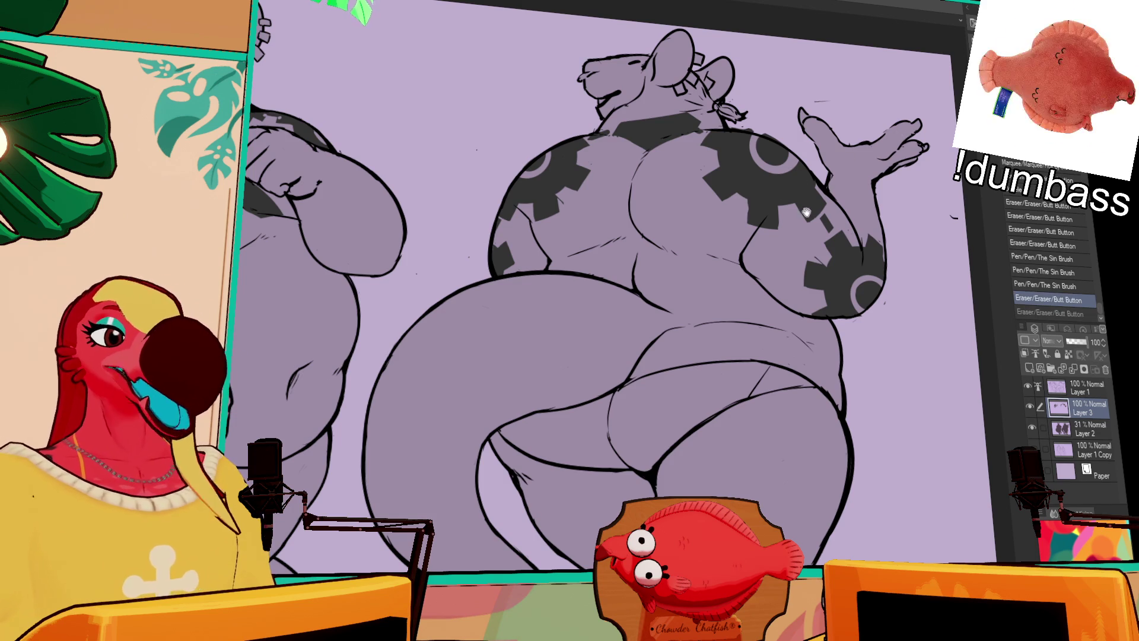
{"action": "key", "text": "ctrl+y"}
{"action": "key", "text": "ctrl+z"}
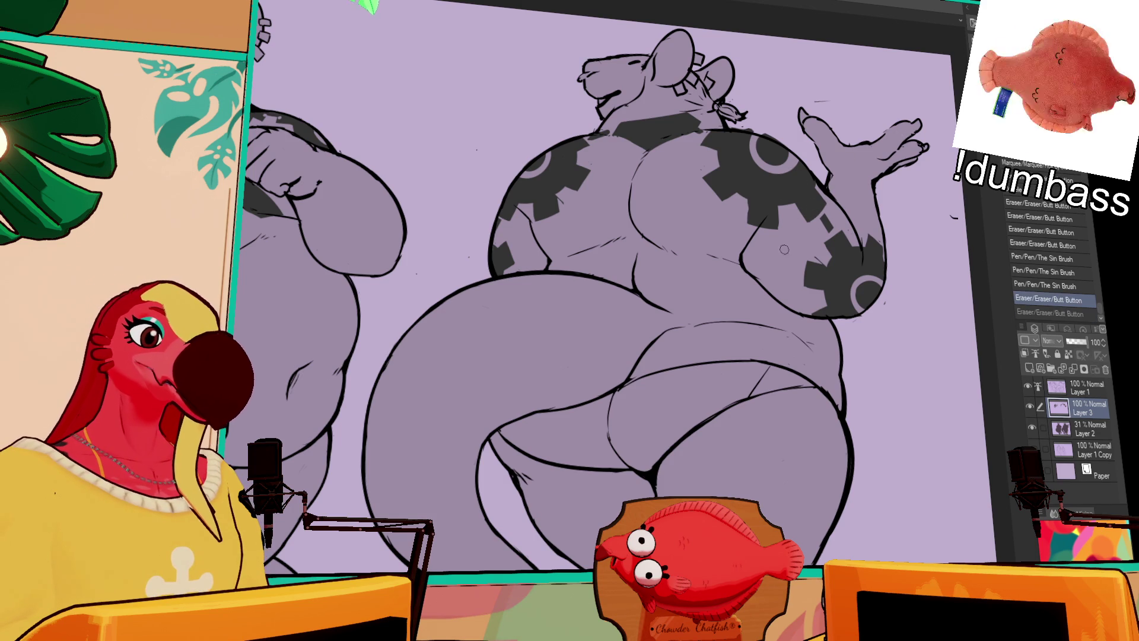
Draw a diagonal shoulder-blade line across the right rat's upper back.
{"action": "scroll", "coordinate": [870, 181], "scroll_direction": "down", "scroll_amount": 1}
{"action": "scroll", "coordinate": [930, 209], "scroll_direction": "up", "scroll_amount": 2}
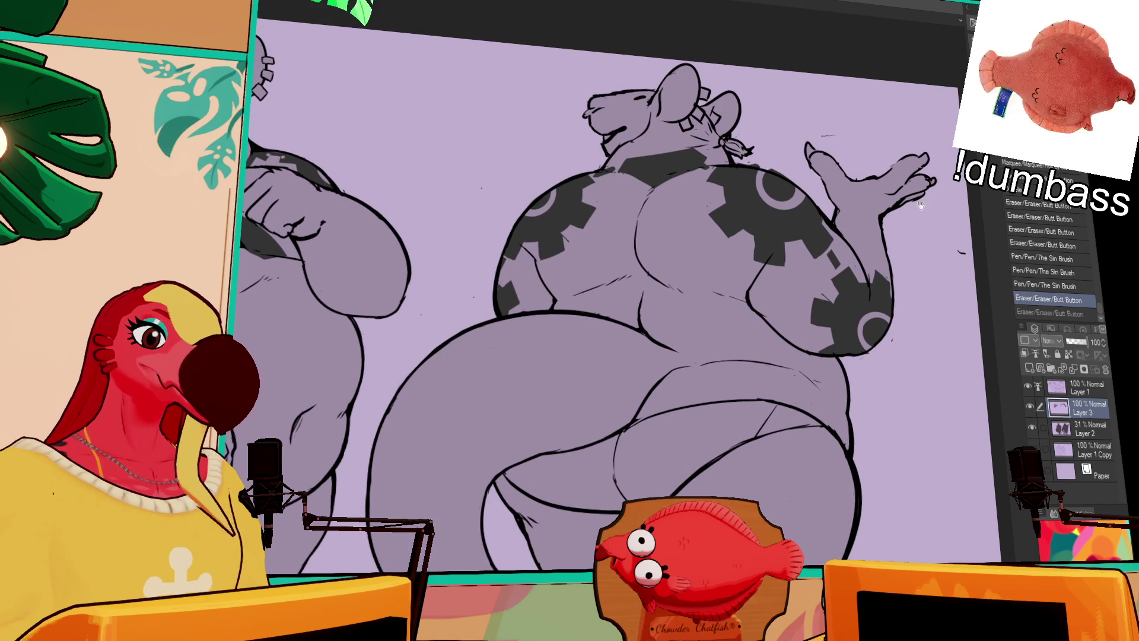
{"action": "key", "text": "ctrl+z"}
{"action": "left_click_drag", "start_coordinate": [630, 190], "coordinate": [593, 258]}
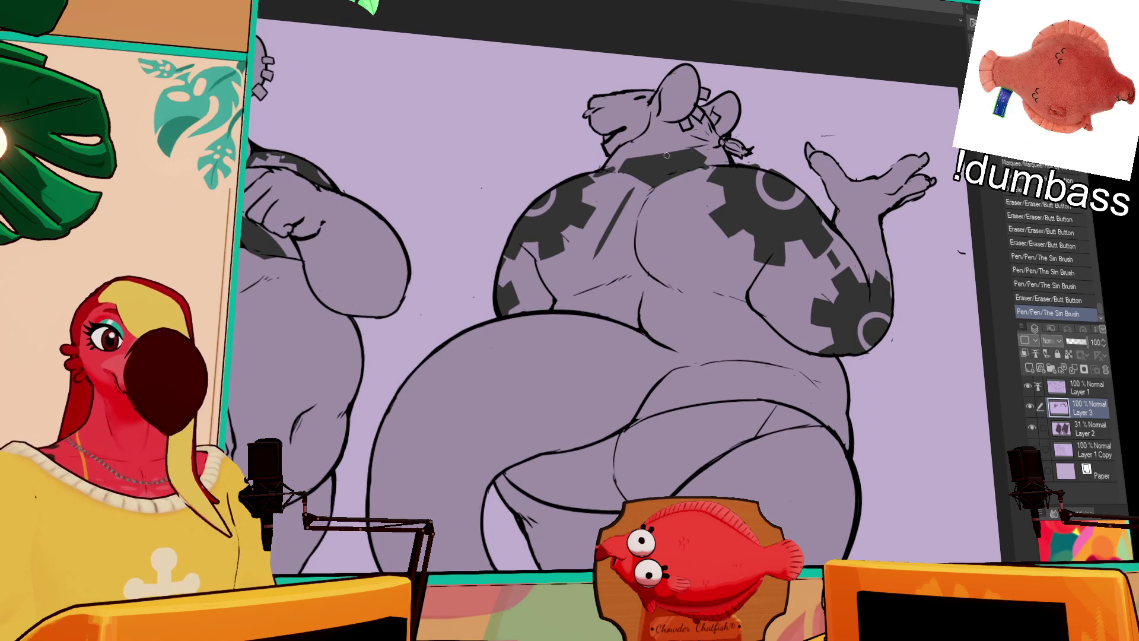
{"action": "left_click_drag", "start_coordinate": [790, 162], "coordinate": [795, 166]}
{"action": "key", "text": "ctrl+z"}
{"action": "left_click_drag", "start_coordinate": [633, 191], "coordinate": [591, 273]}
{"action": "key", "text": "ctrl+z"}
{"action": "key", "text": "ctrl+z"}
{"action": "key", "text": "ctrl+z"}
{"action": "mouse_move", "coordinate": [620, 196]}
{"action": "left_mouse_down"}
{"action": "mouse_move", "coordinate": [584, 294]}
{"action": "mouse_move", "coordinate": [650, 274]}
{"action": "left_mouse_up"}
{"action": "key", "text": "ctrl+z"}
{"action": "key", "text": "ctrl+z"}
Ink the bow-tie outline strokes across the right rat's back and torso.
{"action": "mouse_move", "coordinate": [585, 294]}
{"action": "left_mouse_down"}
{"action": "mouse_move", "coordinate": [663, 274]}
{"action": "mouse_move", "coordinate": [703, 286]}
{"action": "left_mouse_up"}
{"action": "key", "text": "ctrl+z"}
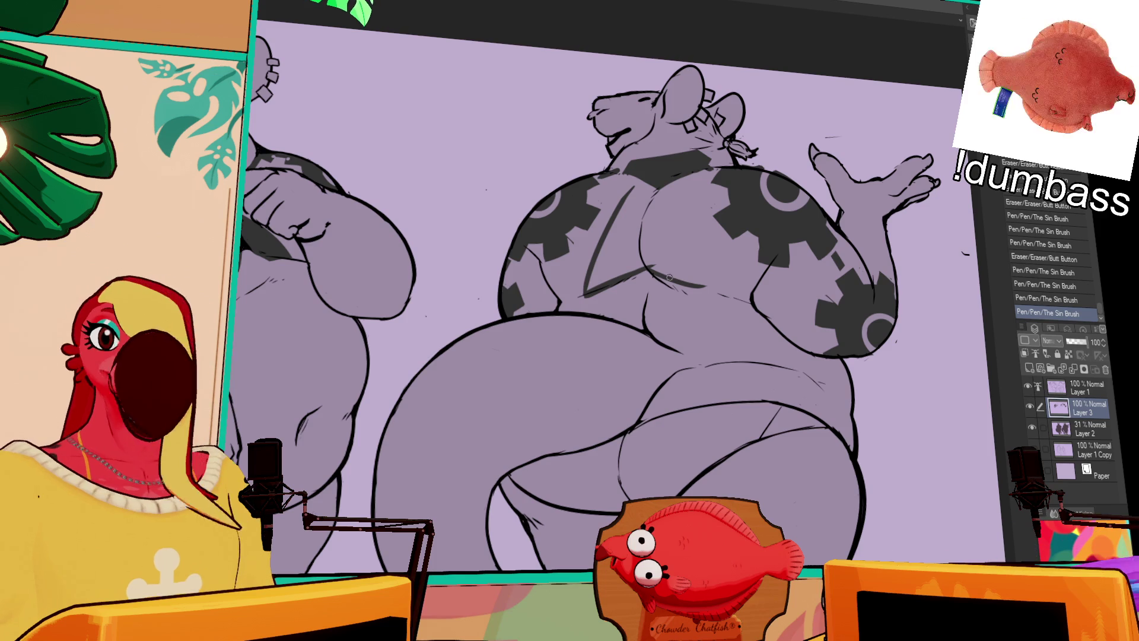
{"action": "left_click_drag", "start_coordinate": [682, 200], "coordinate": [724, 290]}
{"action": "key", "text": "ctrl+z"}
{"action": "key", "text": "ctrl+z"}
{"action": "key", "text": "ctrl+z"}
{"action": "mouse_move", "coordinate": [682, 192]}
{"action": "left_mouse_down"}
{"action": "mouse_move", "coordinate": [691, 248]}
{"action": "mouse_move", "coordinate": [719, 293]}
{"action": "left_mouse_up"}
{"action": "key", "text": "ctrl+z"}
{"action": "left_click_drag", "start_coordinate": [653, 268], "coordinate": [730, 298]}
{"action": "key", "text": "ctrl+z"}
{"action": "mouse_move", "coordinate": [628, 181]}
{"action": "left_mouse_down"}
{"action": "mouse_move", "coordinate": [638, 193]}
{"action": "mouse_move", "coordinate": [688, 196]}
{"action": "mouse_move", "coordinate": [653, 210]}
{"action": "mouse_move", "coordinate": [682, 190]}
{"action": "left_mouse_up"}
Fill both halves of the bow-tie and the remaining gap with dark ink.
{"action": "key", "text": "g"}
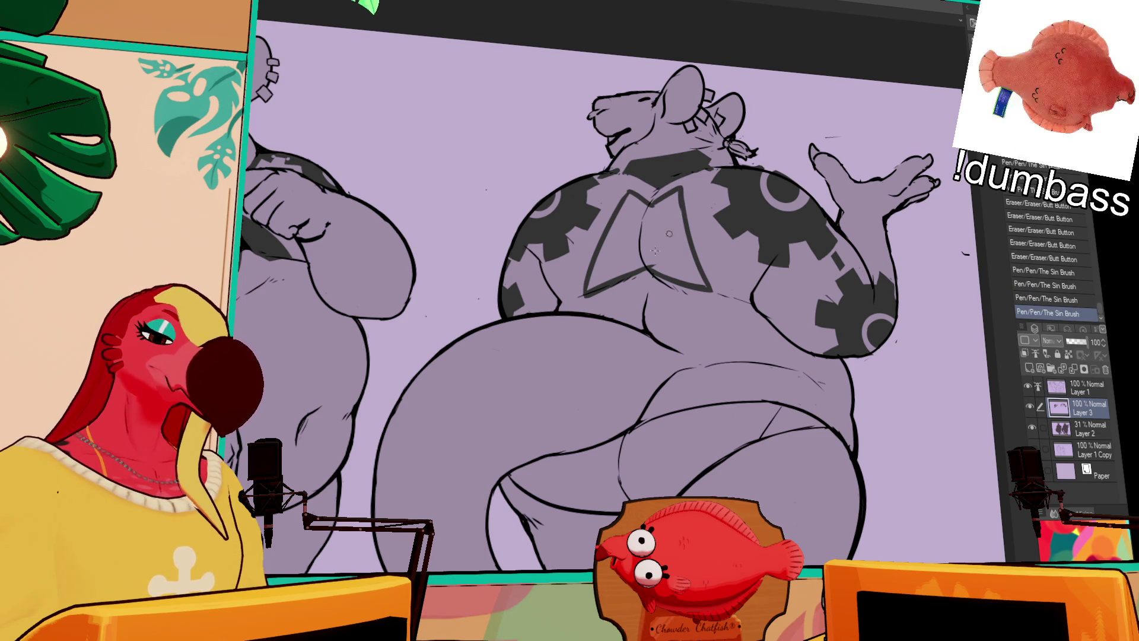
{"action": "left_click", "coordinate": [611, 249]}
{"action": "left_click", "coordinate": [679, 237]}
{"action": "left_click", "coordinate": [659, 202]}
{"action": "left_click_drag", "start_coordinate": [710, 266], "coordinate": [701, 275]}
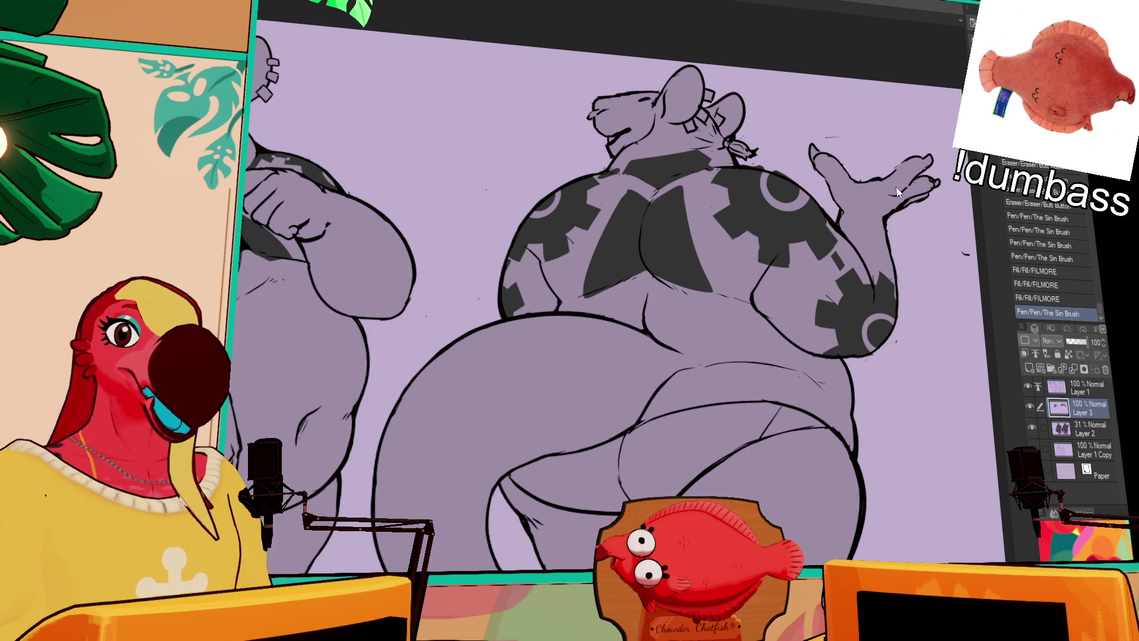
Erase a strip of the back pattern beside the bow-tie, keeping it after comparison.
{"action": "scroll", "coordinate": [908, 178], "scroll_direction": "down", "scroll_amount": 2}
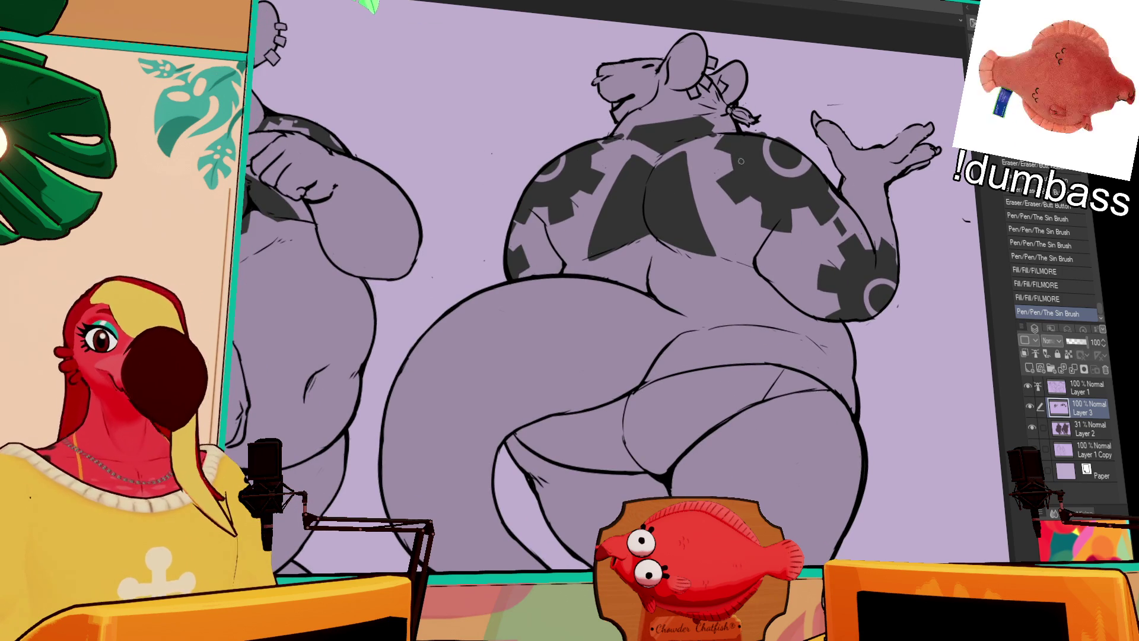
{"action": "left_click_drag", "start_coordinate": [703, 178], "coordinate": [700, 255]}
{"action": "key", "text": "ctrl+z"}
{"action": "key", "text": "ctrl+y"}
{"action": "key", "text": "ctrl+z"}
{"action": "key", "text": "ctrl+y"}
{"action": "key", "text": "ctrl+z"}
{"action": "key", "text": "ctrl+y"}
{"action": "key", "text": "ctrl+z"}
{"action": "key", "text": "ctrl+y"}
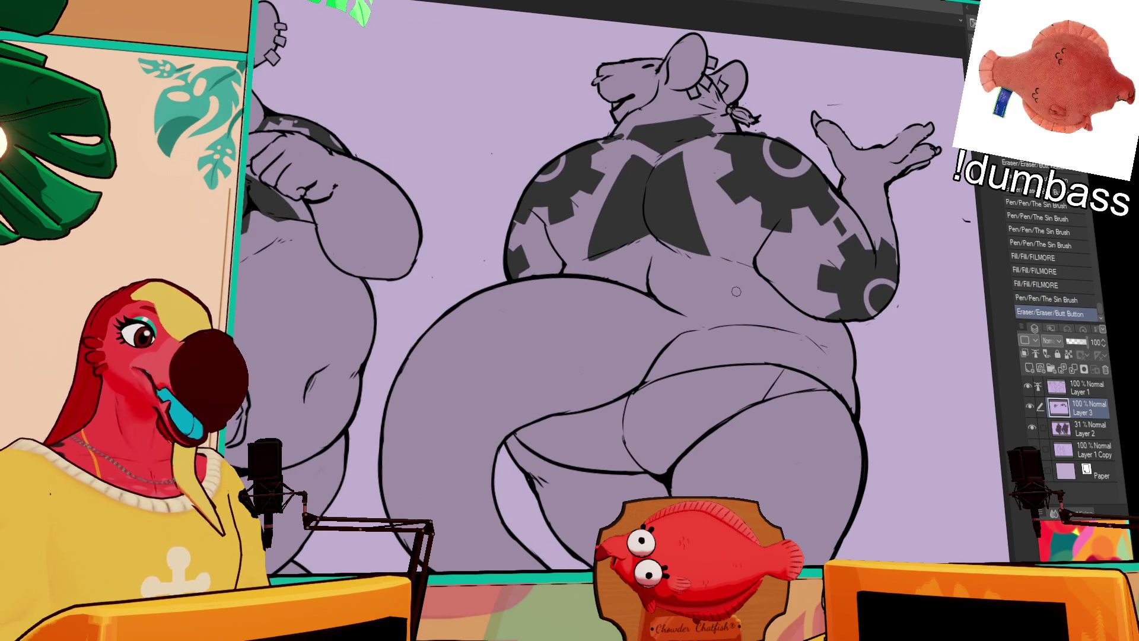
Erase more of the back shape toward the shoulder, keeping the change.
{"action": "left_click_drag", "start_coordinate": [640, 155], "coordinate": [596, 227]}
{"action": "key", "text": "ctrl+z"}
{"action": "key", "text": "ctrl+y"}
{"action": "key", "text": "ctrl+z"}
{"action": "key", "text": "ctrl+y"}
{"action": "key", "text": "ctrl+z"}
{"action": "key", "text": "ctrl+y"}
{"action": "key", "text": "ctrl+z"}
{"action": "key", "text": "ctrl+y"}
{"action": "key", "text": "ctrl+z"}
{"action": "key", "text": "ctrl+y"}
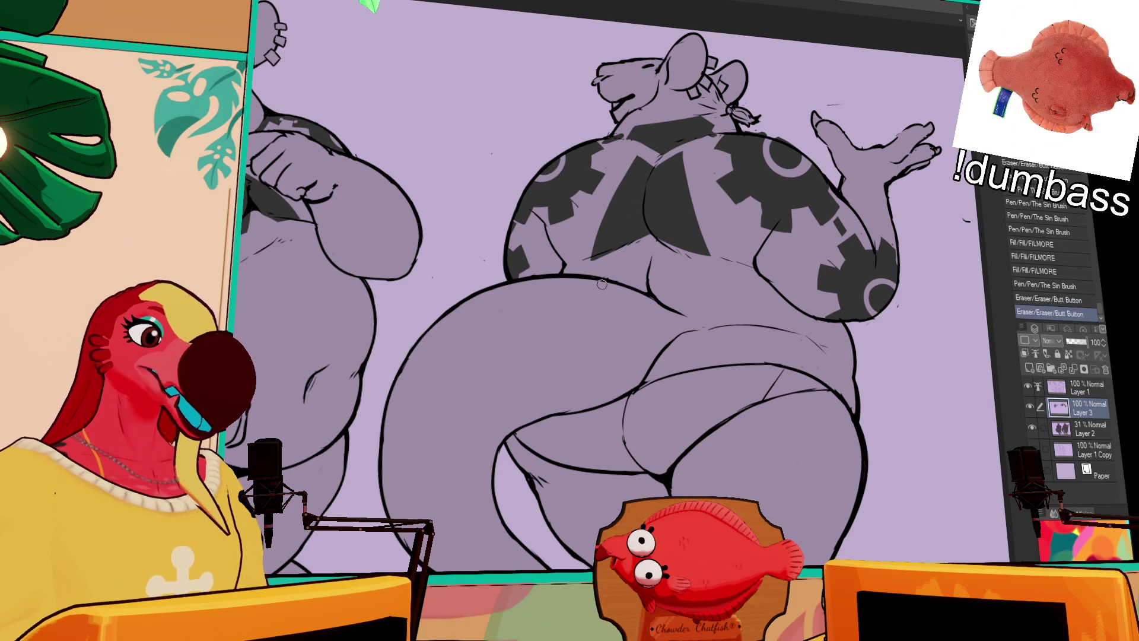
Trim the back shape's edges and add short dark ink strokes on the back.
{"action": "left_click_drag", "start_coordinate": [745, 167], "coordinate": [753, 171]}
{"action": "left_click_drag", "start_coordinate": [692, 151], "coordinate": [712, 261]}
{"action": "key", "text": "ctrl+z"}
{"action": "key", "text": "ctrl+y"}
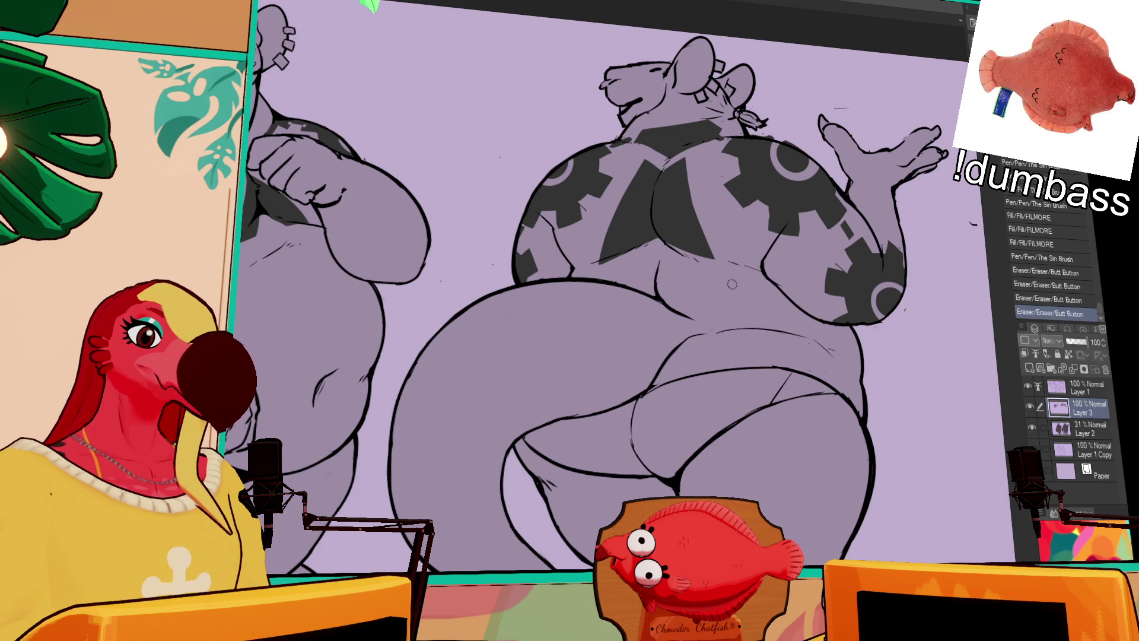
{"action": "left_click_drag", "start_coordinate": [687, 176], "coordinate": [695, 180]}
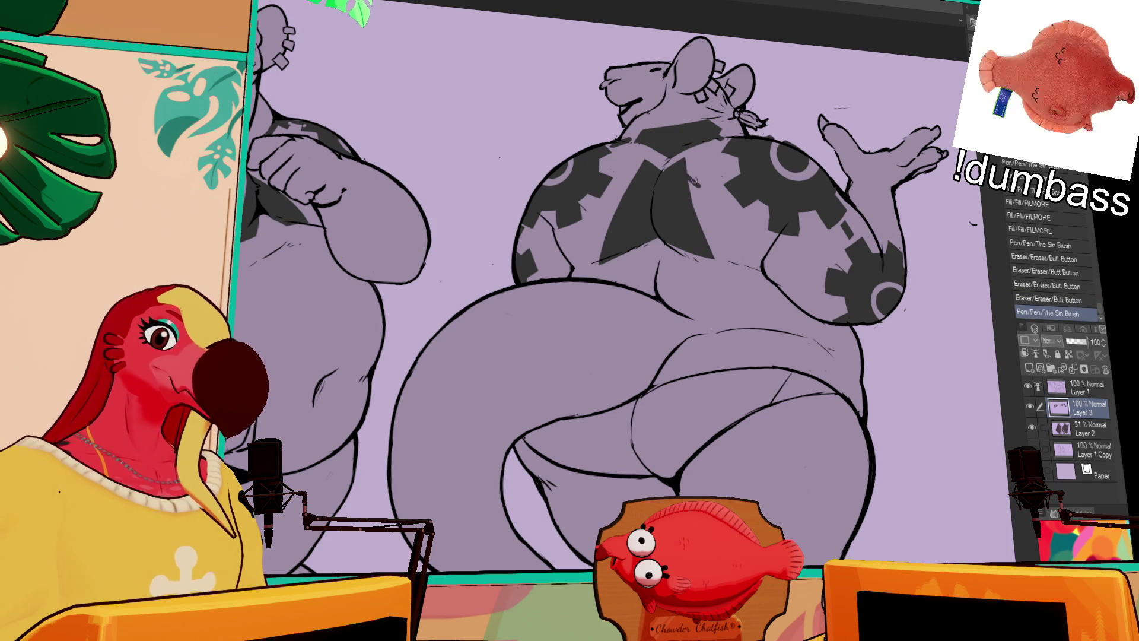
{"action": "key", "text": "ctrl+z"}
{"action": "key", "text": "ctrl+y"}
{"action": "mouse_move", "coordinate": [700, 220]}
{"action": "left_mouse_down"}
{"action": "mouse_move", "coordinate": [713, 219]}
{"action": "mouse_move", "coordinate": [698, 269]}
{"action": "left_mouse_up"}
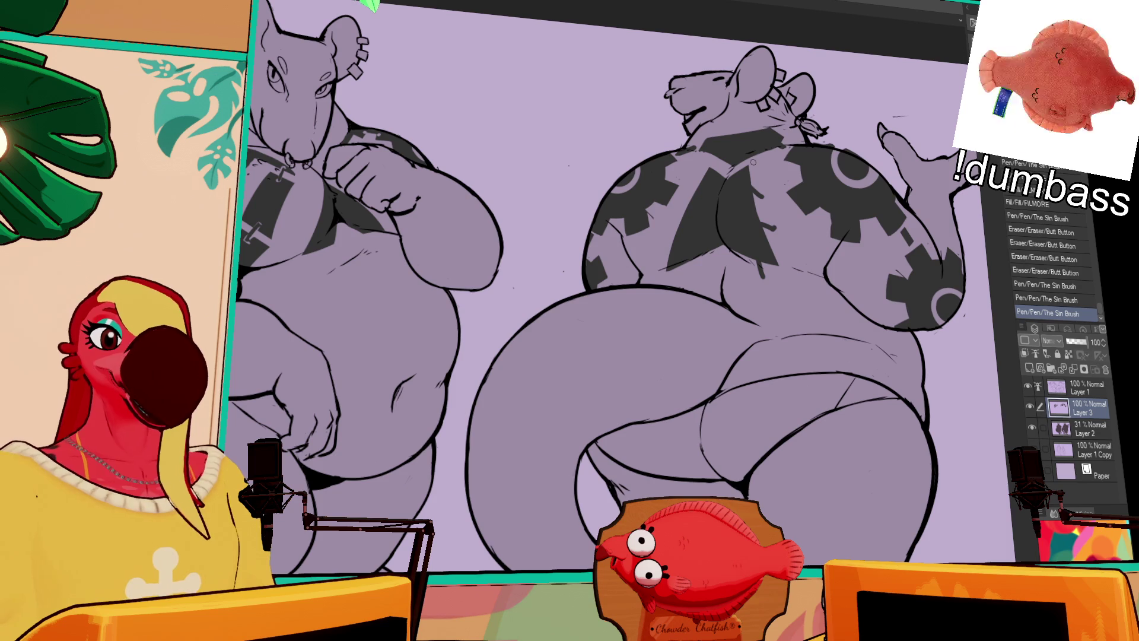
Ink a chain-link bracket on the right rat's lower back.
{"action": "left_click_drag", "start_coordinate": [876, 70], "coordinate": [889, 61]}
{"action": "left_click_drag", "start_coordinate": [715, 171], "coordinate": [672, 236]}
{"action": "key", "text": "ctrl+z"}
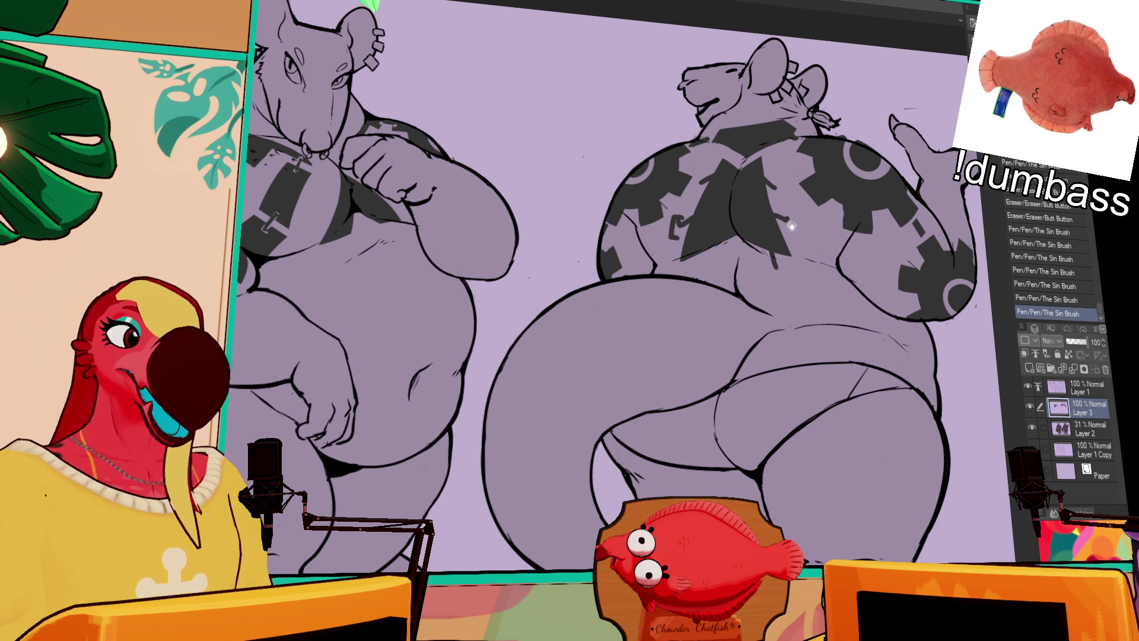
{"action": "key", "text": "ctrl+z"}
{"action": "left_click_drag", "start_coordinate": [789, 208], "coordinate": [797, 235]}
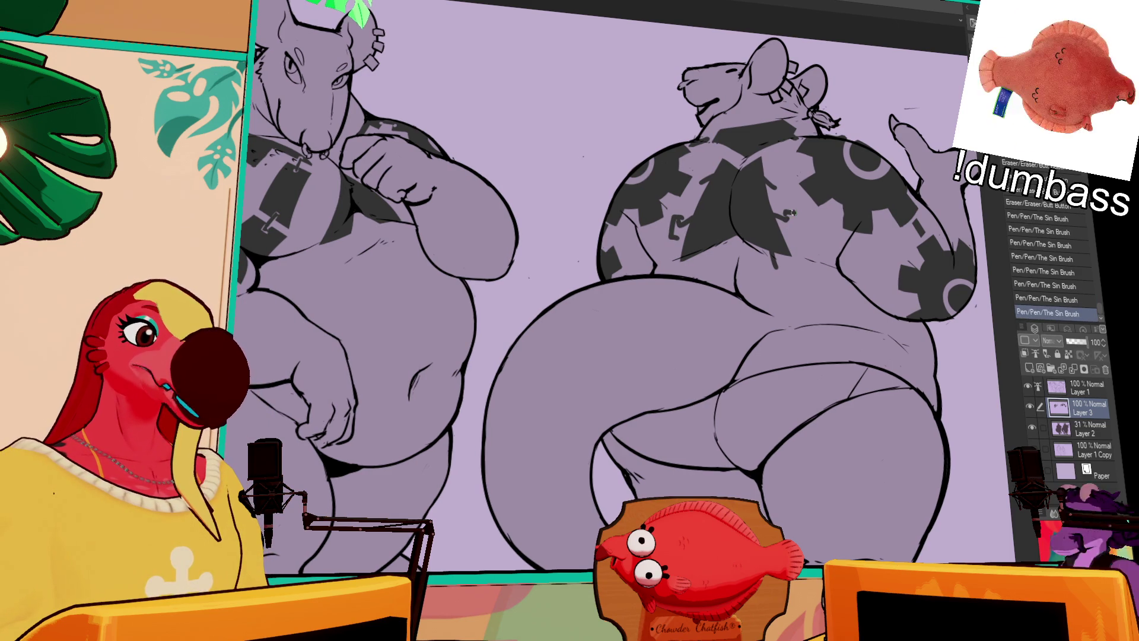
{"action": "key", "text": "ctrl+y"}
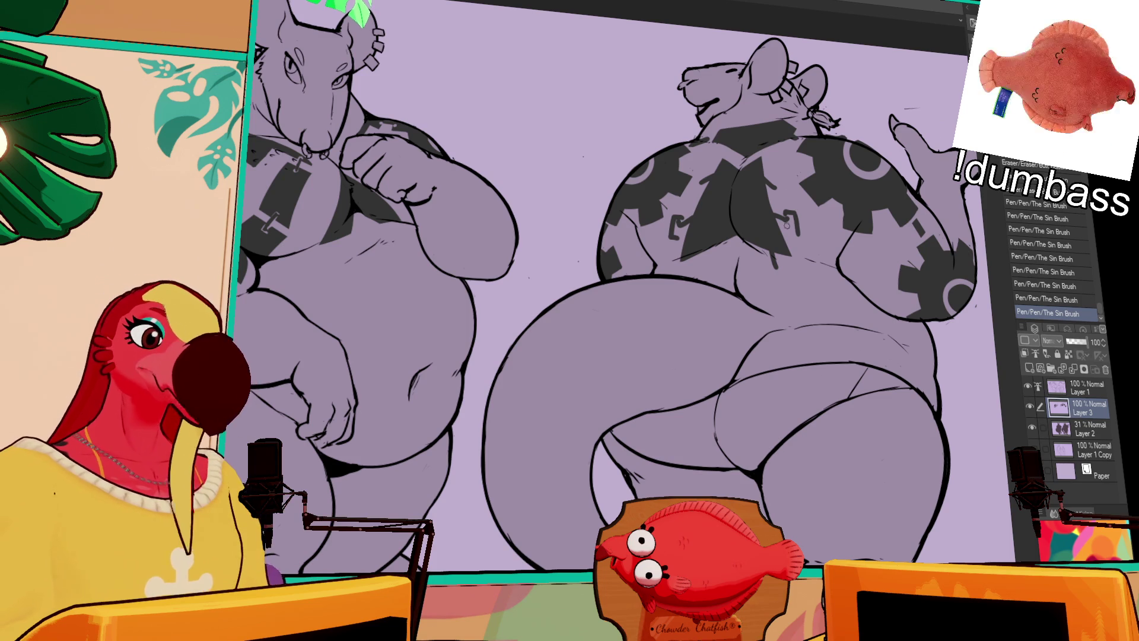
{"action": "key", "text": "ctrl+z"}
{"action": "key", "text": "ctrl+y"}
{"action": "key", "text": "ctrl+z"}
{"action": "key", "text": "ctrl+y"}
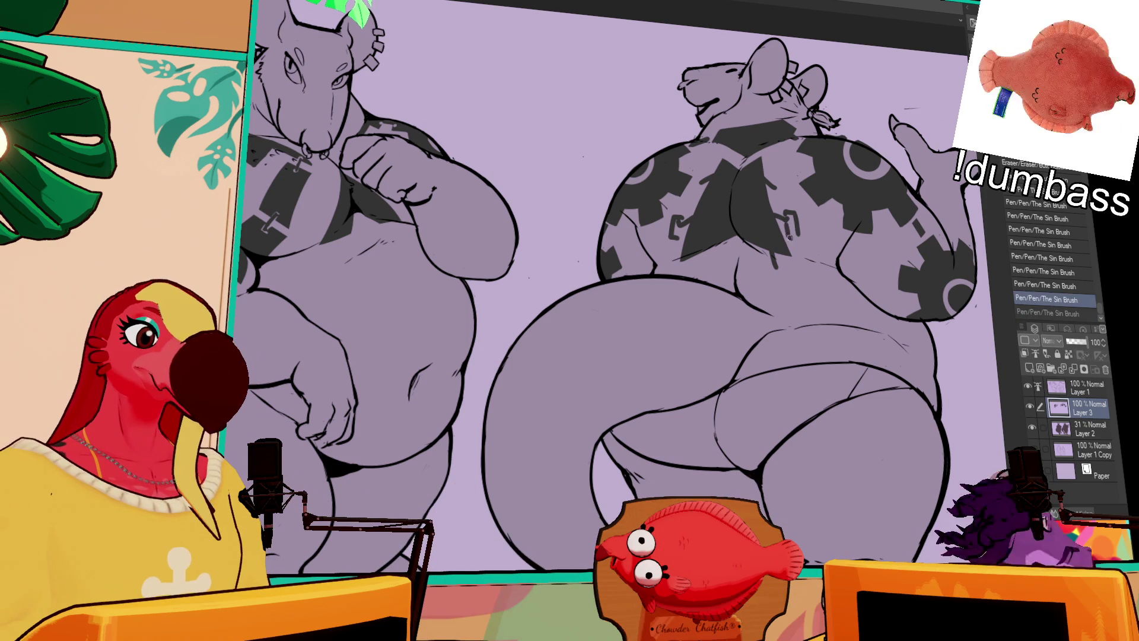
Add a small mark at the bracket and erase around the chain link.
{"action": "left_click", "coordinate": [795, 229]}
{"action": "key", "text": "ctrl+z"}
{"action": "key", "text": "ctrl+y"}
{"action": "key", "text": "ctrl+z"}
{"action": "key", "text": "ctrl+y"}
{"action": "key", "text": "ctrl+z"}
{"action": "key", "text": "ctrl+y"}
{"action": "key", "text": "ctrl+z"}
{"action": "key", "text": "ctrl+y"}
{"action": "key", "text": "ctrl+z"}
{"action": "key", "text": "ctrl+y"}
{"action": "key", "text": "ctrl+z"}
{"action": "left_click_drag", "start_coordinate": [785, 266], "coordinate": [777, 277]}
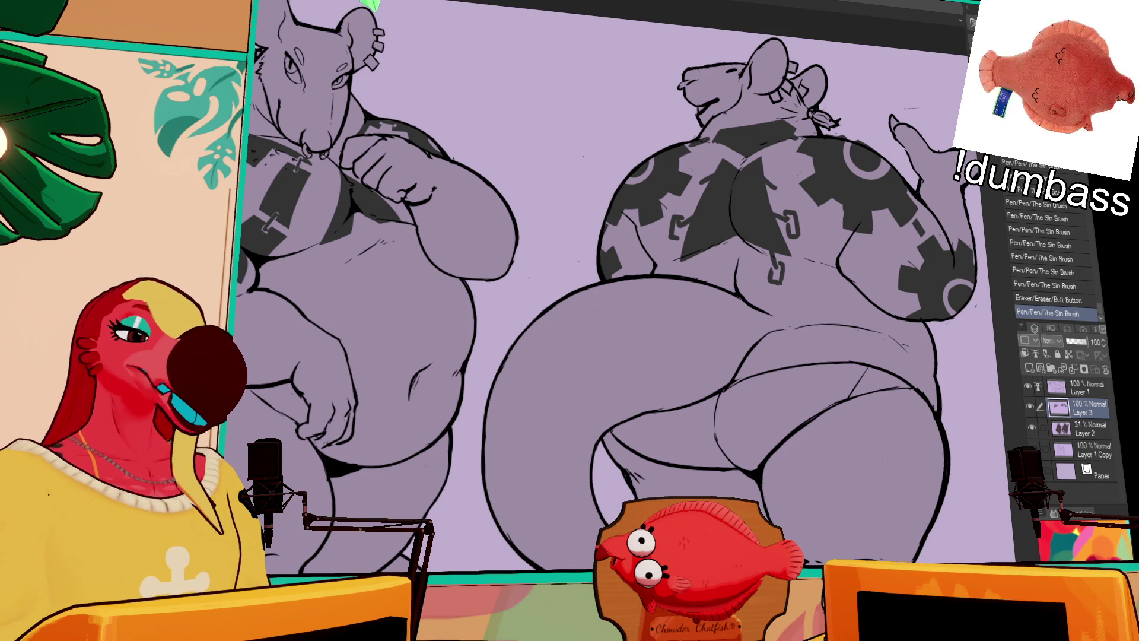
{"action": "scroll", "coordinate": [924, 170], "scroll_direction": "down", "scroll_amount": 2}
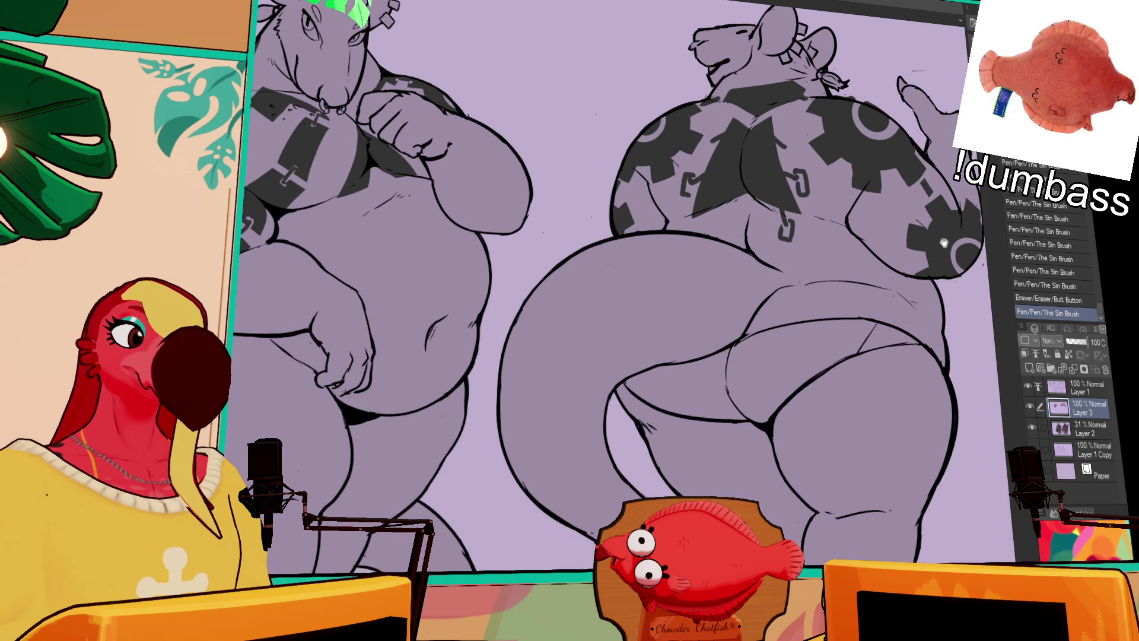
Correct the right rat's gear pattern with small erasures and a redrawn line.
{"action": "left_click_drag", "start_coordinate": [773, 204], "coordinate": [810, 269]}
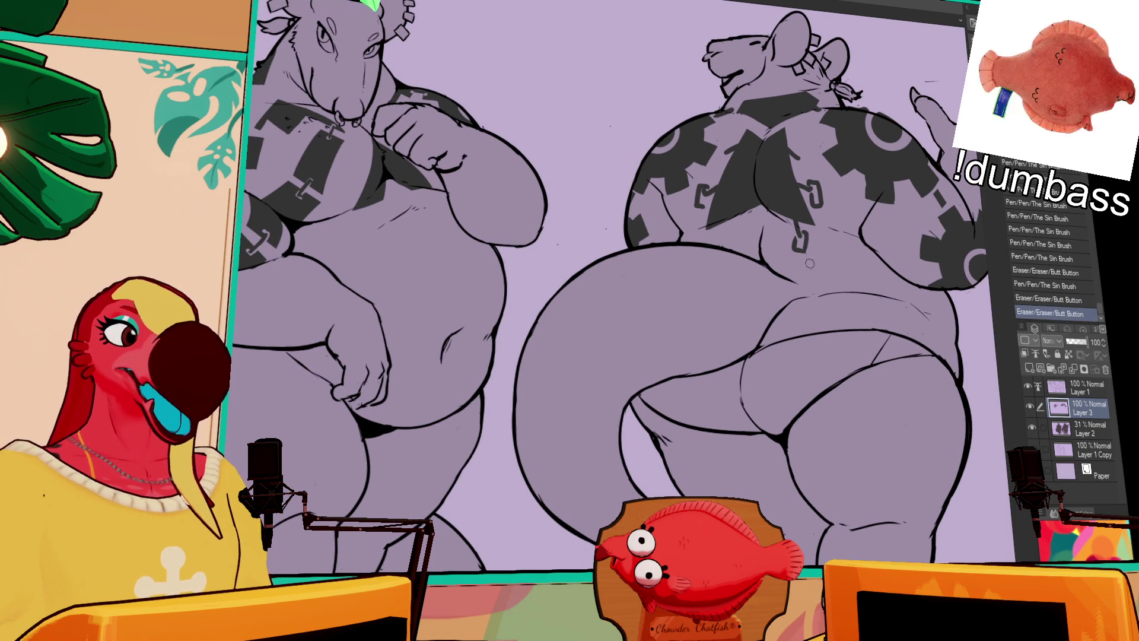
{"action": "left_click_drag", "start_coordinate": [814, 197], "coordinate": [838, 199]}
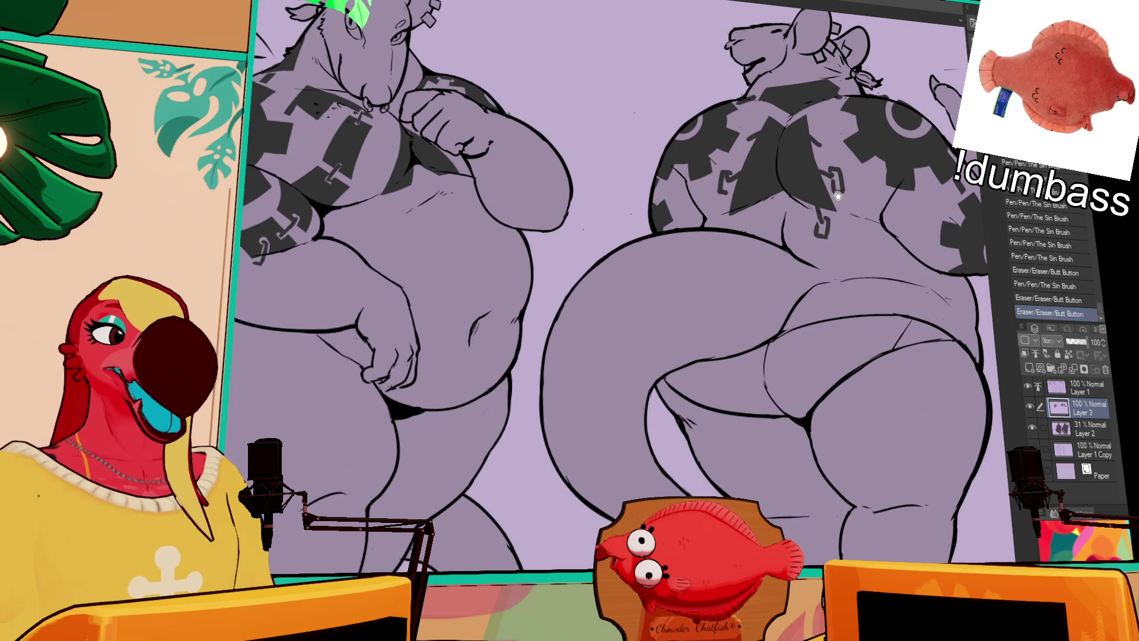
{"action": "mouse_move", "coordinate": [749, 214]}
{"action": "left_mouse_down"}
{"action": "mouse_move", "coordinate": [765, 195]}
{"action": "mouse_move", "coordinate": [754, 231]}
{"action": "left_mouse_up"}
{"action": "key", "text": "ctrl+z"}
{"action": "key", "text": "ctrl+z"}
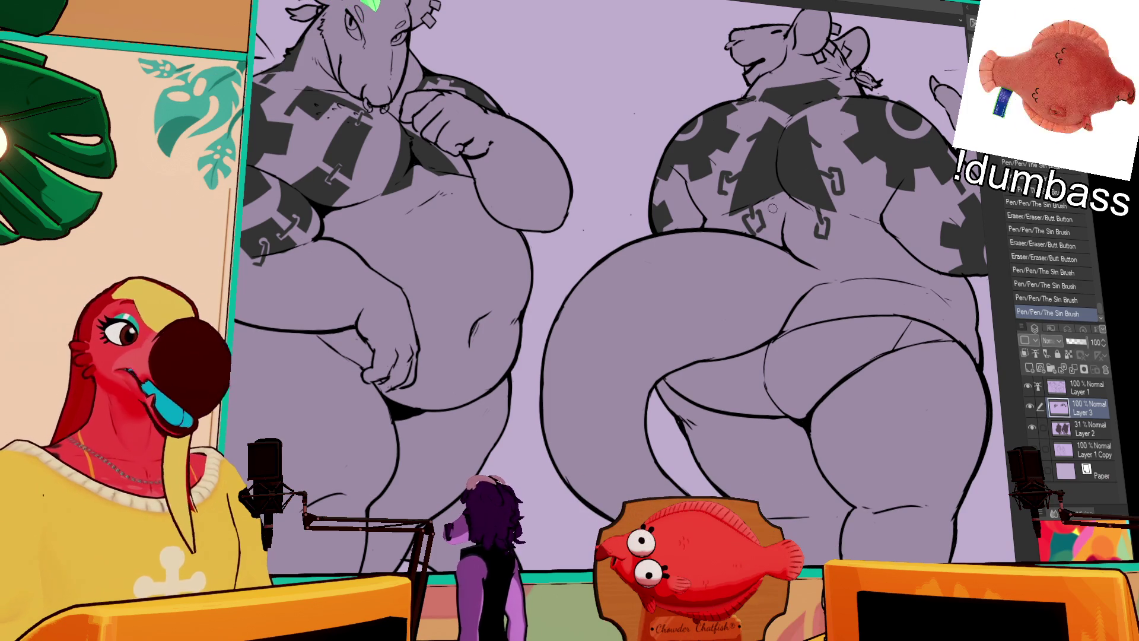
{"action": "left_click_drag", "start_coordinate": [759, 219], "coordinate": [752, 221]}
{"action": "left_click_drag", "start_coordinate": [749, 217], "coordinate": [751, 221]}
{"action": "key", "text": "ctrl+z"}
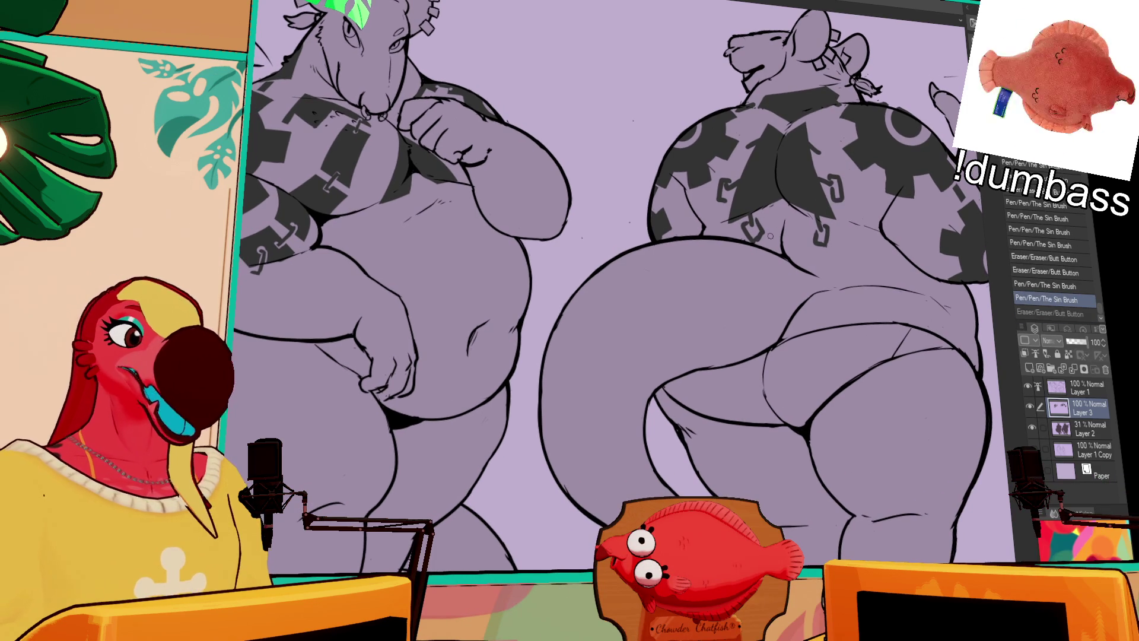
{"action": "left_click_drag", "start_coordinate": [748, 242], "coordinate": [748, 239]}
{"action": "left_click_drag", "start_coordinate": [748, 240], "coordinate": [759, 221]}
{"action": "key", "text": "ctrl+z"}
{"action": "key", "text": "ctrl+z"}
{"action": "left_click_drag", "start_coordinate": [757, 227], "coordinate": [756, 229]}
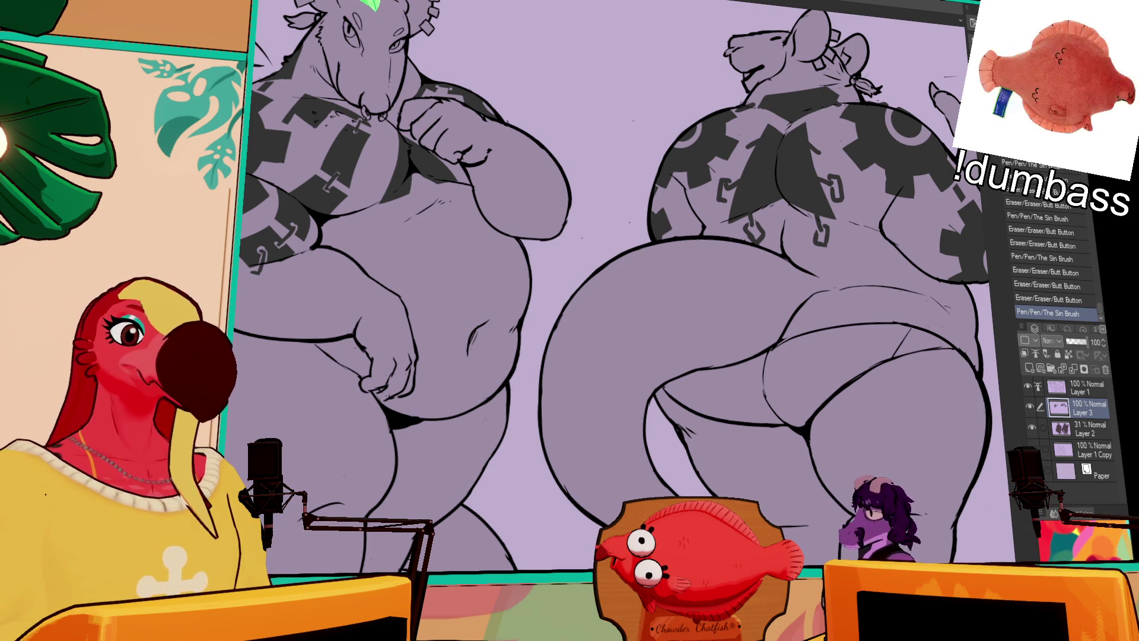
Erase part of a gear edge on the back and cut dark stripes into it.
{"action": "mouse_move", "coordinate": [770, 206]}
{"action": "left_mouse_down"}
{"action": "mouse_move", "coordinate": [783, 223]}
{"action": "mouse_move", "coordinate": [774, 207]}
{"action": "left_mouse_up"}
{"action": "key", "text": "ctrl+z"}
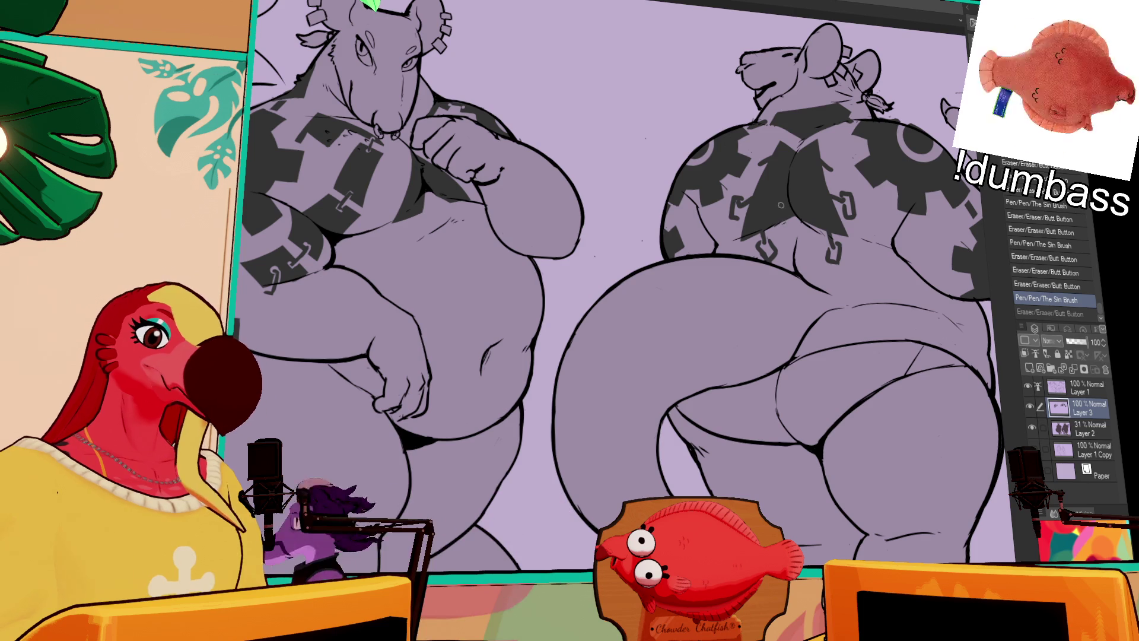
{"action": "mouse_move", "coordinate": [775, 206]}
{"action": "left_mouse_down"}
{"action": "mouse_move", "coordinate": [794, 242]}
{"action": "mouse_move", "coordinate": [790, 200]}
{"action": "mouse_move", "coordinate": [777, 213]}
{"action": "mouse_move", "coordinate": [789, 145]}
{"action": "left_mouse_up"}
{"action": "key", "text": "ctrl+z"}
{"action": "left_click_drag", "start_coordinate": [775, 204], "coordinate": [793, 144]}
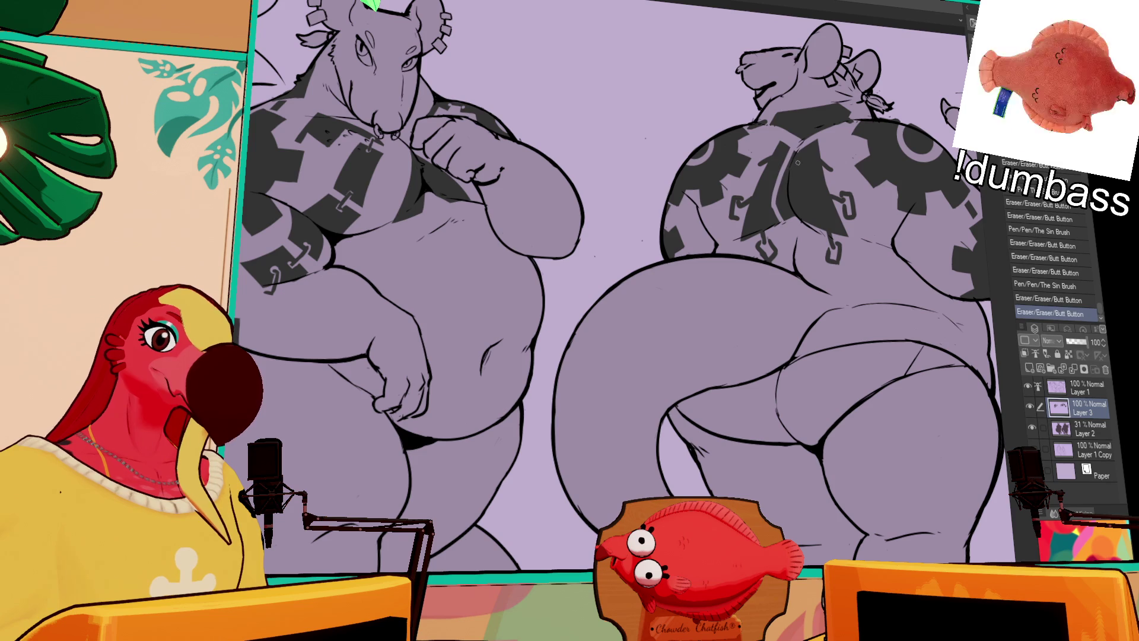
{"action": "key", "text": "ctrl+z"}
{"action": "mouse_move", "coordinate": [774, 205]}
{"action": "left_mouse_down"}
{"action": "mouse_move", "coordinate": [789, 150]}
{"action": "mouse_move", "coordinate": [804, 204]}
{"action": "mouse_move", "coordinate": [804, 145]}
{"action": "mouse_move", "coordinate": [815, 223]}
{"action": "left_mouse_up"}
{"action": "key", "text": "ctrl+z"}
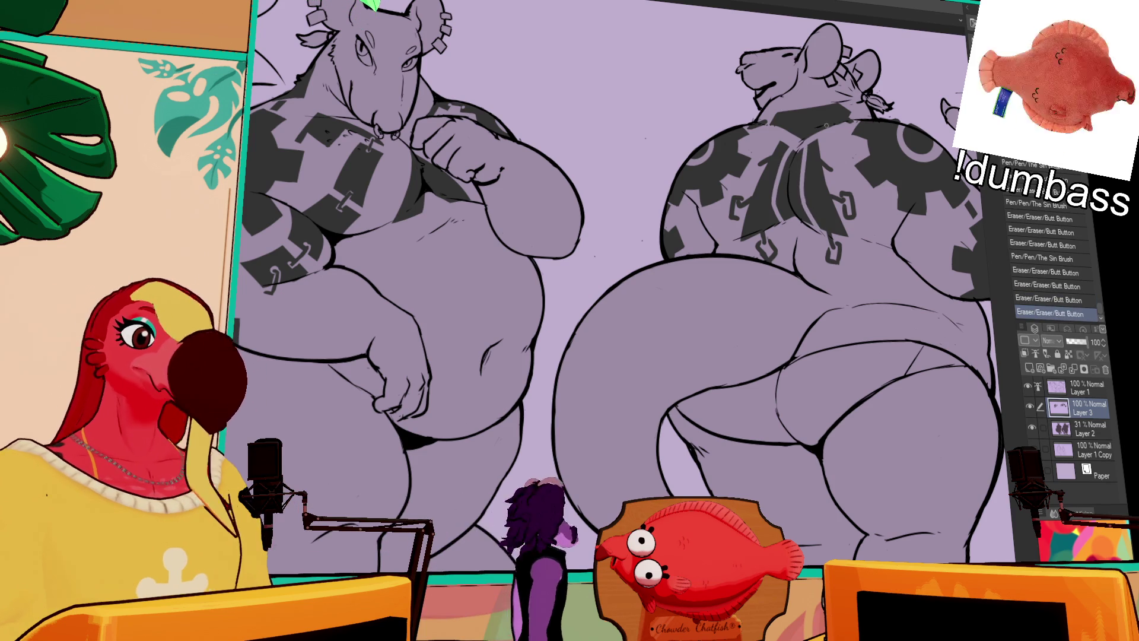
{"action": "mouse_move", "coordinate": [795, 148]}
{"action": "left_mouse_down"}
{"action": "mouse_move", "coordinate": [792, 201]}
{"action": "mouse_move", "coordinate": [806, 202]}
{"action": "left_mouse_up"}
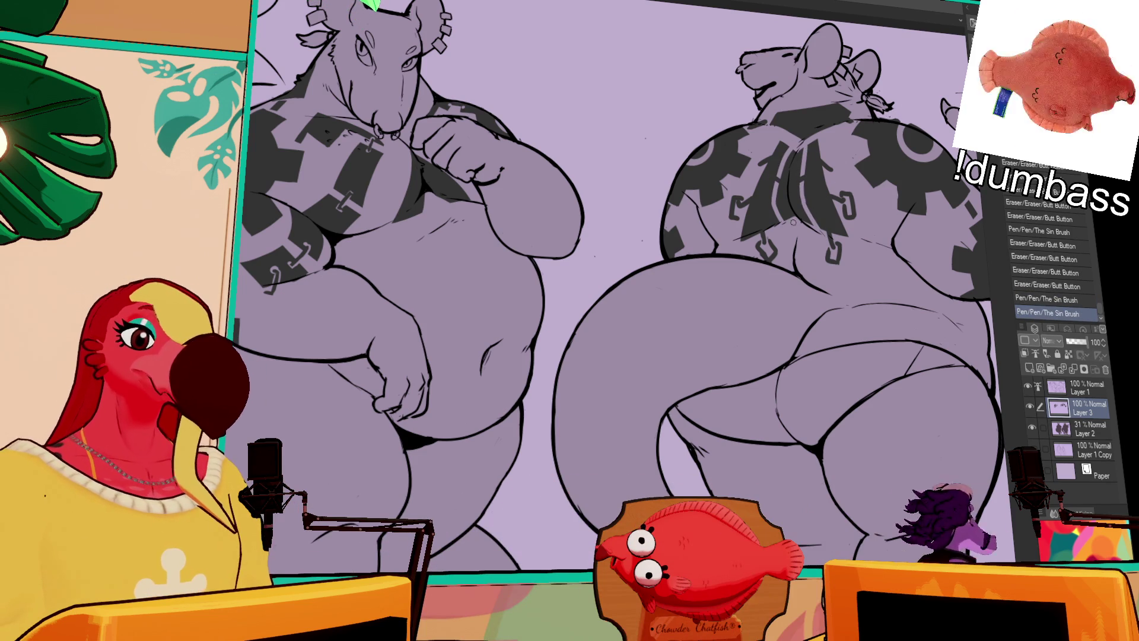
Dab small ink marks across the right rat's back pattern.
{"action": "left_click", "coordinate": [824, 157]}
{"action": "key", "text": "ctrl+z"}
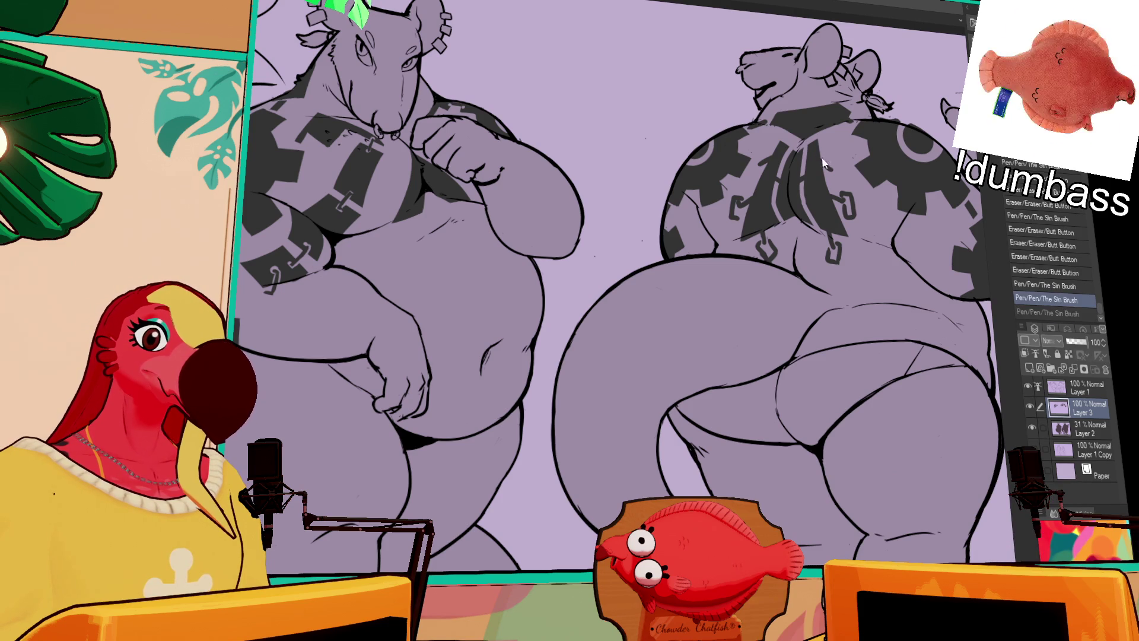
{"action": "left_click", "coordinate": [818, 157]}
{"action": "key", "text": "ctrl+z"}
{"action": "left_click", "coordinate": [824, 141]}
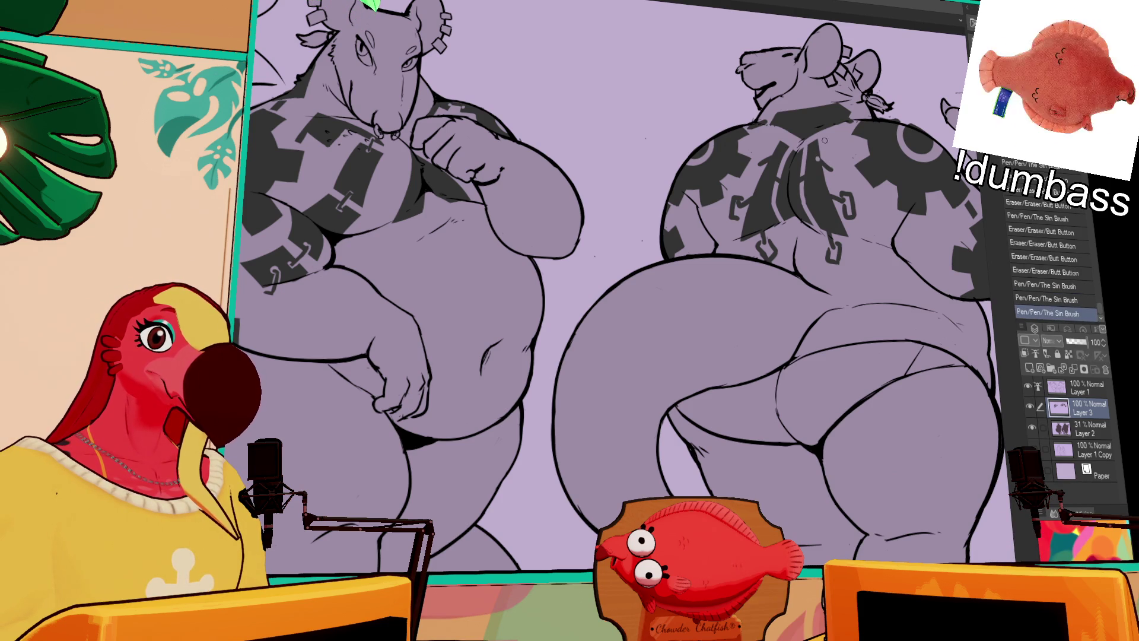
{"action": "left_click", "coordinate": [875, 117]}
{"action": "left_click", "coordinate": [825, 194]}
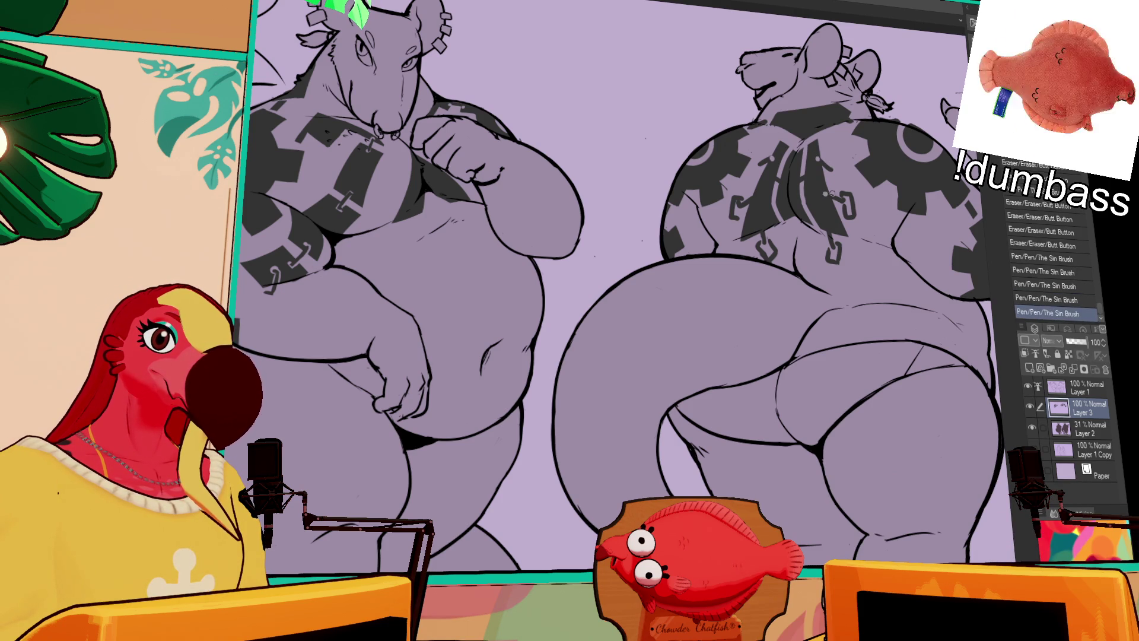
{"action": "left_click", "coordinate": [755, 197]}
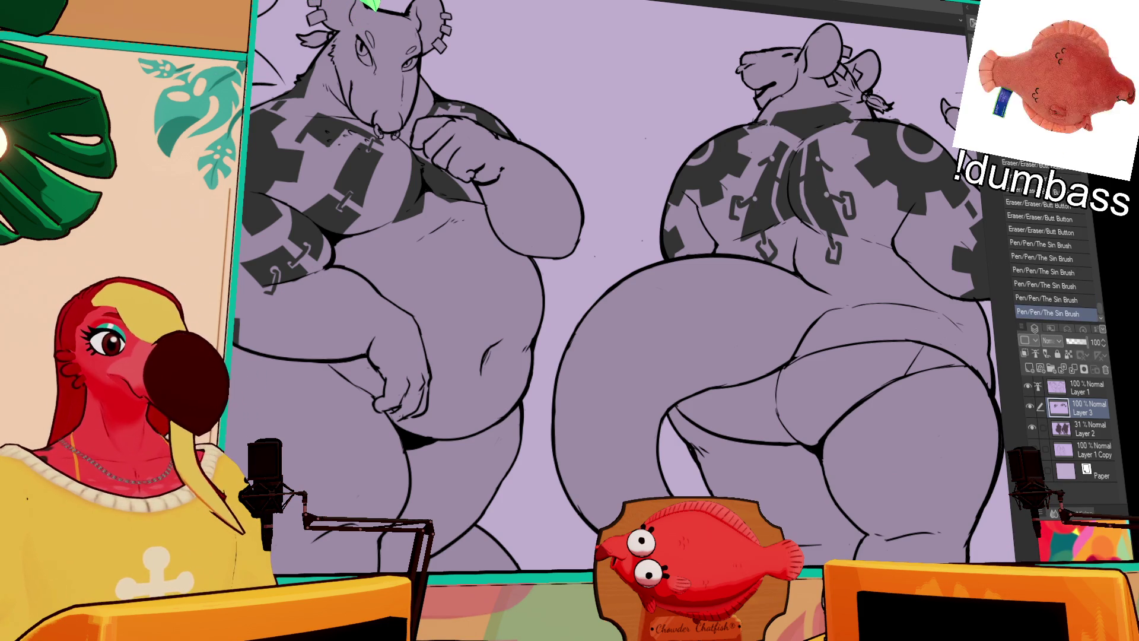
{"action": "left_click_drag", "start_coordinate": [924, 116], "coordinate": [905, 139]}
{"action": "left_click_drag", "start_coordinate": [897, 201], "coordinate": [907, 91]}
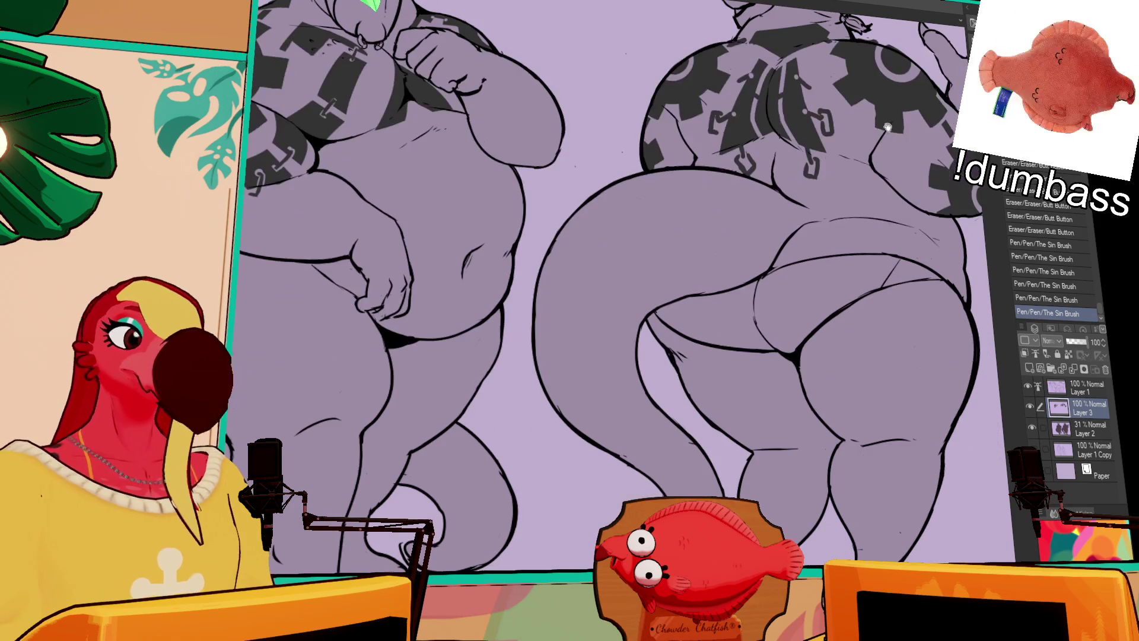
{"action": "left_click_drag", "start_coordinate": [887, 202], "coordinate": [898, 195]}
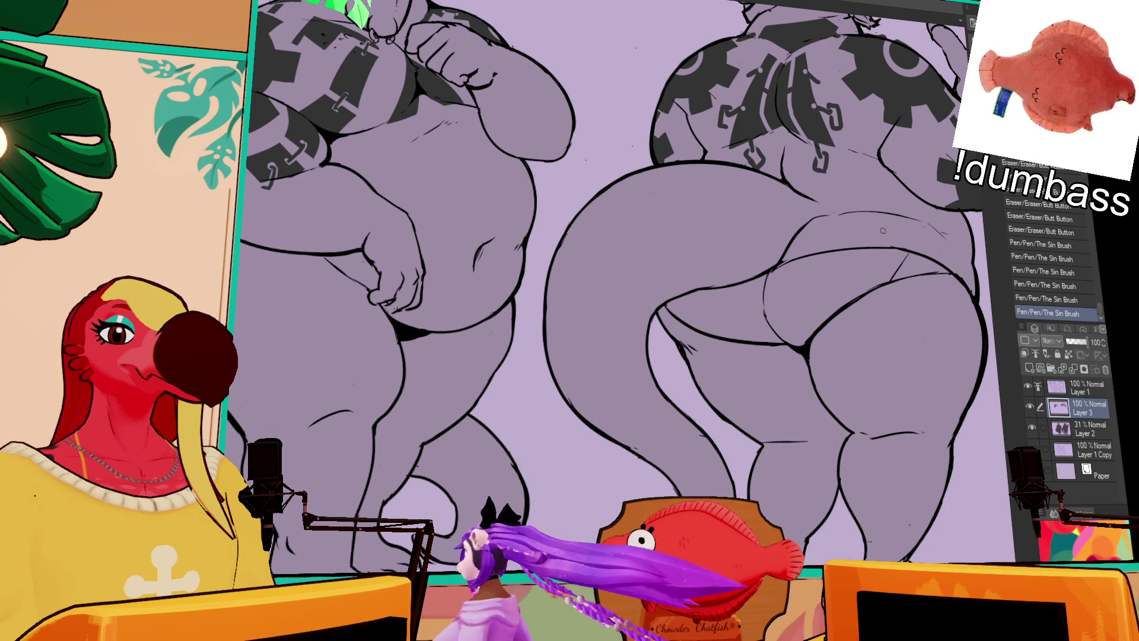
{"action": "scroll", "coordinate": [883, 230], "scroll_direction": "down", "scroll_amount": 2}
{"action": "scroll", "coordinate": [897, 236], "scroll_direction": "down", "scroll_amount": 3}
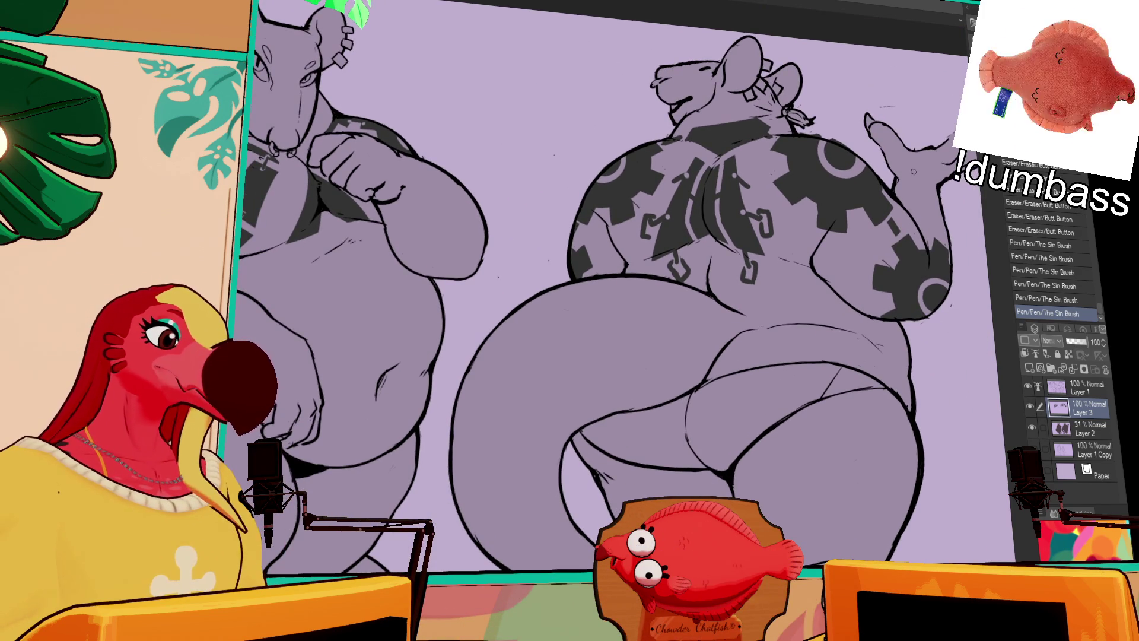
Outline a small triangle on the back and fill it solid dark, undoing a stray move.
{"action": "left_click_drag", "start_coordinate": [847, 253], "coordinate": [859, 282]}
{"action": "key", "text": "g"}
{"action": "left_click", "coordinate": [854, 252]}
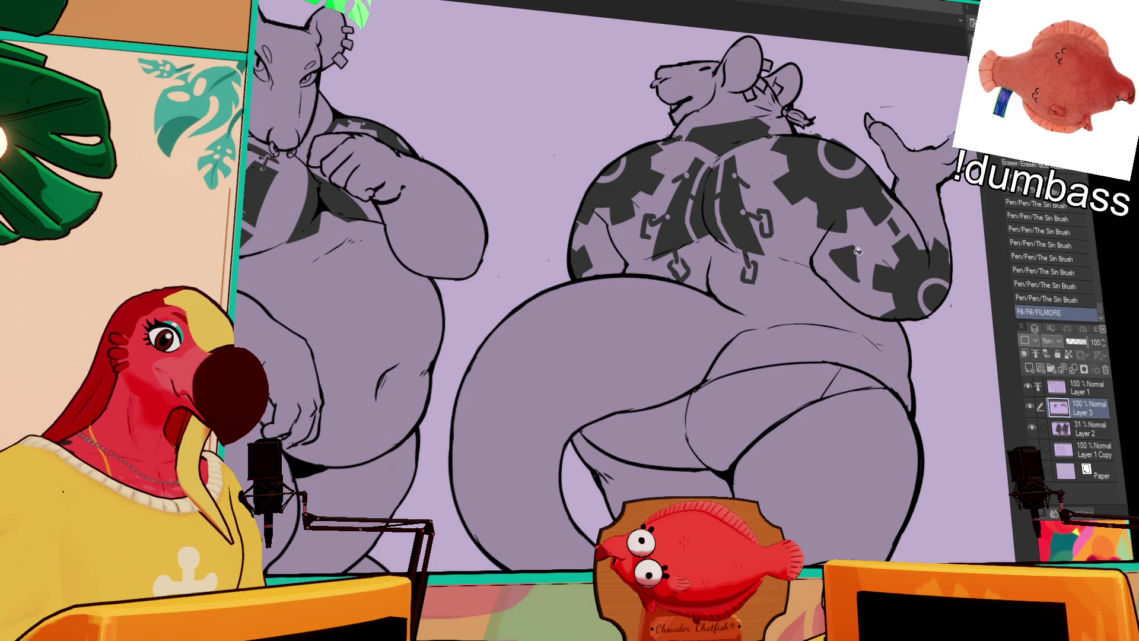
{"action": "left_click", "coordinate": [847, 255]}
{"action": "left_click", "coordinate": [842, 249]}
{"action": "mouse_move", "coordinate": [841, 247]}
{"action": "left_mouse_down"}
{"action": "mouse_move", "coordinate": [849, 255]}
{"action": "mouse_move", "coordinate": [844, 235]}
{"action": "mouse_move", "coordinate": [867, 273]}
{"action": "left_mouse_up"}
{"action": "key", "text": "ctrl+z"}
Add small pen strokes around the triangle in the back pattern.
{"action": "left_click_drag", "start_coordinate": [866, 279], "coordinate": [864, 291]}
{"action": "mouse_move", "coordinate": [860, 238]}
{"action": "left_mouse_down"}
{"action": "mouse_move", "coordinate": [874, 215]}
{"action": "mouse_move", "coordinate": [857, 224]}
{"action": "left_mouse_up"}
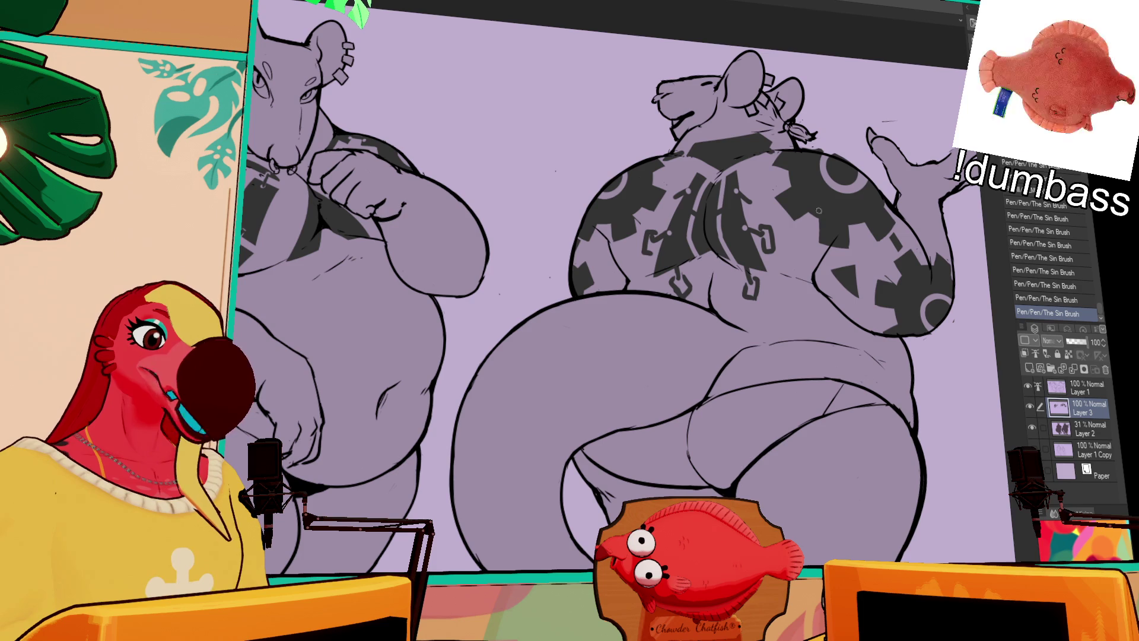
{"action": "left_click_drag", "start_coordinate": [593, 297], "coordinate": [647, 269]}
{"action": "left_click_drag", "start_coordinate": [765, 194], "coordinate": [779, 219]}
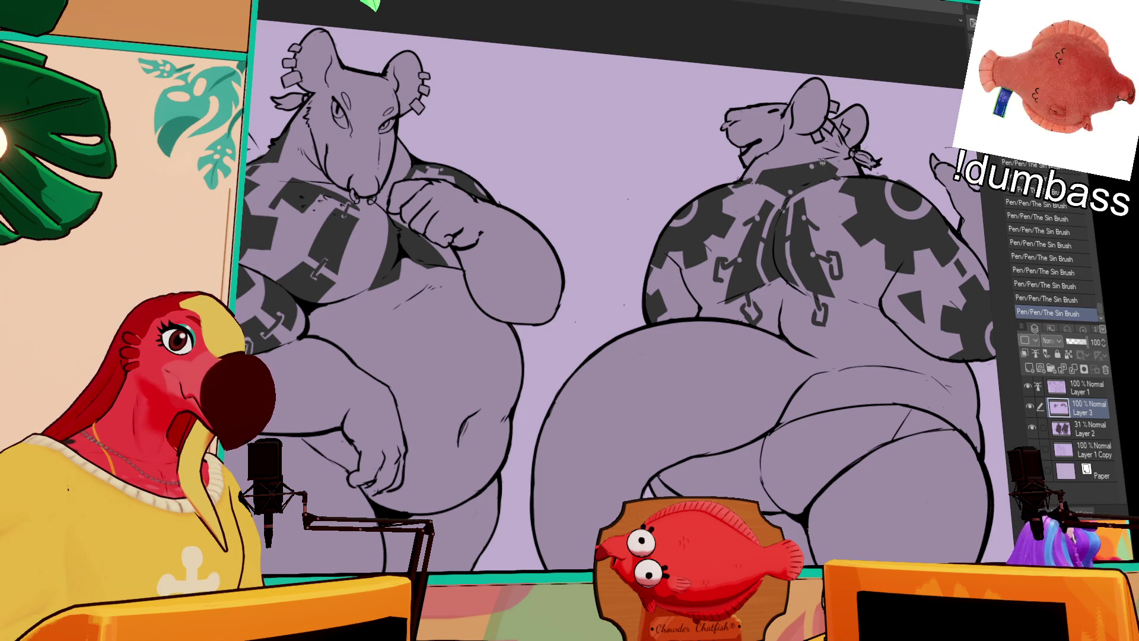
{"action": "key", "text": "ctrl+z"}
{"action": "key", "text": "ctrl+z"}
{"action": "key", "text": "ctrl+y"}
{"action": "key", "text": "ctrl+y"}
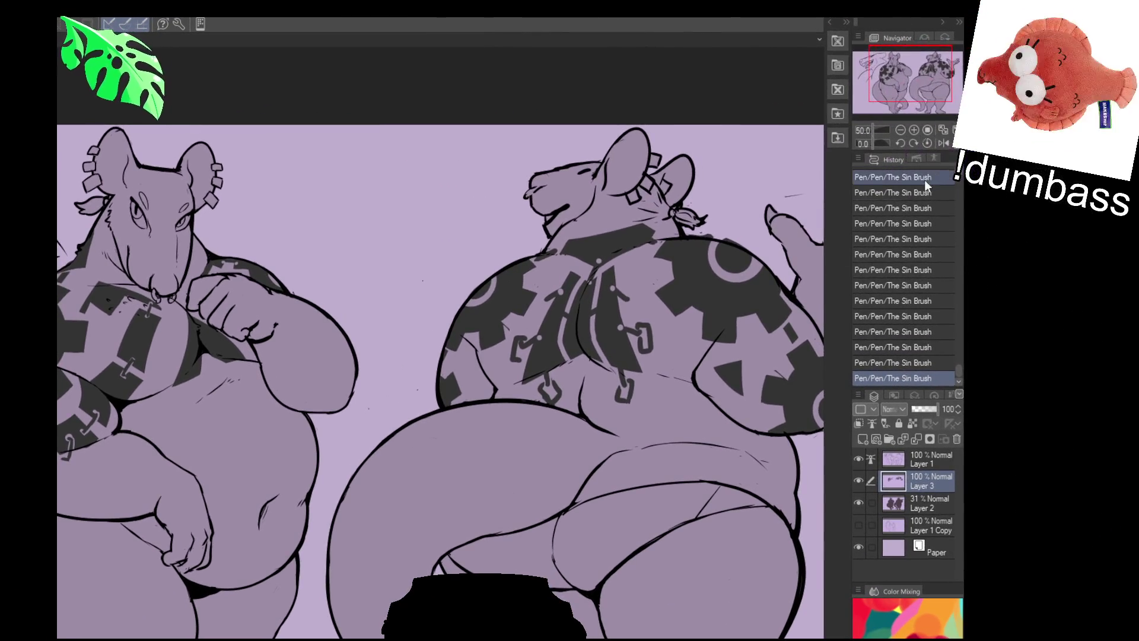
{"action": "scroll", "coordinate": [729, 415], "scroll_direction": "down", "scroll_amount": 1}
Zoom out to 33.3% so the whole drawing with both rats is visible.
{"action": "left_click_drag", "start_coordinate": [729, 449], "coordinate": [733, 370]}
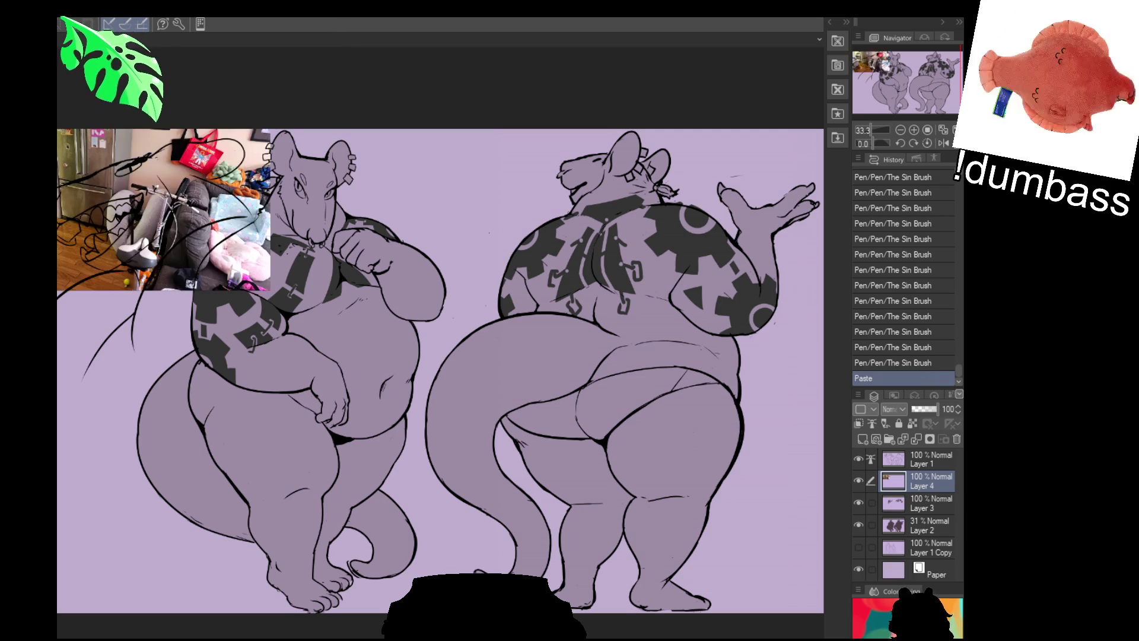
Restore the pasted room photo and remove a stray scribble over it.
{"action": "key", "text": "ctrl+v"}
{"action": "key", "text": "ctrl+z"}
{"action": "left_click", "coordinate": [928, 464]}
{"action": "key", "text": "ctrl+y"}
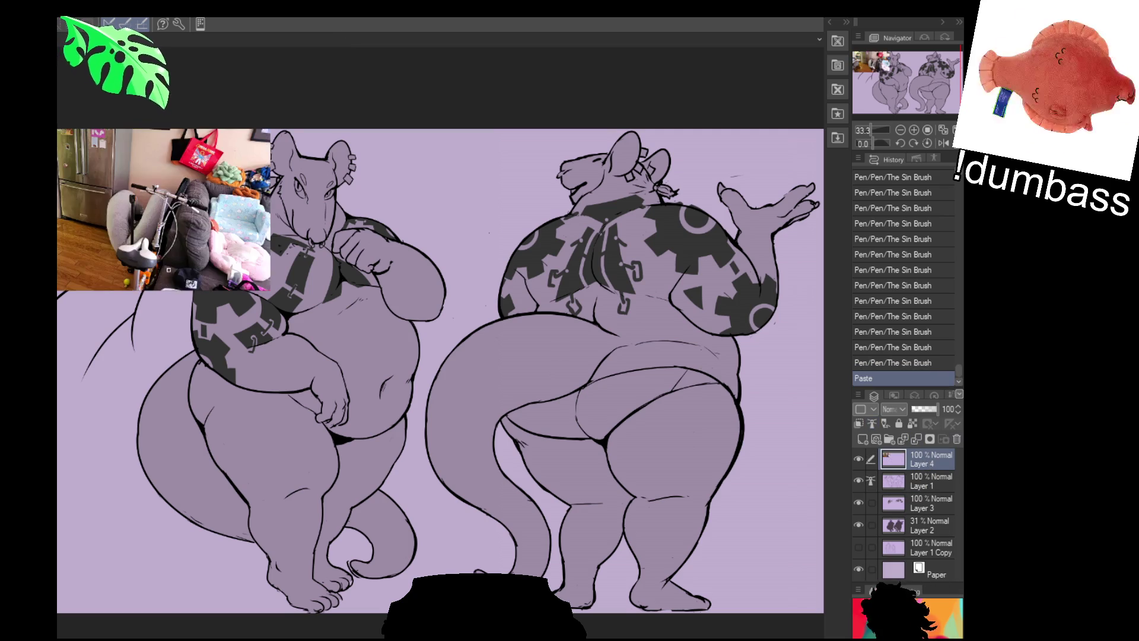
{"action": "scroll", "coordinate": [369, 251], "scroll_direction": "up", "scroll_amount": 3}
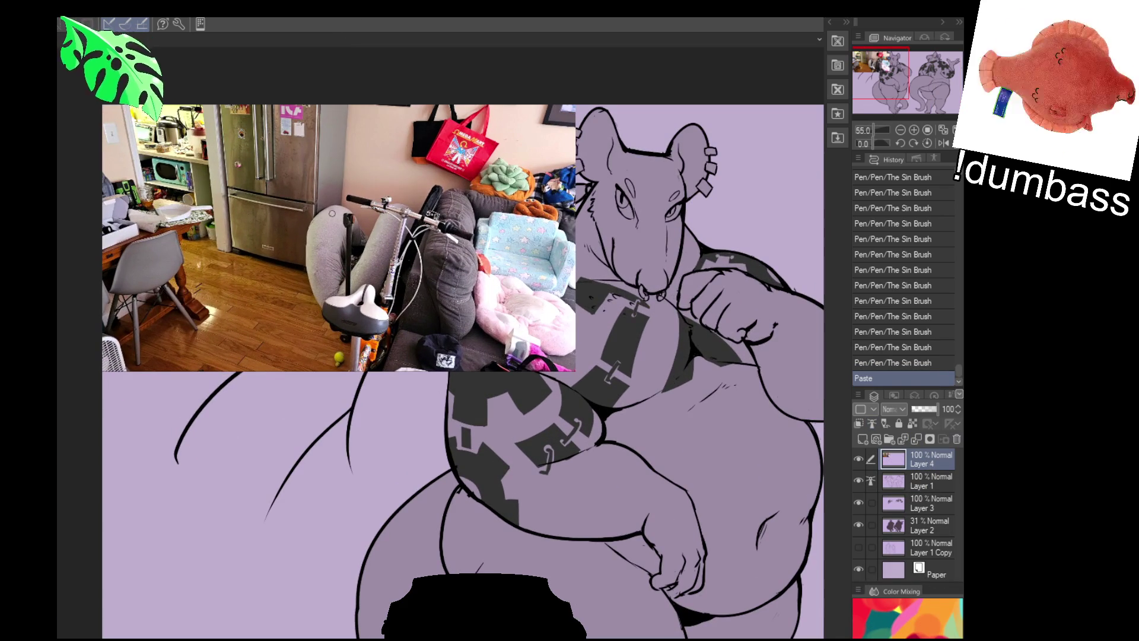
{"action": "mouse_move", "coordinate": [306, 156]}
{"action": "left_mouse_down"}
{"action": "mouse_move", "coordinate": [160, 314]}
{"action": "mouse_move", "coordinate": [522, 140]}
{"action": "mouse_move", "coordinate": [415, 255]}
{"action": "left_mouse_up"}
{"action": "key", "text": "ctrl+z"}
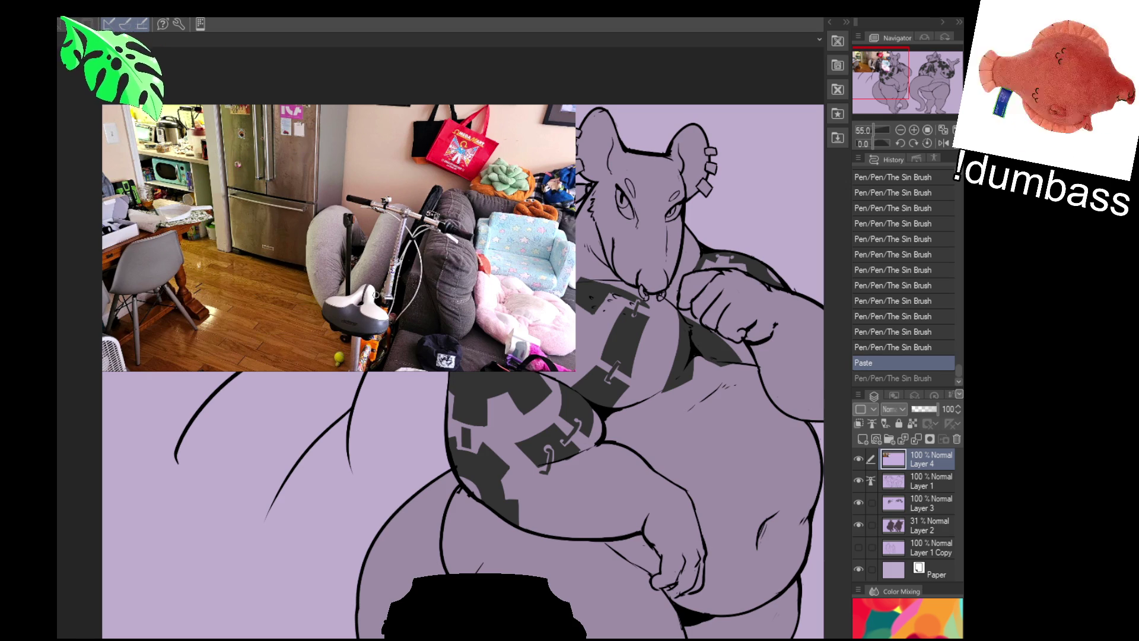
{"action": "scroll", "coordinate": [372, 286], "scroll_direction": "up", "scroll_amount": 3}
{"action": "scroll", "coordinate": [382, 256], "scroll_direction": "up", "scroll_amount": 5}
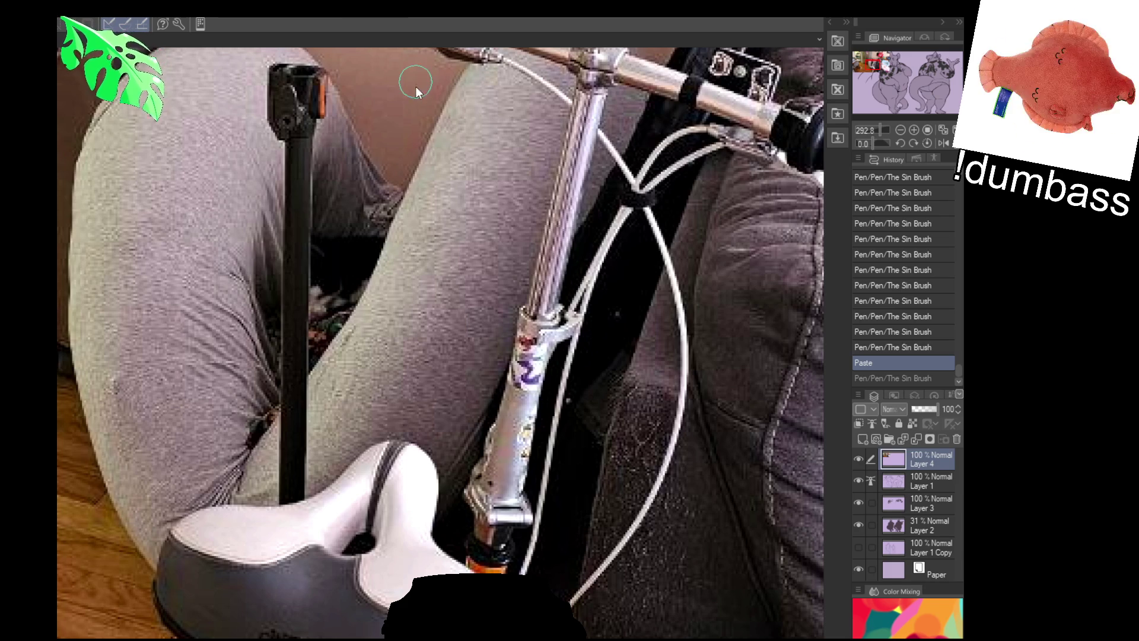
Paste the black-and-white cat photo onto new Layer 5 and zoom to 100%.
{"action": "key", "text": "ctrl+v"}
{"action": "scroll", "coordinate": [367, 197], "scroll_direction": "down", "scroll_amount": 1}
{"action": "scroll", "coordinate": [353, 198], "scroll_direction": "down", "scroll_amount": 3}
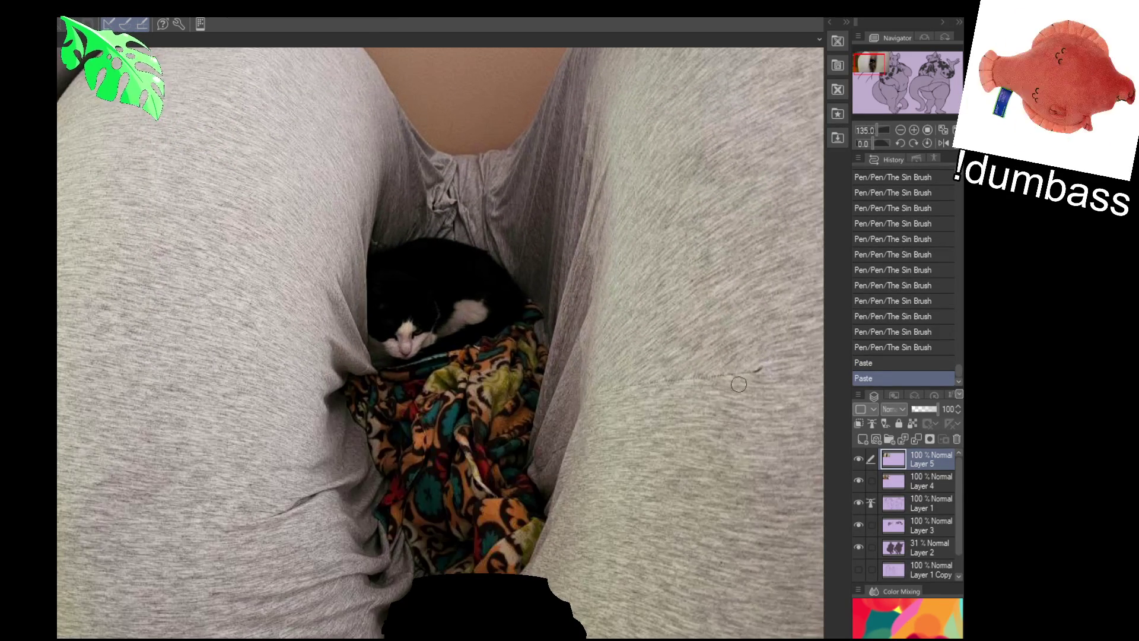
{"action": "scroll", "coordinate": [736, 383], "scroll_direction": "down", "scroll_amount": 2}
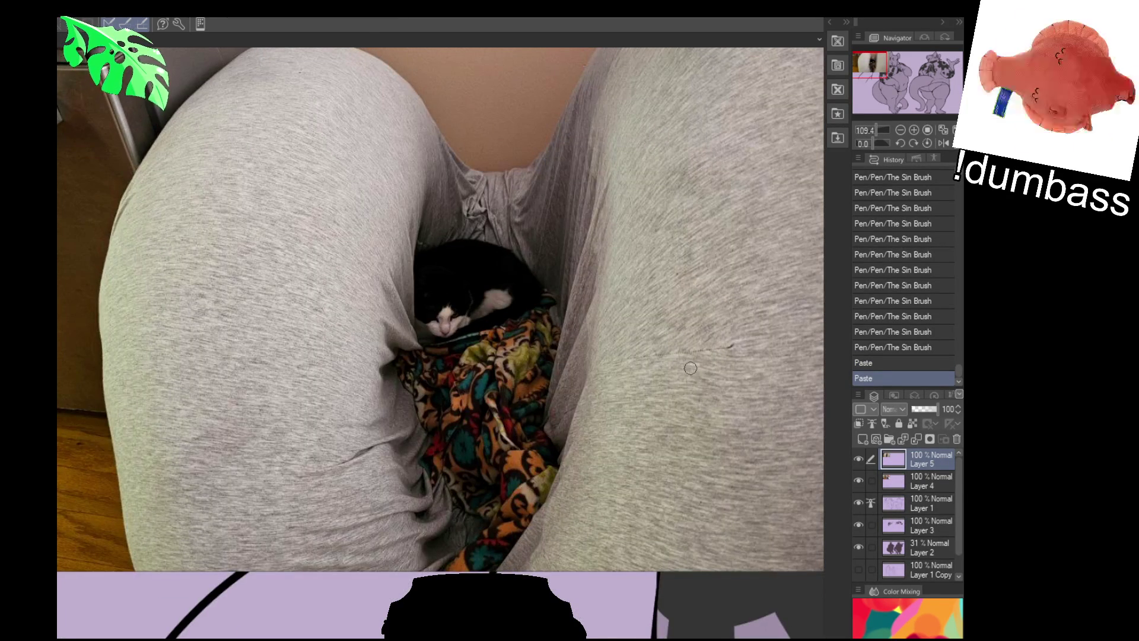
{"action": "left_click_drag", "start_coordinate": [670, 371], "coordinate": [648, 385]}
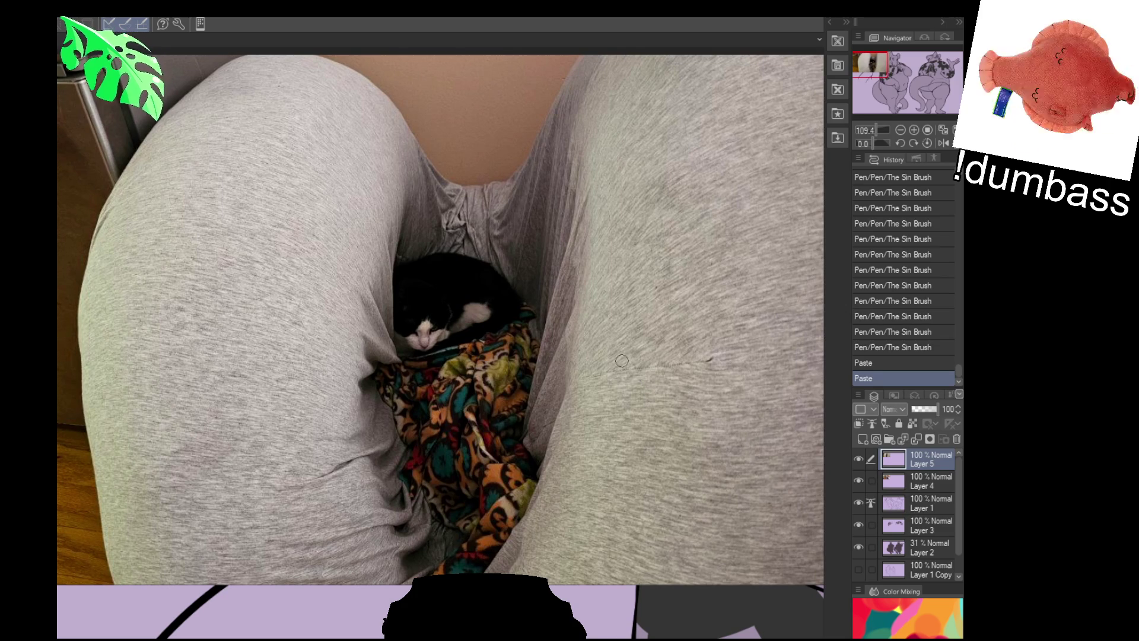
{"action": "scroll", "coordinate": [620, 373], "scroll_direction": "down", "scroll_amount": 1}
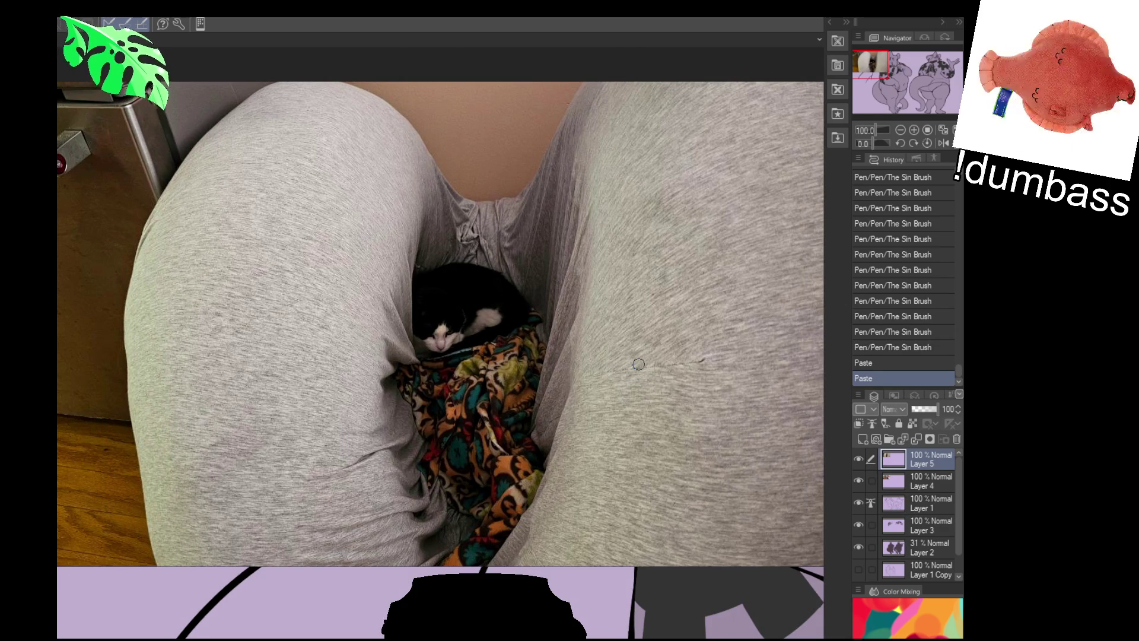
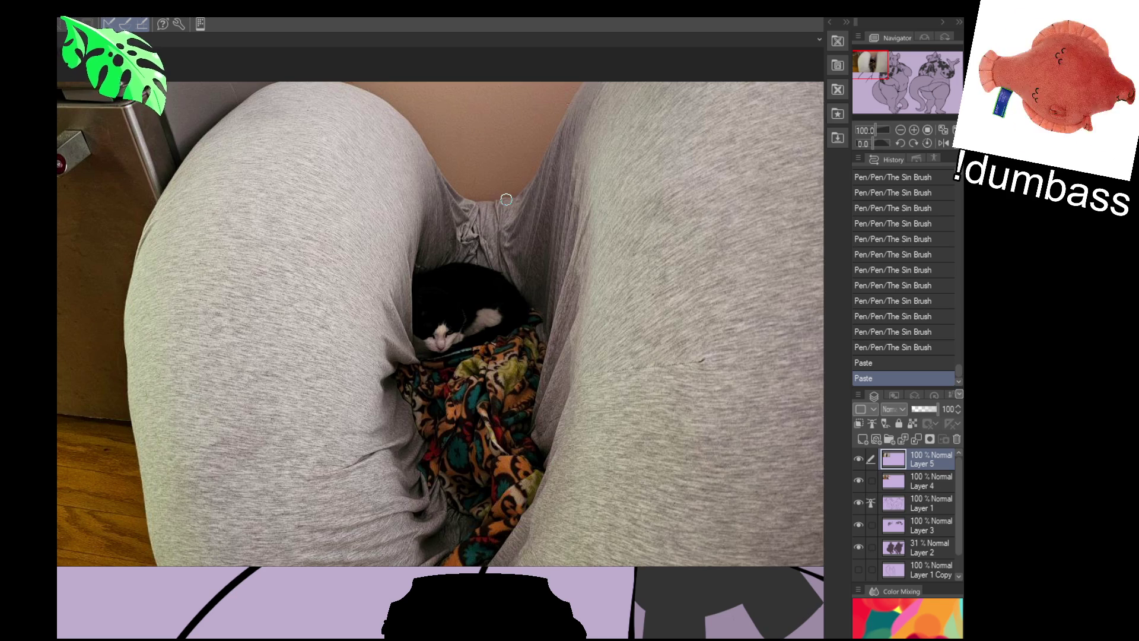
Delete both pasted reference photo layers and bring the two-view rodent sheet back into view.
{"action": "left_click", "coordinate": [956, 439]}
{"action": "left_click", "coordinate": [957, 439]}
{"action": "scroll", "coordinate": [590, 379], "scroll_direction": "down", "scroll_amount": 3}
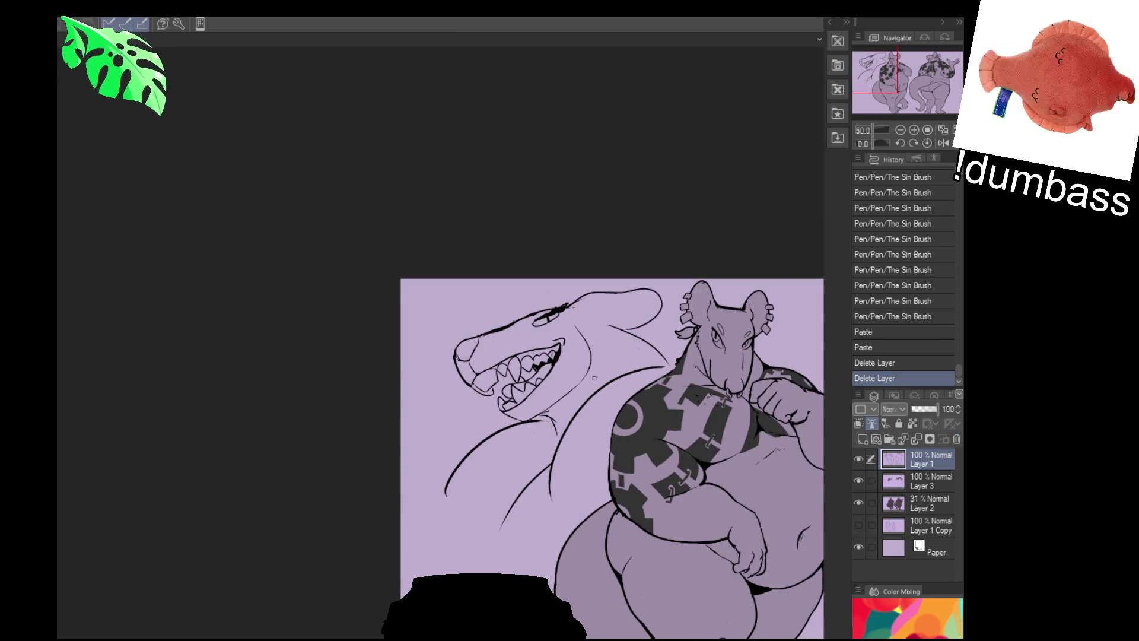
{"action": "left_click_drag", "start_coordinate": [401, 306], "coordinate": [460, 373]}
{"action": "scroll", "coordinate": [547, 387], "scroll_direction": "up", "scroll_amount": 5}
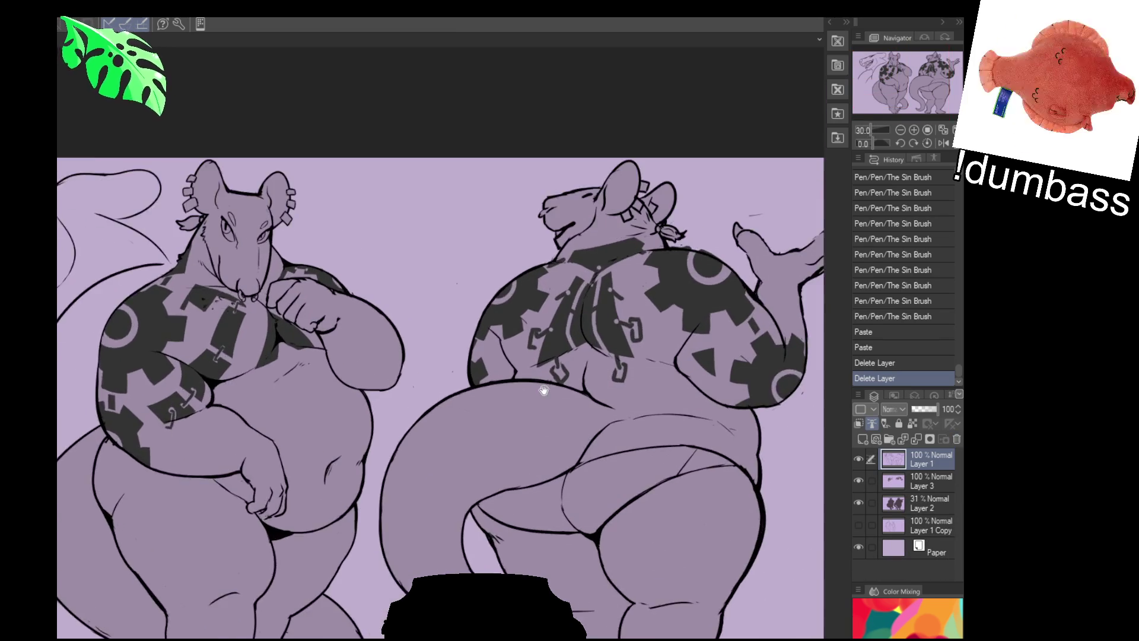
{"action": "scroll", "coordinate": [543, 389], "scroll_direction": "up", "scroll_amount": 1}
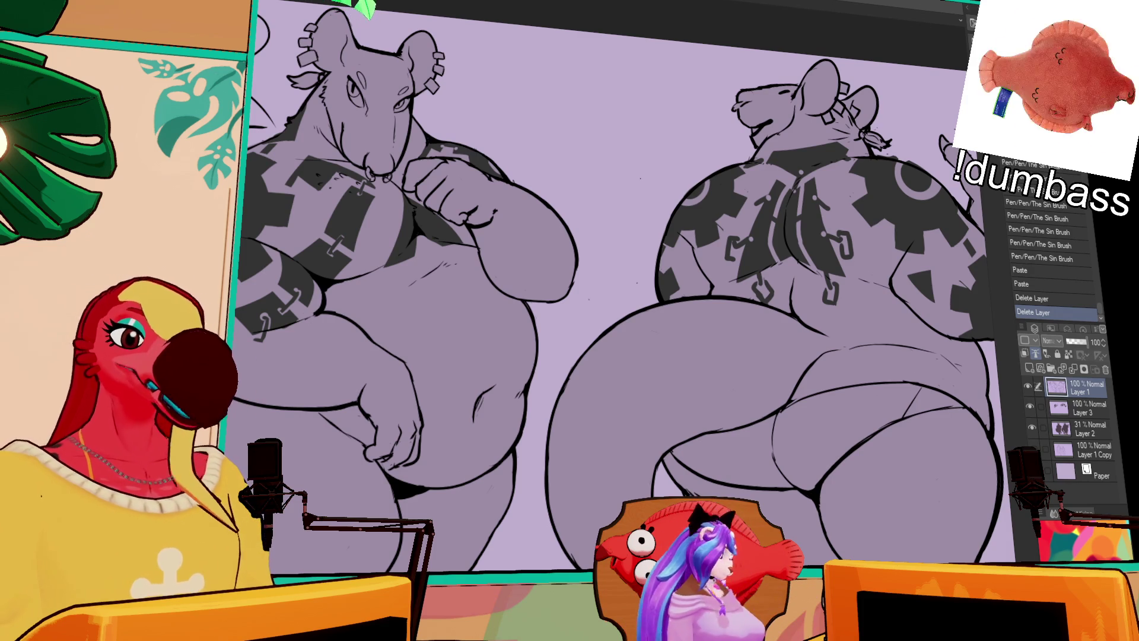
Set Layer 2's opacity to 26%, then make Layer 3 the working layer again.
{"action": "left_click", "coordinate": [1078, 405]}
{"action": "scroll", "coordinate": [834, 248], "scroll_direction": "down", "scroll_amount": 2}
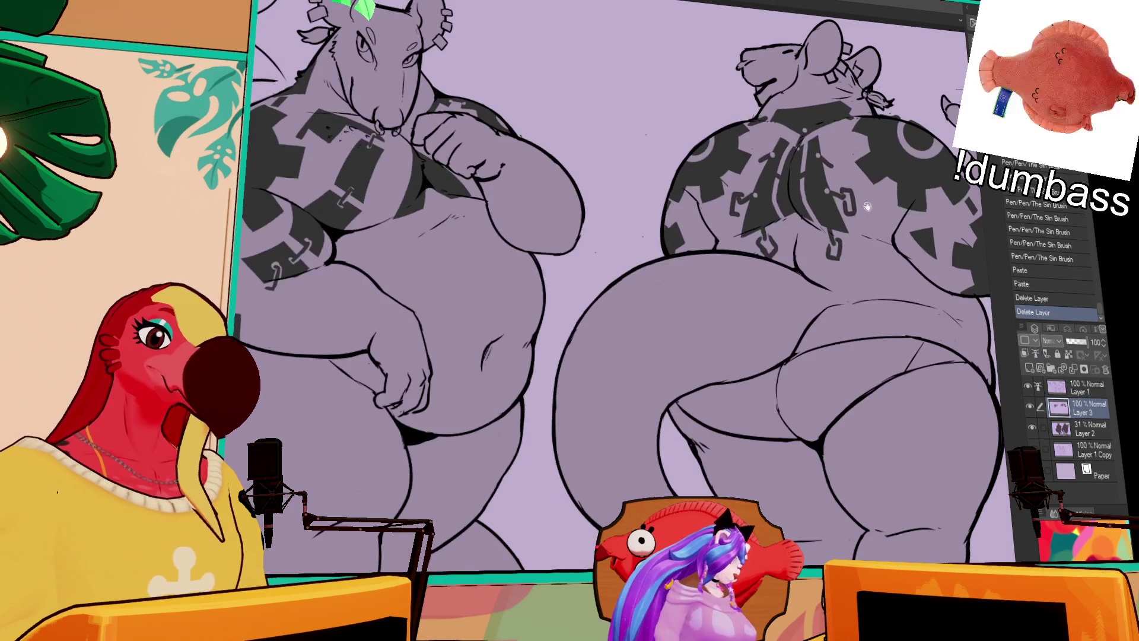
{"action": "left_click", "coordinate": [1084, 428]}
{"action": "left_click_drag", "start_coordinate": [1086, 342], "coordinate": [1083, 361]}
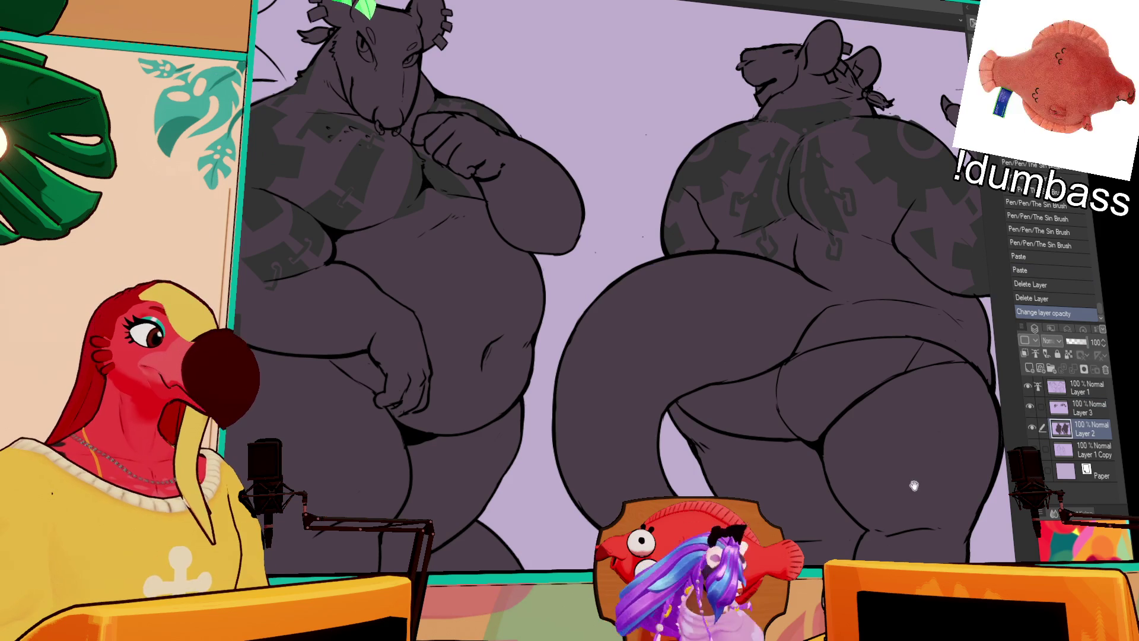
{"action": "left_click_drag", "start_coordinate": [915, 493], "coordinate": [952, 467]}
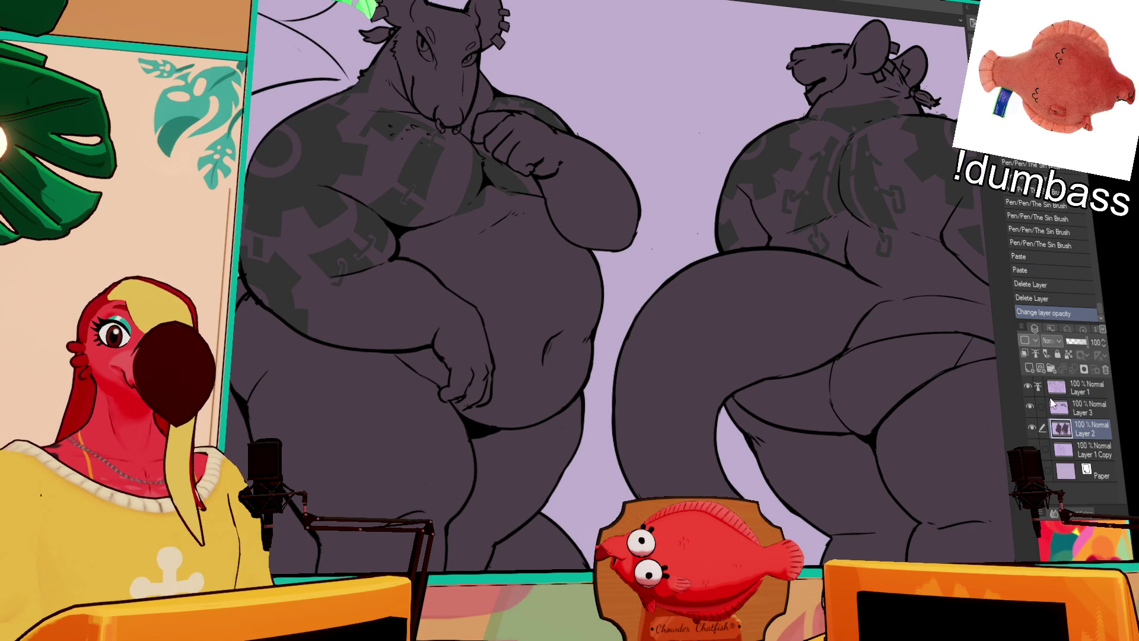
{"action": "key", "text": "ctrl+z"}
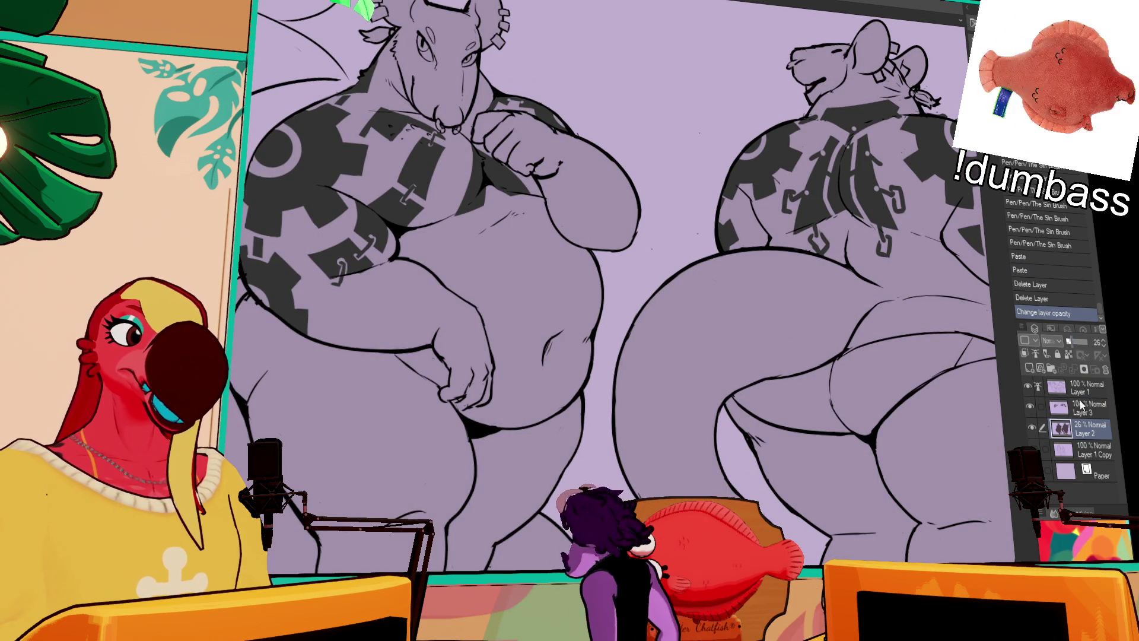
{"action": "left_click", "coordinate": [1081, 408]}
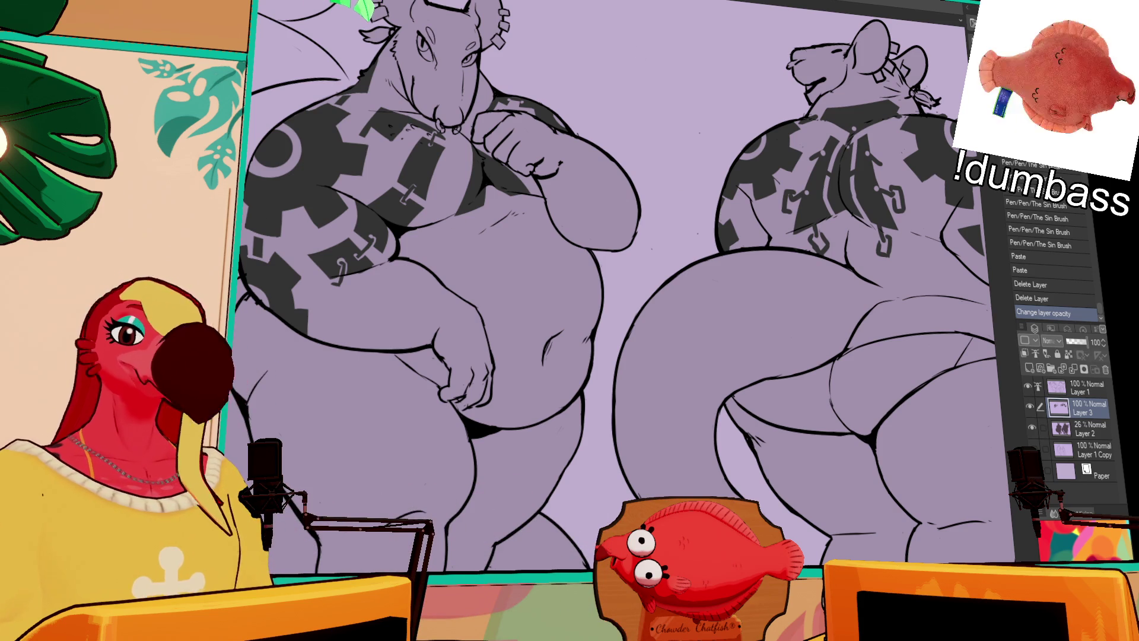
{"action": "left_click_drag", "start_coordinate": [788, 244], "coordinate": [814, 227]}
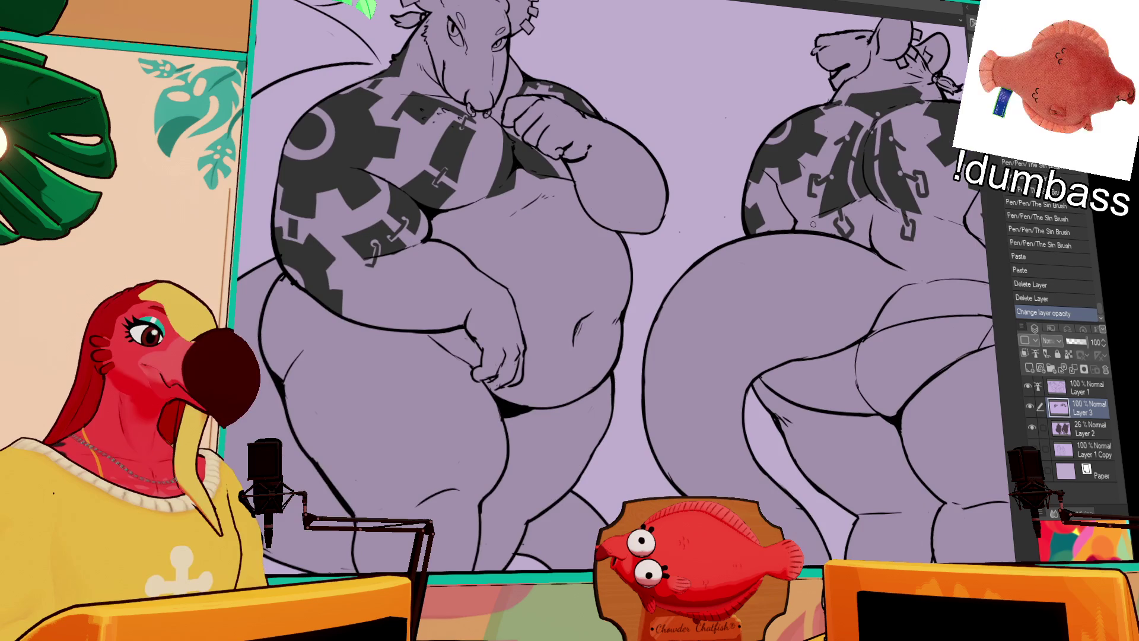
{"action": "left_click_drag", "start_coordinate": [888, 183], "coordinate": [864, 103]}
{"action": "left_click", "coordinate": [838, 245]}
{"action": "mouse_move", "coordinate": [838, 244]}
{"action": "left_mouse_down"}
{"action": "mouse_move", "coordinate": [800, 185]}
{"action": "mouse_move", "coordinate": [850, 231]}
{"action": "mouse_move", "coordinate": [791, 233]}
{"action": "left_mouse_up"}
{"action": "key", "text": "ctrl+z"}
{"action": "left_click_drag", "start_coordinate": [731, 205], "coordinate": [760, 262]}
{"action": "key", "text": "ctrl+z"}
{"action": "key", "text": "ctrl+z"}
{"action": "key", "text": "ctrl+z"}
{"action": "mouse_move", "coordinate": [724, 203]}
{"action": "left_mouse_down"}
{"action": "mouse_move", "coordinate": [719, 242]}
{"action": "mouse_move", "coordinate": [648, 208]}
{"action": "mouse_move", "coordinate": [670, 323]}
{"action": "left_mouse_up"}
{"action": "left_click_drag", "start_coordinate": [516, 359], "coordinate": [637, 356]}
{"action": "left_click_drag", "start_coordinate": [679, 460], "coordinate": [573, 499]}
{"action": "key", "text": "ctrl+z"}
{"action": "key", "text": "ctrl+z"}
{"action": "key", "text": "ctrl+z"}
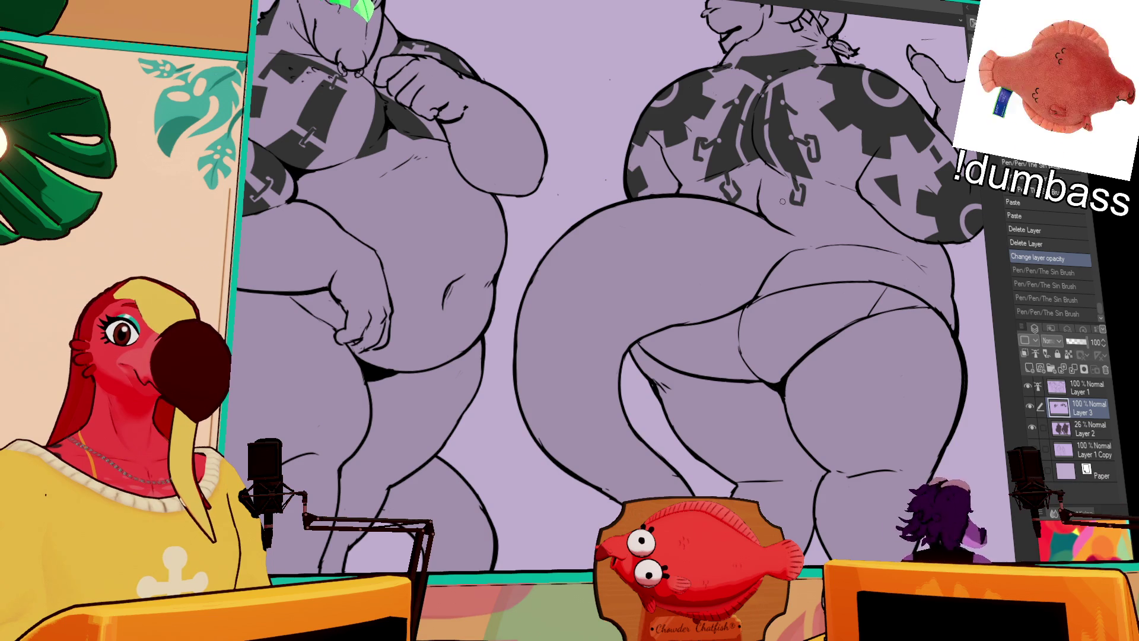
{"action": "mouse_move", "coordinate": [783, 201]}
{"action": "left_mouse_down"}
{"action": "mouse_move", "coordinate": [871, 246]}
{"action": "mouse_move", "coordinate": [886, 270]}
{"action": "left_mouse_up"}
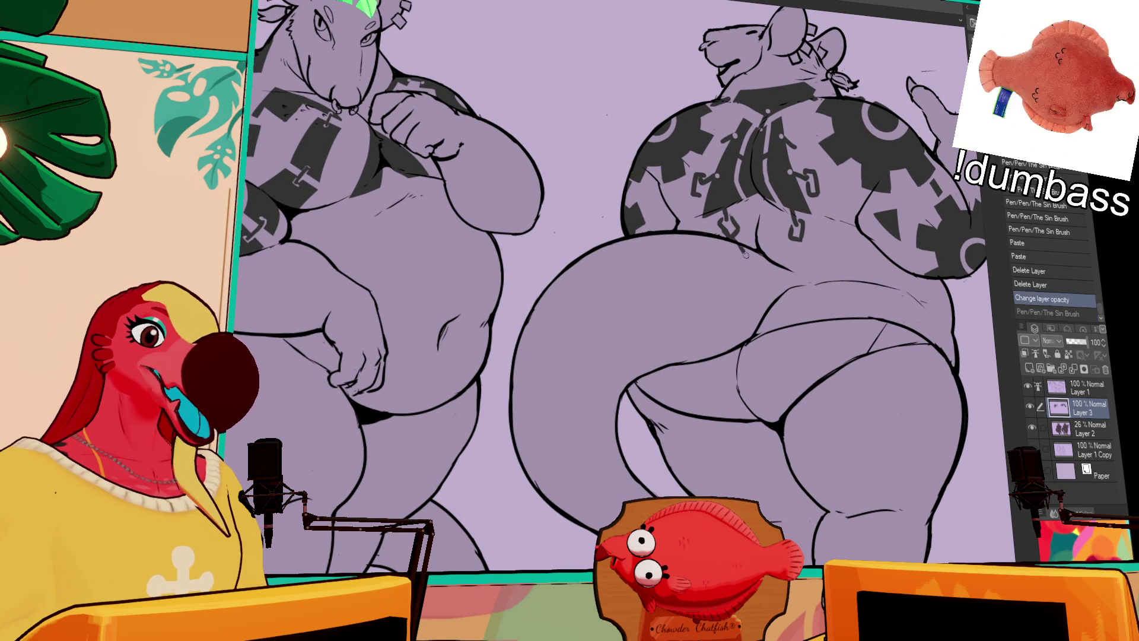
{"action": "left_click_drag", "start_coordinate": [735, 240], "coordinate": [756, 339]}
{"action": "key", "text": "ctrl+z"}
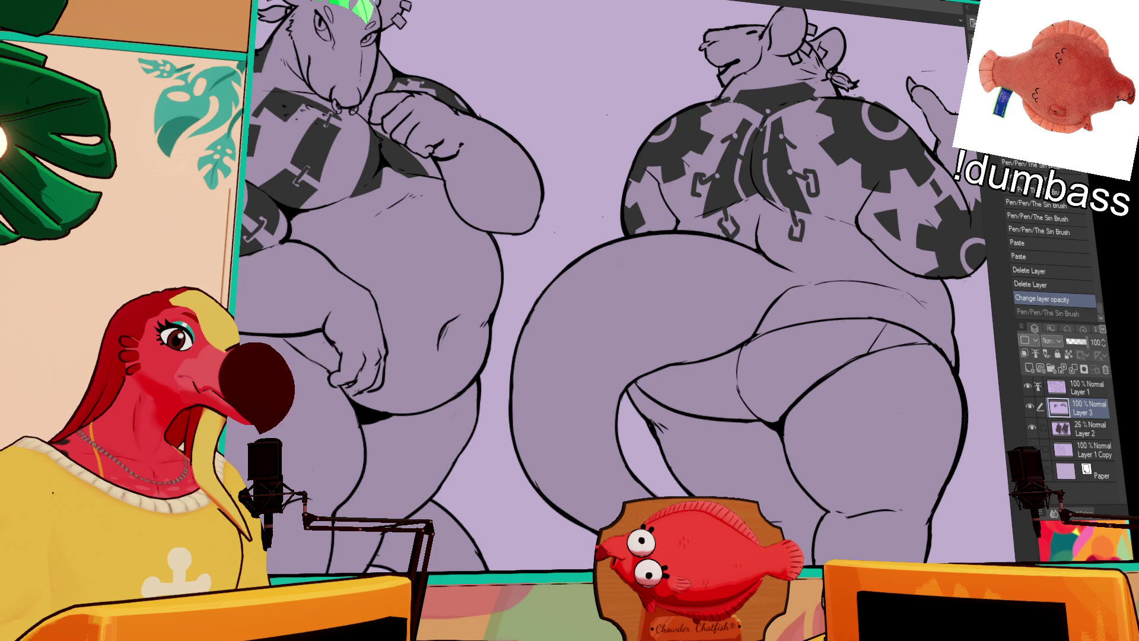
{"action": "mouse_move", "coordinate": [617, 229]}
{"action": "left_mouse_down"}
{"action": "mouse_move", "coordinate": [682, 451]}
{"action": "mouse_move", "coordinate": [581, 332]}
{"action": "left_mouse_up"}
{"action": "key", "text": "ctrl+z"}
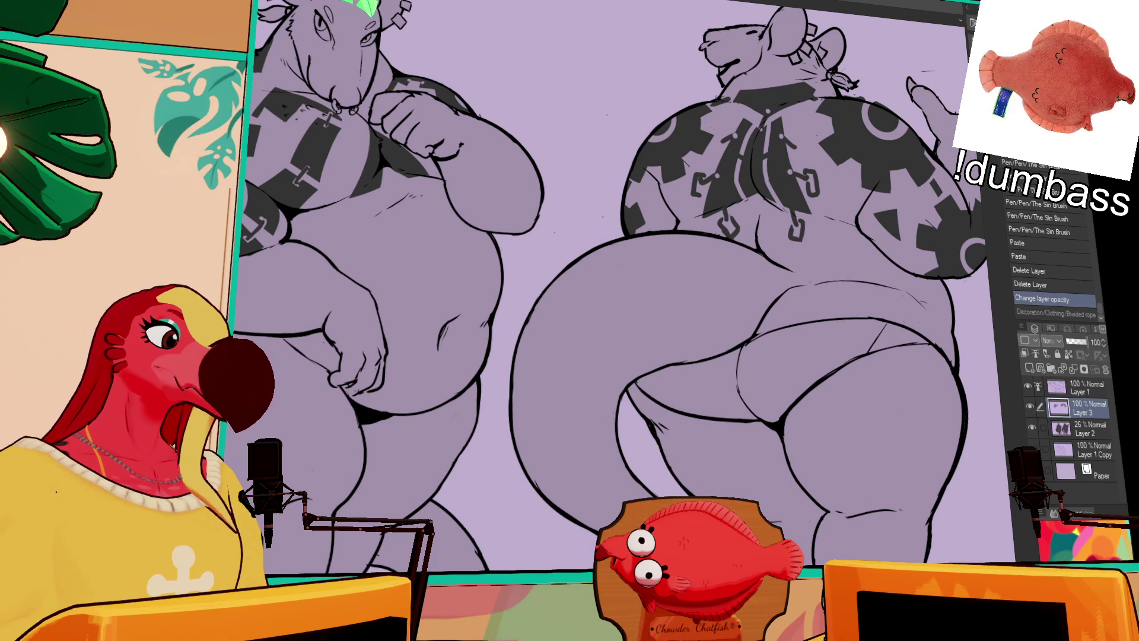
Try Braided rope and Gold chain strokes on the tail, undo them, and add Layer 4.
{"action": "mouse_move", "coordinate": [534, 247]}
{"action": "left_mouse_down"}
{"action": "mouse_move", "coordinate": [721, 415]}
{"action": "mouse_move", "coordinate": [593, 344]}
{"action": "mouse_move", "coordinate": [789, 386]}
{"action": "left_mouse_up"}
{"action": "key", "text": "ctrl+z"}
{"action": "mouse_move", "coordinate": [682, 228]}
{"action": "left_mouse_down"}
{"action": "mouse_move", "coordinate": [646, 433]}
{"action": "mouse_move", "coordinate": [499, 281]}
{"action": "mouse_move", "coordinate": [606, 522]}
{"action": "left_mouse_up"}
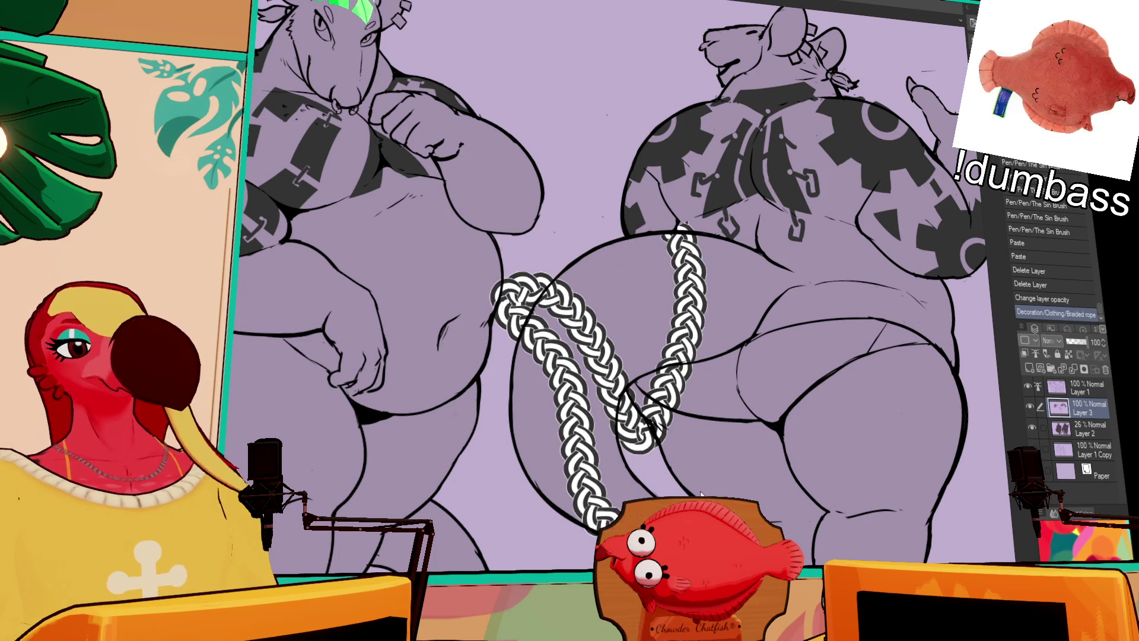
{"action": "key", "text": "ctrl+z"}
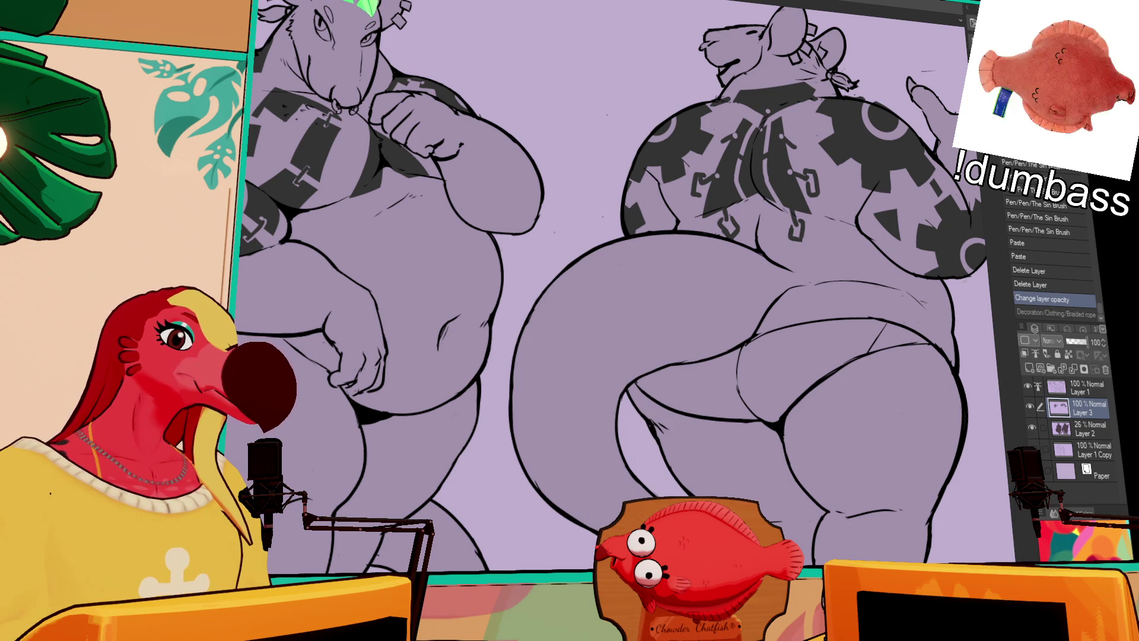
{"action": "mouse_move", "coordinate": [691, 237]}
{"action": "left_mouse_down"}
{"action": "mouse_move", "coordinate": [640, 404]}
{"action": "mouse_move", "coordinate": [700, 287]}
{"action": "mouse_move", "coordinate": [653, 386]}
{"action": "left_mouse_up"}
{"action": "key", "text": "ctrl+z"}
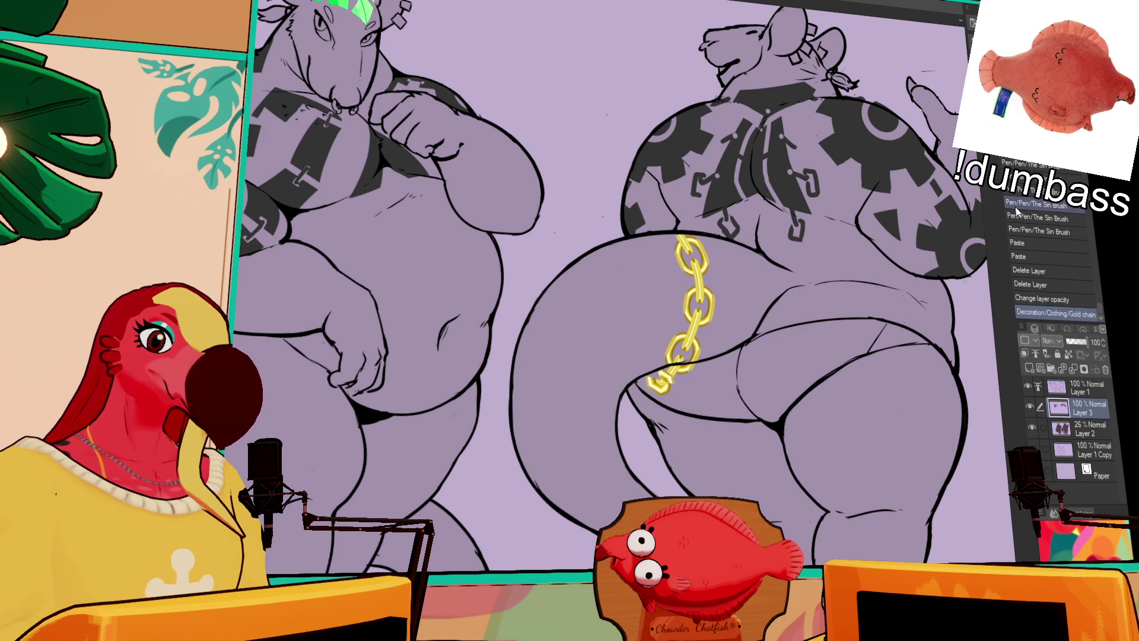
{"action": "key", "text": "ctrl+z"}
{"action": "left_click", "coordinate": [1030, 369]}
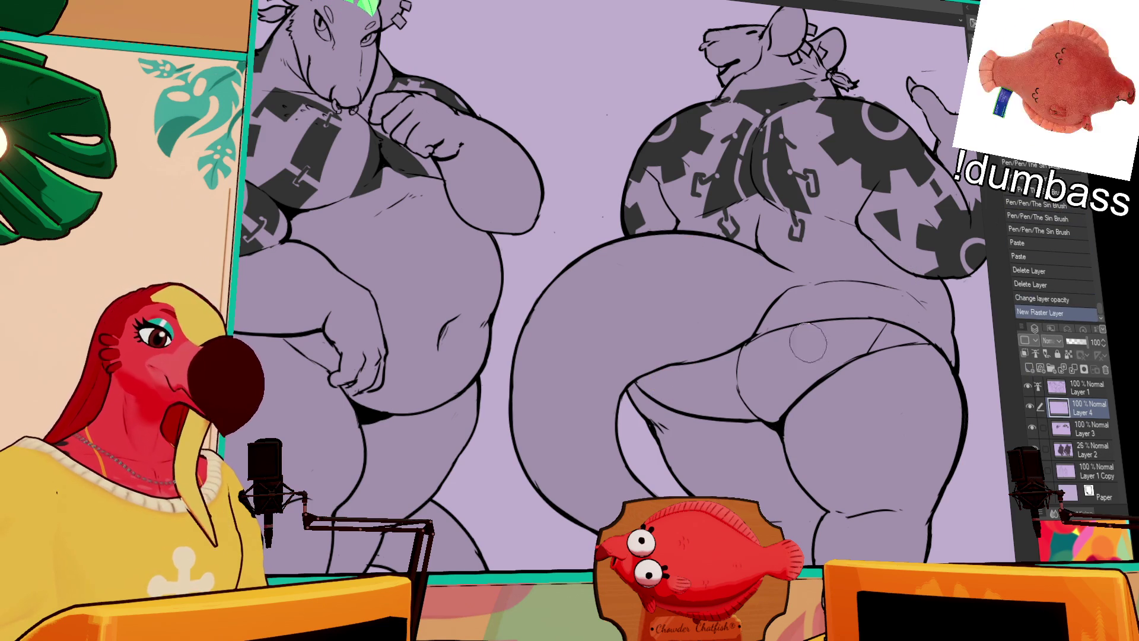
Test gold chain strokes on the back view's tail, undoing and redoing them.
{"action": "left_click_drag", "start_coordinate": [736, 252], "coordinate": [691, 313]}
{"action": "key", "text": "ctrl+z"}
{"action": "left_click_drag", "start_coordinate": [736, 250], "coordinate": [689, 335]}
{"action": "key", "text": "ctrl+z"}
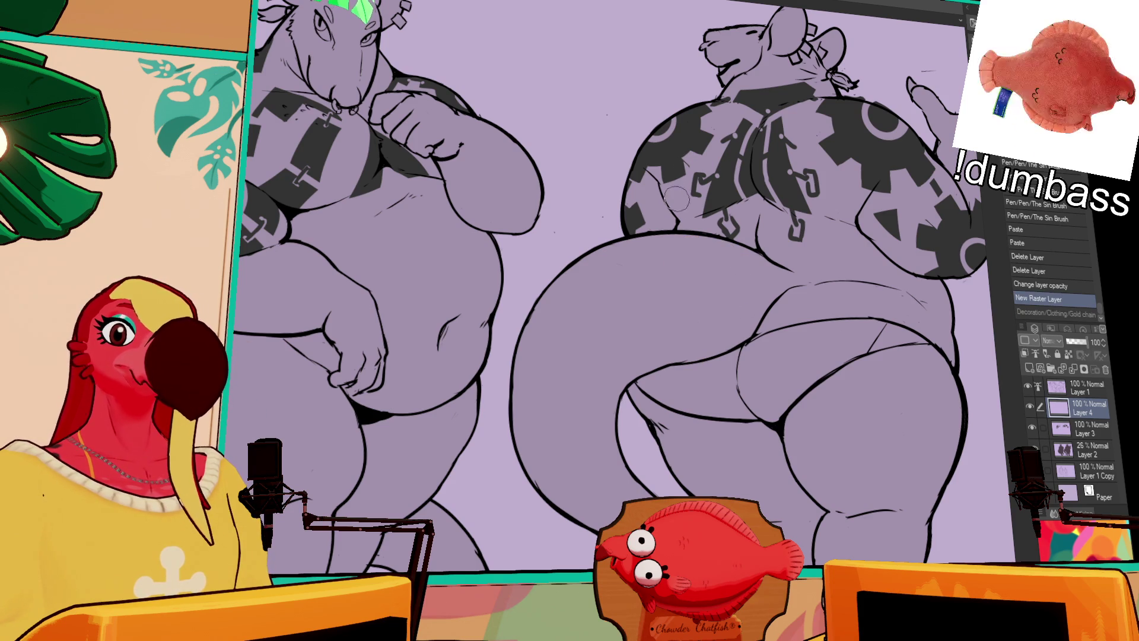
{"action": "mouse_move", "coordinate": [743, 224]}
{"action": "left_mouse_down"}
{"action": "mouse_move", "coordinate": [752, 208]}
{"action": "mouse_move", "coordinate": [697, 367]}
{"action": "mouse_move", "coordinate": [691, 359]}
{"action": "left_mouse_up"}
{"action": "key", "text": "ctrl+y"}
{"action": "key", "text": "ctrl+z"}
{"action": "key", "text": "ctrl+z"}
{"action": "key", "text": "ctrl+z"}
{"action": "key", "text": "ctrl+z"}
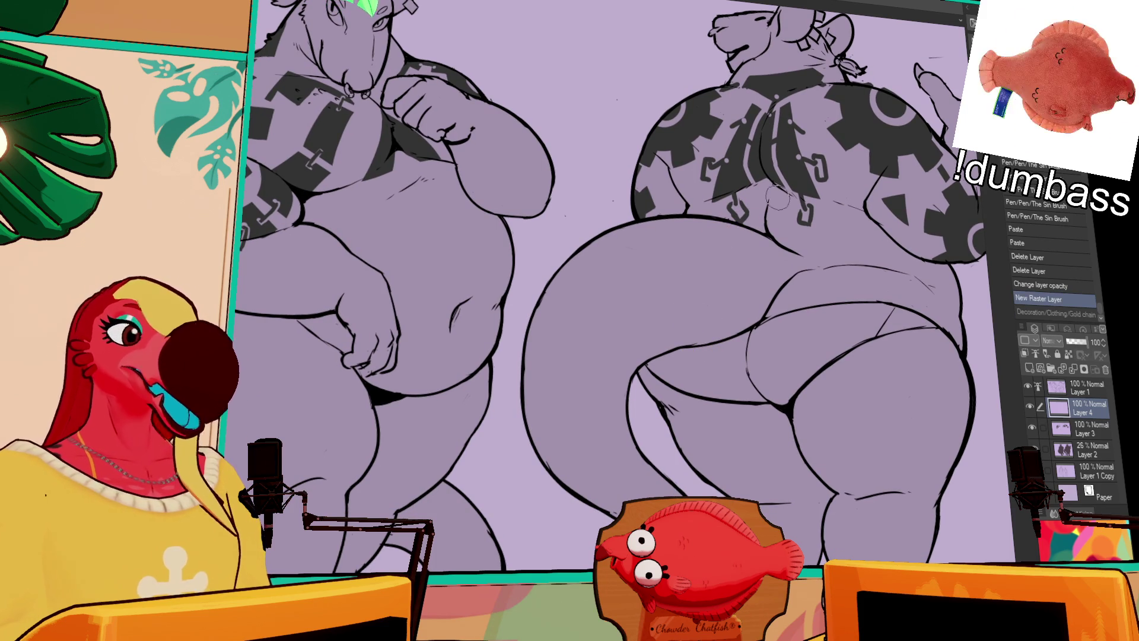
{"action": "scroll", "coordinate": [760, 190], "scroll_direction": "down", "scroll_amount": 1}
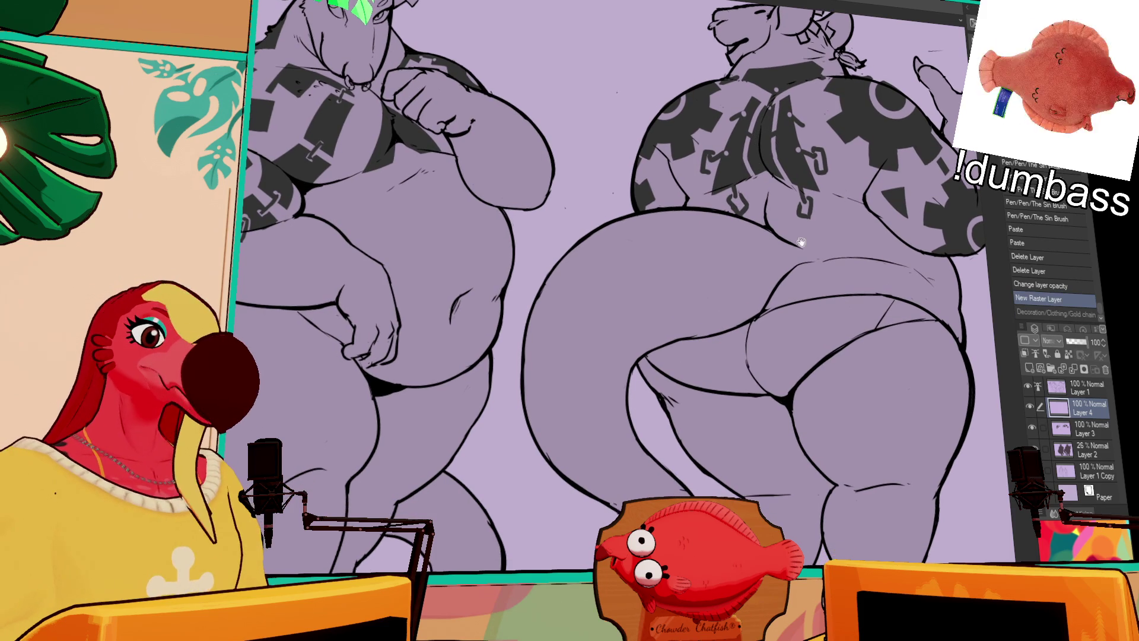
Draw gold chains down the tail's left side and across the lower tail on Layer 4.
{"action": "mouse_move", "coordinate": [744, 224]}
{"action": "left_mouse_down"}
{"action": "mouse_move", "coordinate": [713, 291]}
{"action": "mouse_move", "coordinate": [718, 365]}
{"action": "left_mouse_up"}
{"action": "left_click_drag", "start_coordinate": [599, 228], "coordinate": [676, 365]}
{"action": "key", "text": "ctrl+z"}
{"action": "left_click_drag", "start_coordinate": [608, 218], "coordinate": [676, 373]}
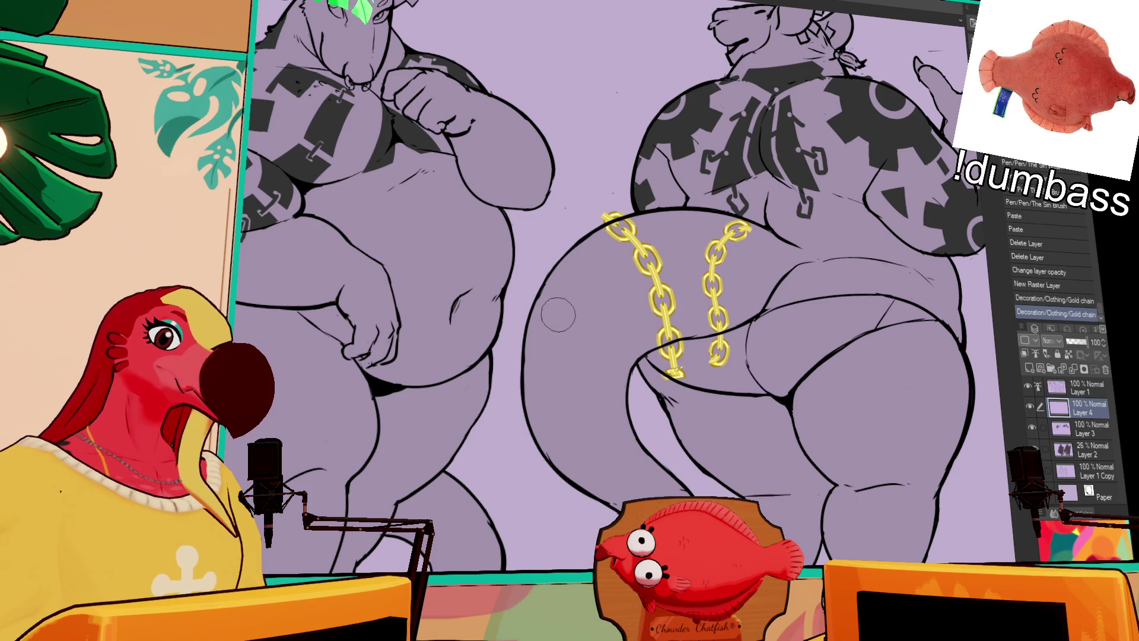
{"action": "left_click_drag", "start_coordinate": [525, 290], "coordinate": [662, 376]}
{"action": "left_click_drag", "start_coordinate": [525, 436], "coordinate": [635, 404]}
{"action": "key", "text": "ctrl+z"}
{"action": "left_click_drag", "start_coordinate": [542, 437], "coordinate": [635, 404]}
{"action": "left_click_drag", "start_coordinate": [603, 509], "coordinate": [668, 474]}
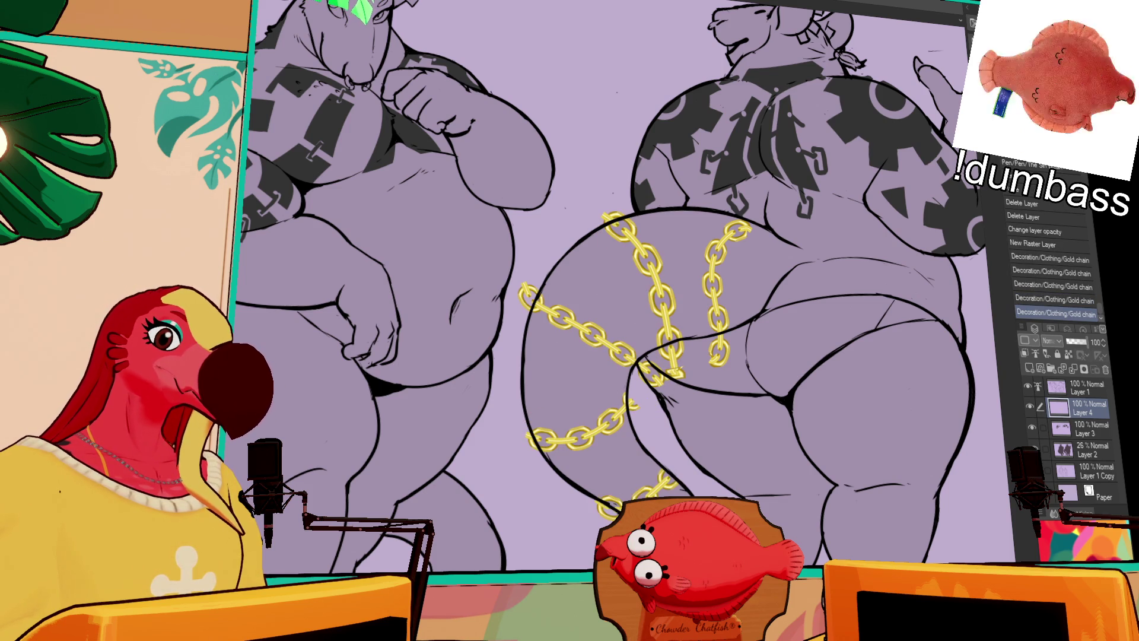
{"action": "key", "text": "ctrl+z"}
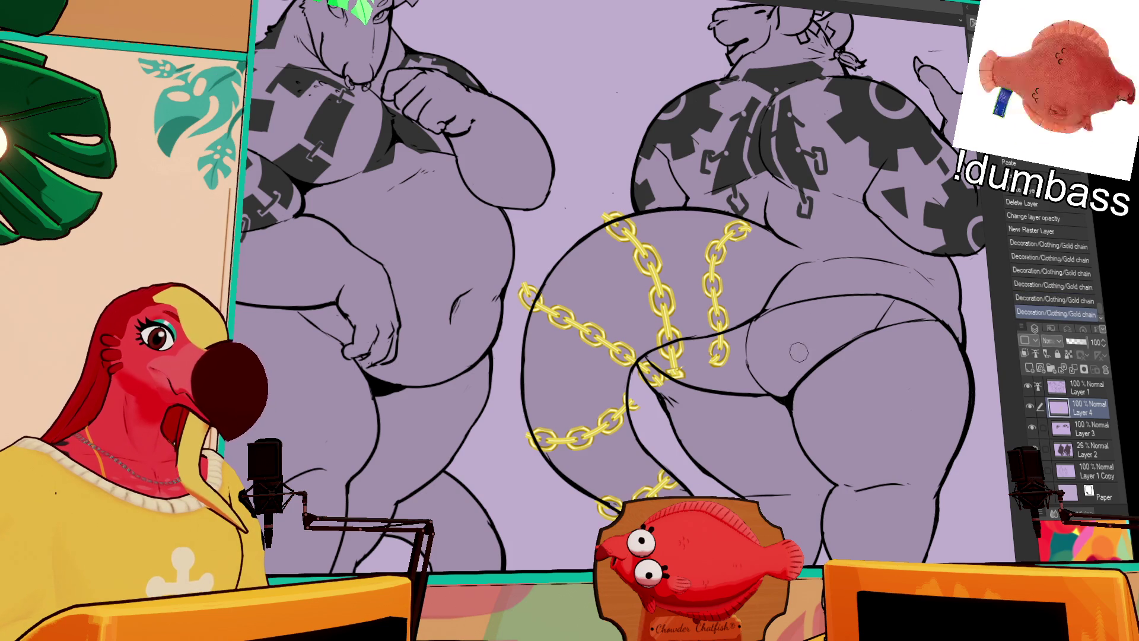
{"action": "left_click", "coordinate": [1035, 312]}
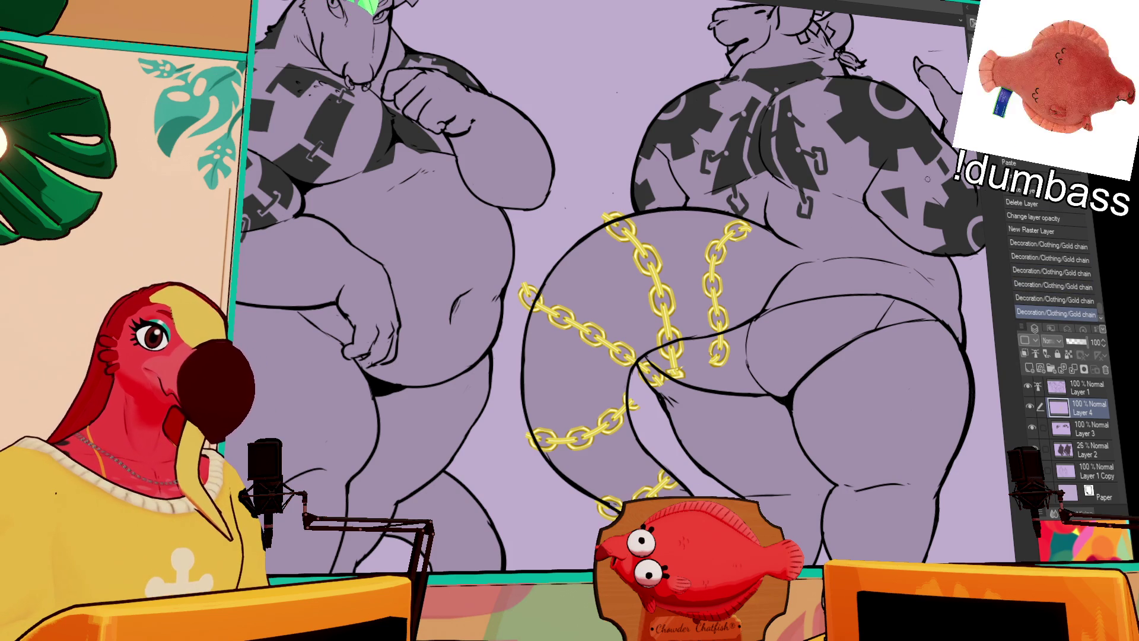
Lock Layer 4's transparency, recolour the chains dark grey, and trim a chain end.
{"action": "left_click", "coordinate": [1068, 354]}
{"action": "left_click_drag", "start_coordinate": [1004, 377], "coordinate": [979, 395]}
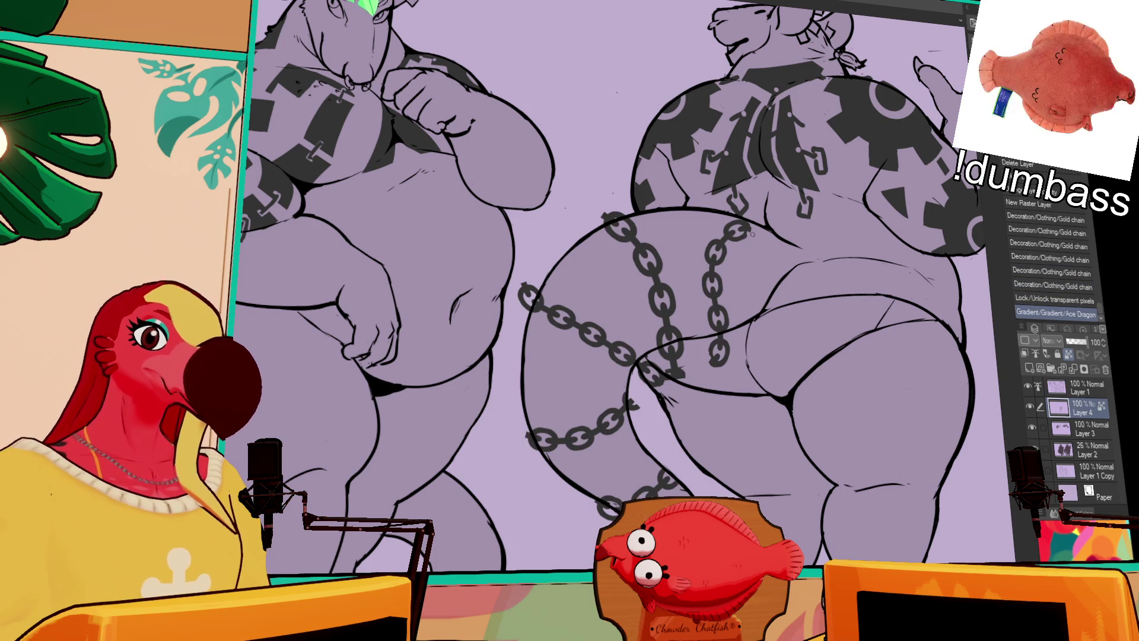
{"action": "left_click_drag", "start_coordinate": [741, 224], "coordinate": [730, 224]}
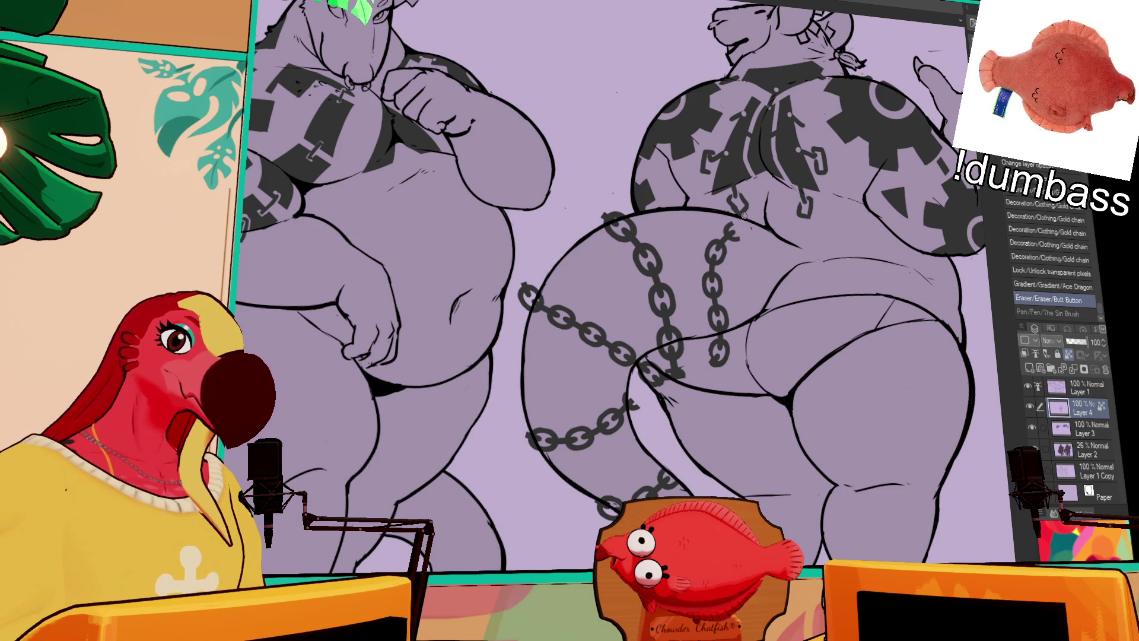
{"action": "left_click", "coordinate": [1066, 352]}
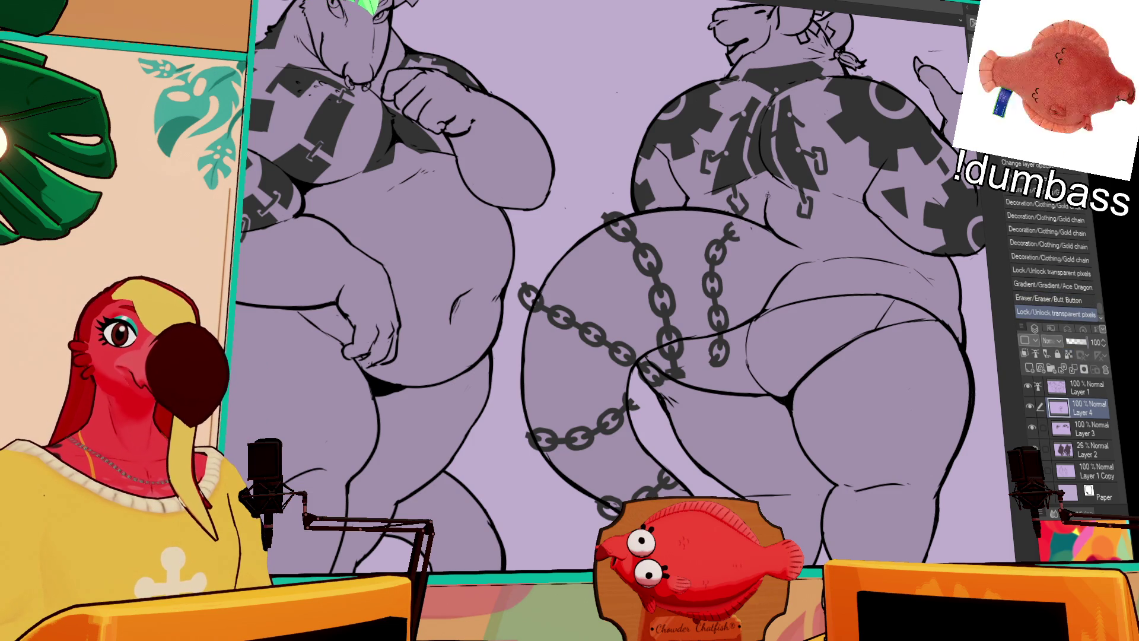
Clean stray marks off the back-view thigh, ink a strap outline there, and fill it dark.
{"action": "left_click_drag", "start_coordinate": [794, 219], "coordinate": [790, 237]}
{"action": "left_click_drag", "start_coordinate": [734, 262], "coordinate": [739, 268]}
{"action": "mouse_move", "coordinate": [715, 233]}
{"action": "left_mouse_down"}
{"action": "mouse_move", "coordinate": [741, 302]}
{"action": "mouse_move", "coordinate": [739, 345]}
{"action": "mouse_move", "coordinate": [717, 325]}
{"action": "left_mouse_up"}
{"action": "key", "text": "ctrl+z"}
{"action": "key", "text": "ctrl+z"}
{"action": "key", "text": "ctrl+z"}
{"action": "key", "text": "ctrl+z"}
{"action": "mouse_move", "coordinate": [714, 233]}
{"action": "left_mouse_down"}
{"action": "mouse_move", "coordinate": [743, 339]}
{"action": "mouse_move", "coordinate": [745, 306]}
{"action": "mouse_move", "coordinate": [765, 305]}
{"action": "left_mouse_up"}
{"action": "key", "text": "ctrl+z"}
{"action": "key", "text": "ctrl+z"}
{"action": "left_click_drag", "start_coordinate": [739, 237], "coordinate": [761, 306]}
{"action": "key", "text": "g"}
{"action": "left_click", "coordinate": [754, 276]}
{"action": "left_click", "coordinate": [762, 292]}
Erase the chain end links on the back view, then zoom out to fit the whole sheet.
{"action": "mouse_move", "coordinate": [761, 306]}
{"action": "left_mouse_down"}
{"action": "mouse_move", "coordinate": [749, 273]}
{"action": "mouse_move", "coordinate": [715, 249]}
{"action": "left_mouse_up"}
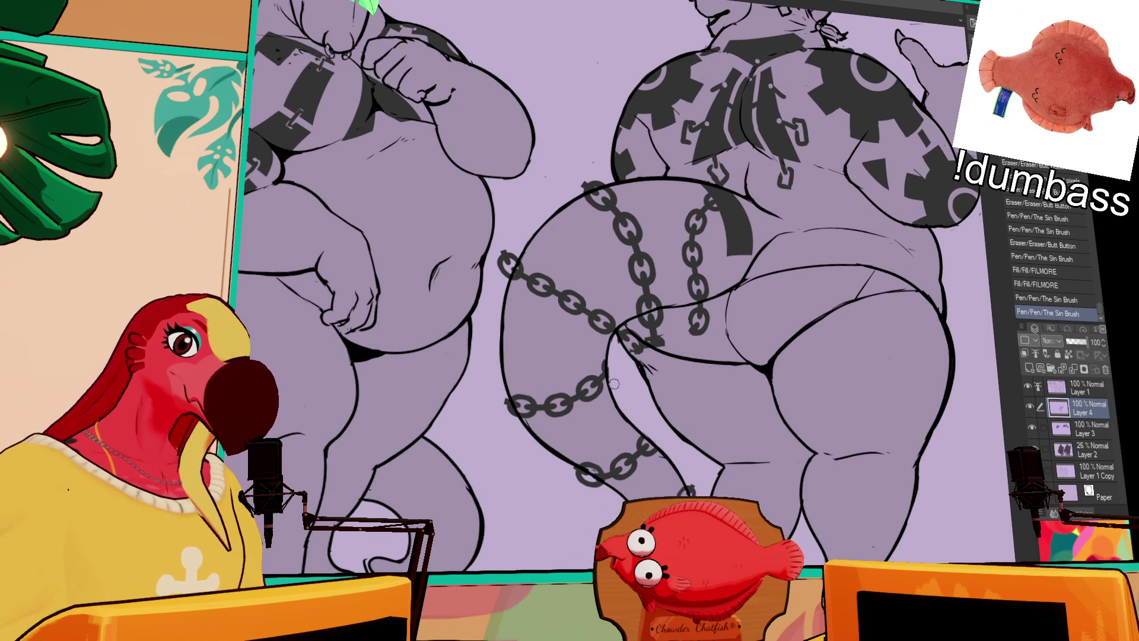
{"action": "left_click_drag", "start_coordinate": [617, 342], "coordinate": [632, 336]}
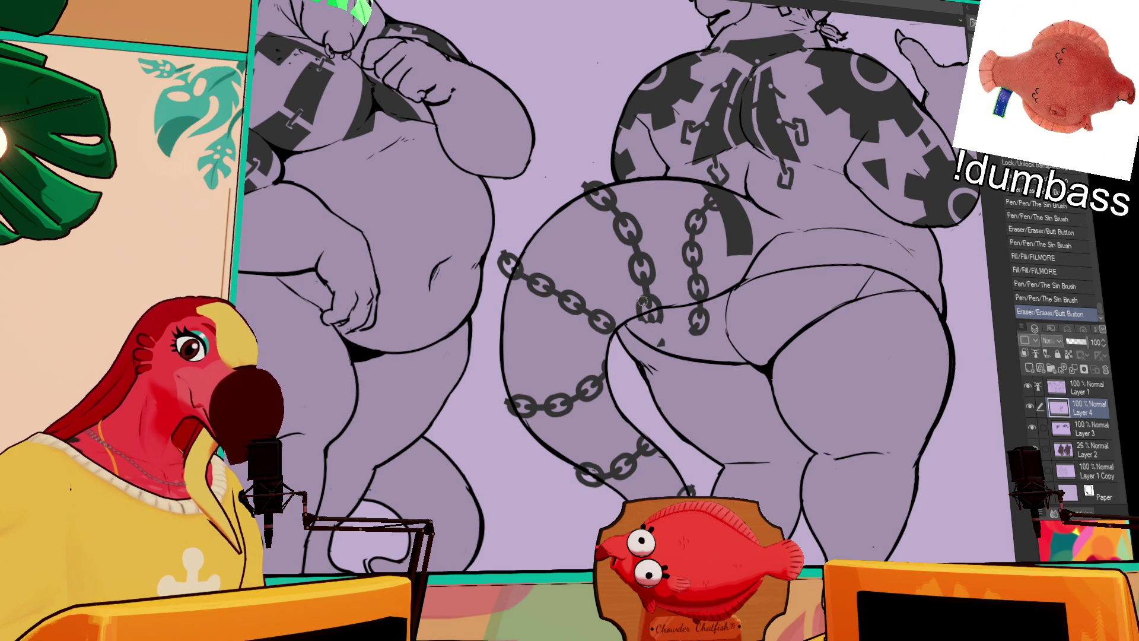
{"action": "left_click_drag", "start_coordinate": [652, 328], "coordinate": [695, 291]}
{"action": "mouse_move", "coordinate": [529, 267]}
{"action": "left_mouse_down"}
{"action": "mouse_move", "coordinate": [556, 329]}
{"action": "mouse_move", "coordinate": [528, 338]}
{"action": "left_mouse_up"}
{"action": "left_click_drag", "start_coordinate": [611, 240], "coordinate": [635, 255]}
{"action": "mouse_move", "coordinate": [537, 454]}
{"action": "left_mouse_down"}
{"action": "mouse_move", "coordinate": [542, 480]}
{"action": "mouse_move", "coordinate": [534, 474]}
{"action": "left_mouse_up"}
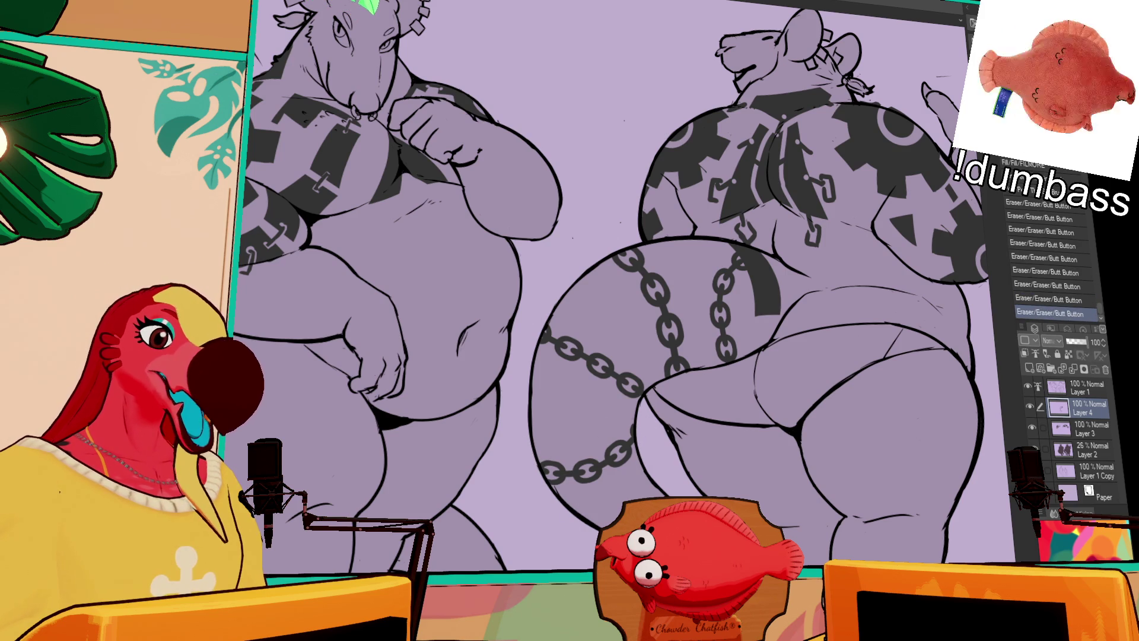
{"action": "left_click_drag", "start_coordinate": [546, 468], "coordinate": [549, 478]}
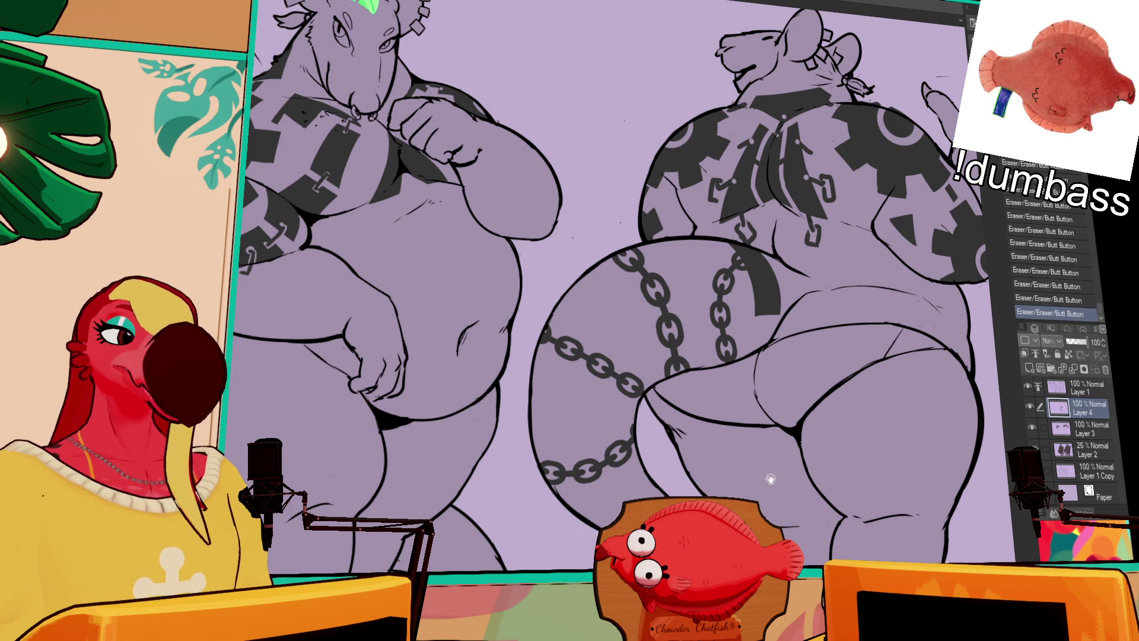
{"action": "left_click_drag", "start_coordinate": [768, 478], "coordinate": [773, 465]}
{"action": "key", "text": "ctrl+z"}
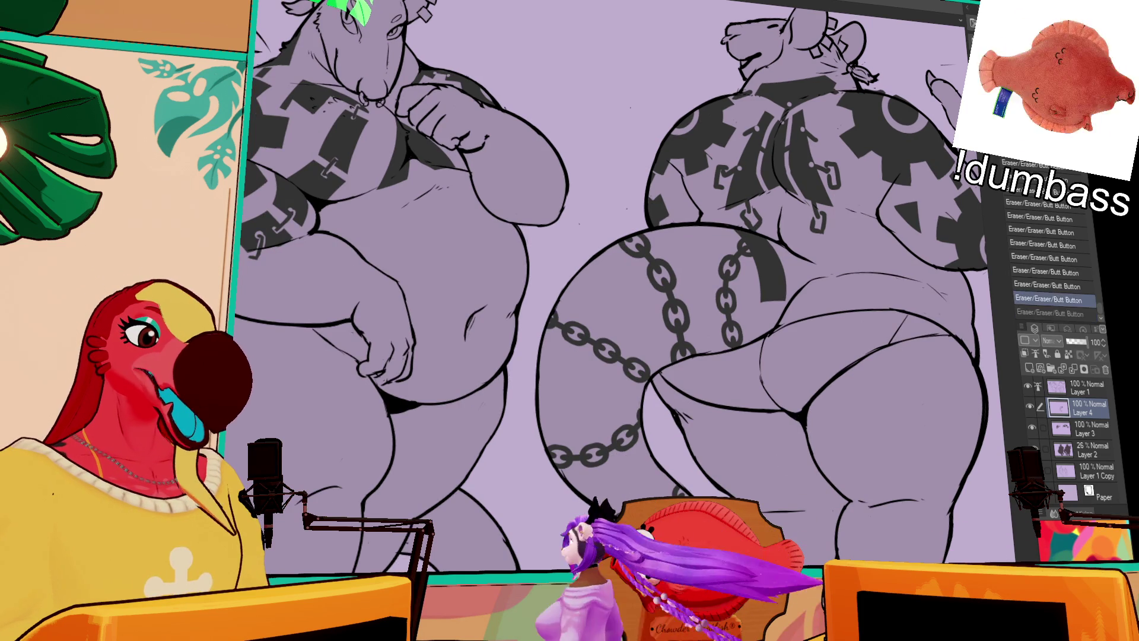
{"action": "key", "text": "ctrl+y"}
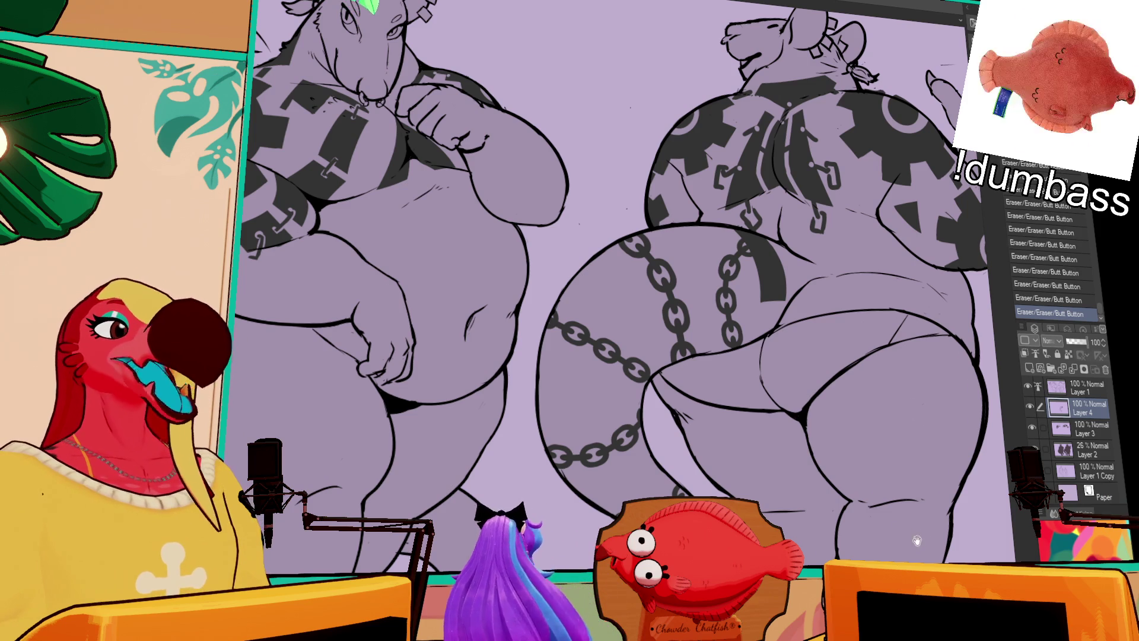
{"action": "left_click_drag", "start_coordinate": [916, 528], "coordinate": [870, 492]}
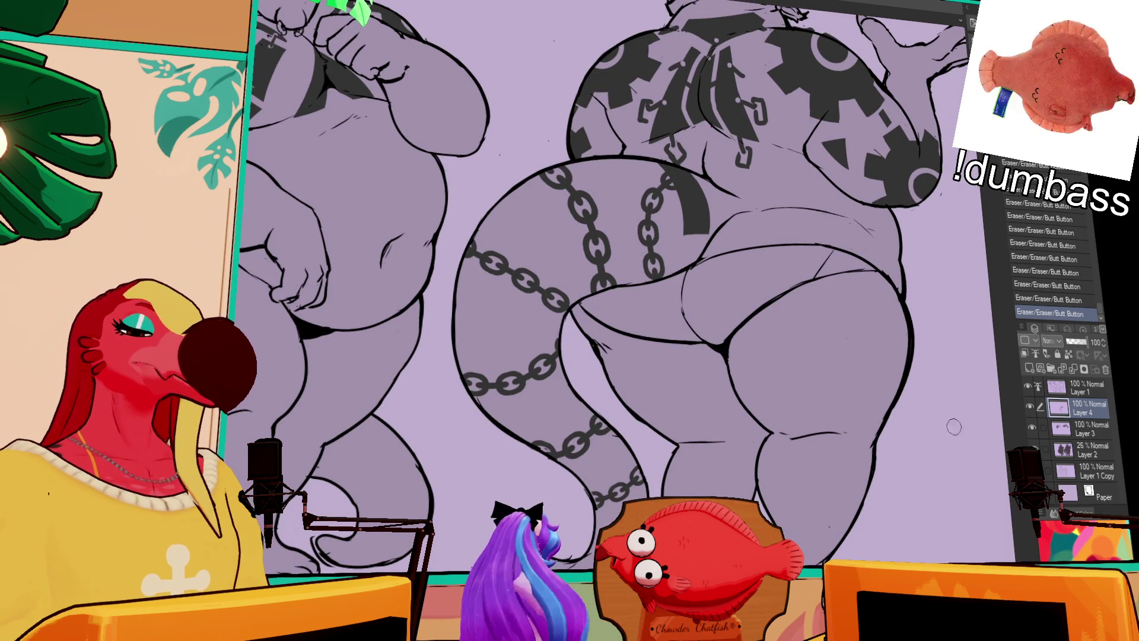
{"action": "key", "text": "ctrl+0"}
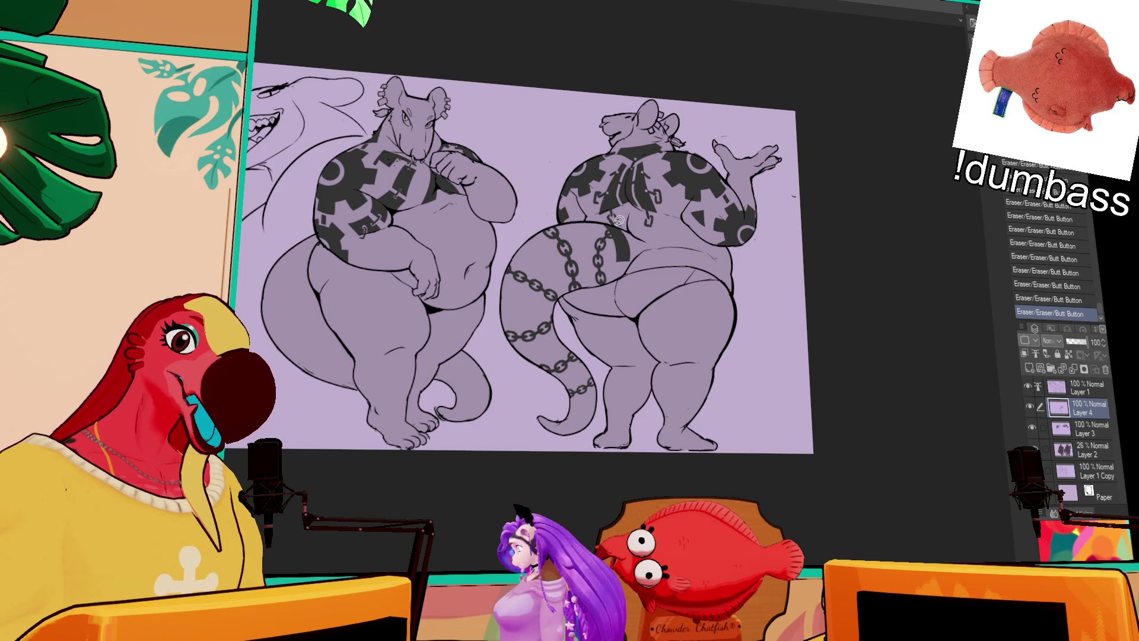
Lasso and delete the chains on the back view's tail, remove Layer 4, and select Layer 1.
{"action": "mouse_move", "coordinate": [572, 224]}
{"action": "left_mouse_down"}
{"action": "mouse_move", "coordinate": [486, 285]}
{"action": "mouse_move", "coordinate": [650, 343]}
{"action": "mouse_move", "coordinate": [630, 225]}
{"action": "mouse_move", "coordinate": [621, 261]}
{"action": "mouse_move", "coordinate": [625, 246]}
{"action": "left_mouse_up"}
{"action": "key", "text": "Delete"}
{"action": "key", "text": "ctrl+d"}
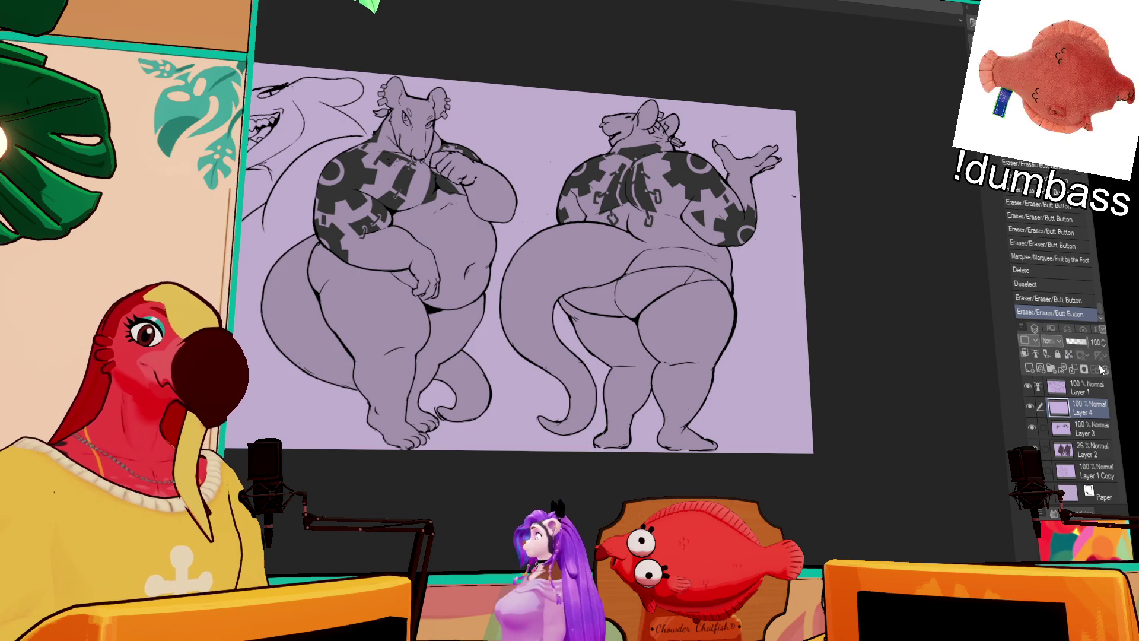
{"action": "left_click", "coordinate": [1103, 369]}
{"action": "left_click", "coordinate": [1088, 388]}
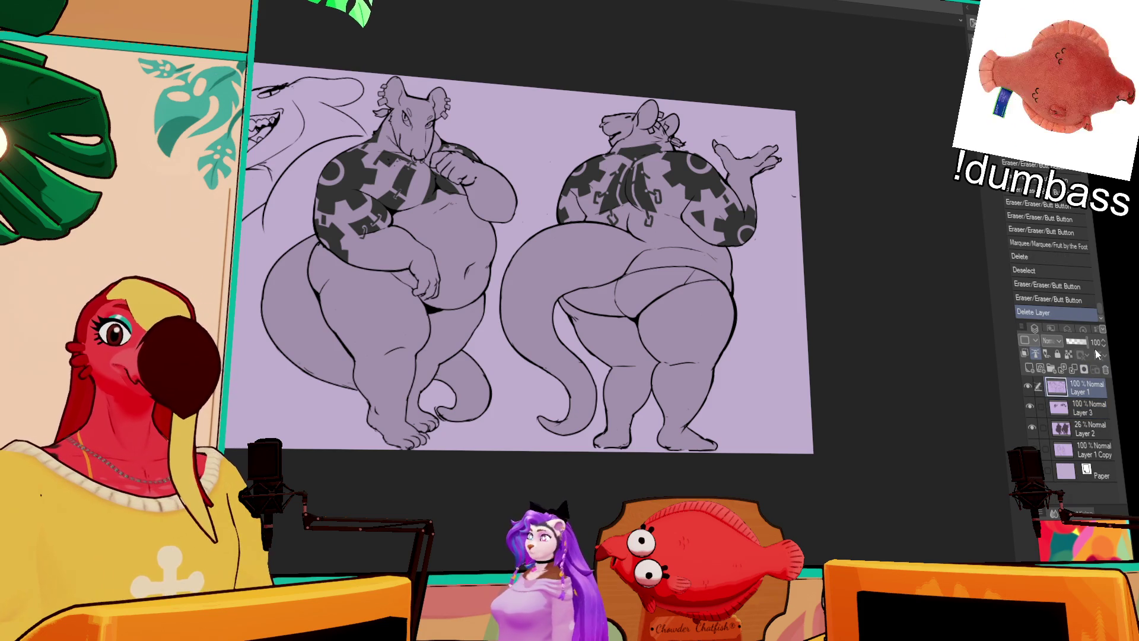
{"action": "scroll", "coordinate": [778, 390], "scroll_direction": "up", "scroll_amount": 4}
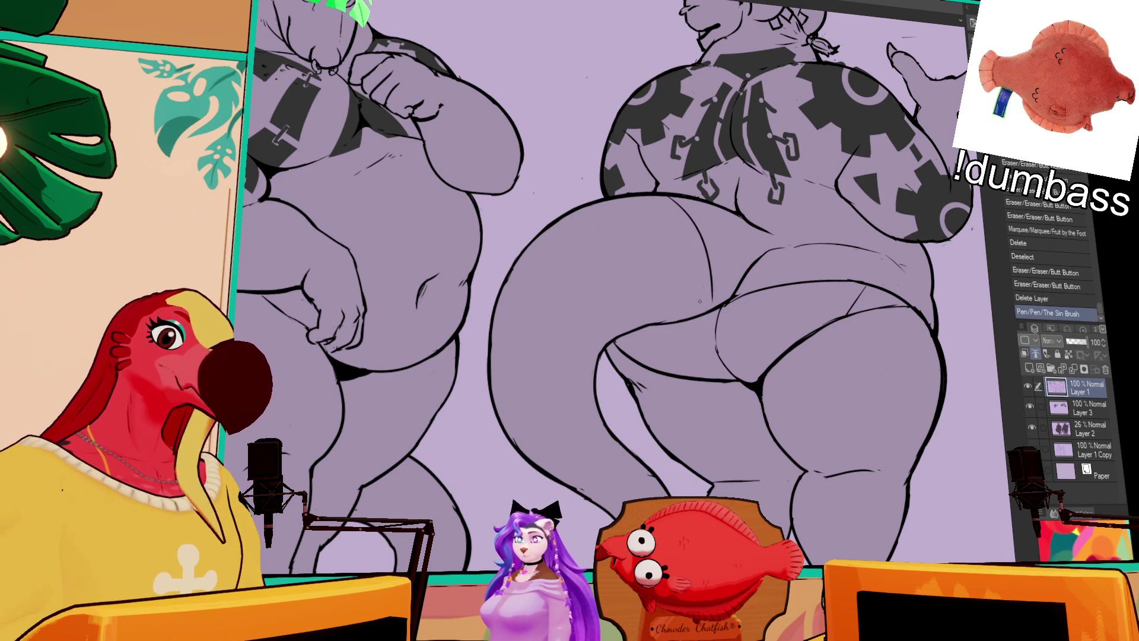
Draw curved ring lines across the back view's tail, redrawing misplaced ones.
{"action": "left_click_drag", "start_coordinate": [677, 199], "coordinate": [712, 290]}
{"action": "left_click_drag", "start_coordinate": [592, 206], "coordinate": [640, 303]}
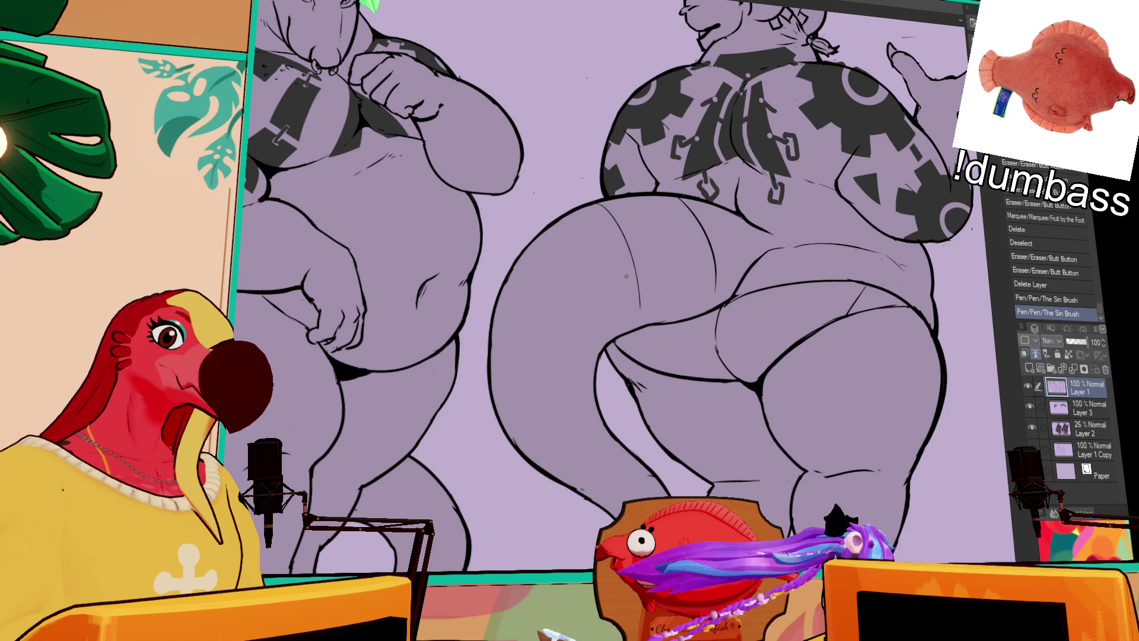
{"action": "key", "text": "ctrl+z"}
{"action": "left_click_drag", "start_coordinate": [585, 209], "coordinate": [630, 310]}
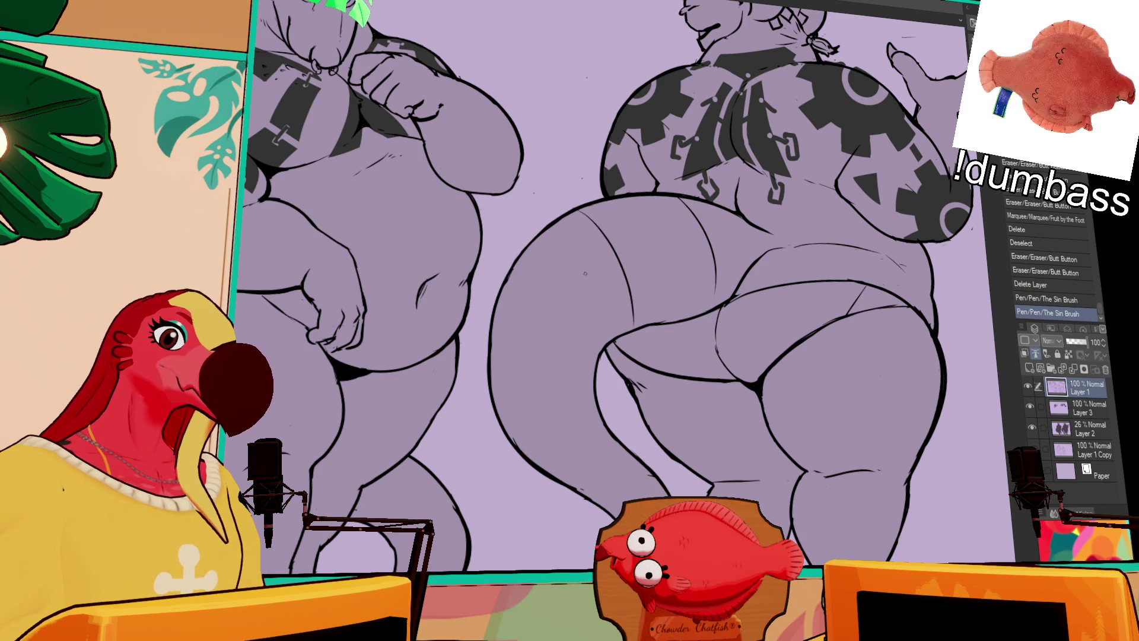
{"action": "key", "text": "ctrl+z"}
{"action": "mouse_move", "coordinate": [509, 286]}
{"action": "left_mouse_down"}
{"action": "mouse_move", "coordinate": [599, 355]}
{"action": "mouse_move", "coordinate": [609, 309]}
{"action": "left_mouse_up"}
{"action": "key", "text": "ctrl+z"}
{"action": "mouse_move", "coordinate": [512, 409]}
{"action": "left_mouse_down"}
{"action": "mouse_move", "coordinate": [604, 397]}
{"action": "mouse_move", "coordinate": [655, 360]}
{"action": "left_mouse_up"}
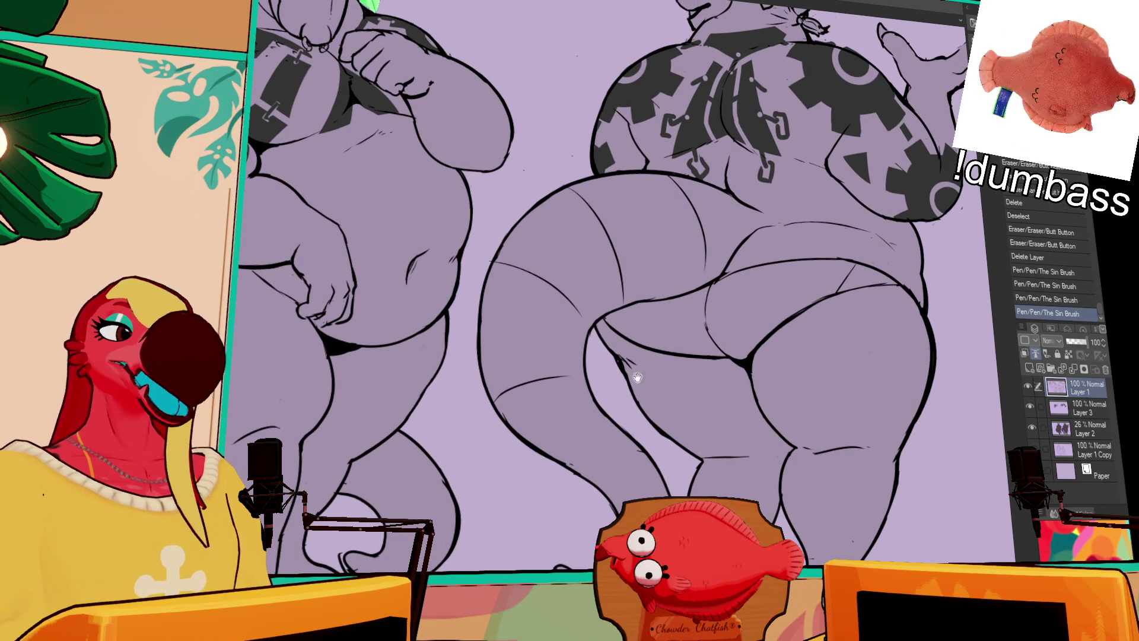
{"action": "left_click", "coordinate": [560, 457]}
{"action": "key", "text": "ctrl+z"}
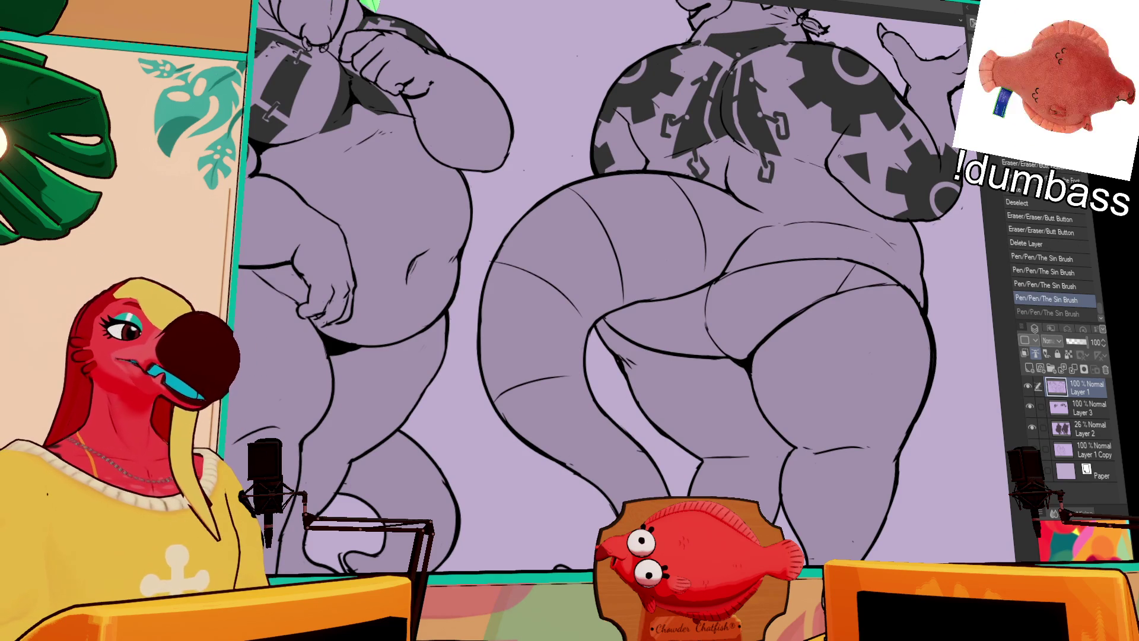
Erase overlapping ring-line ends and redraw a curved ring line across the tail.
{"action": "left_click_drag", "start_coordinate": [770, 274], "coordinate": [774, 277]}
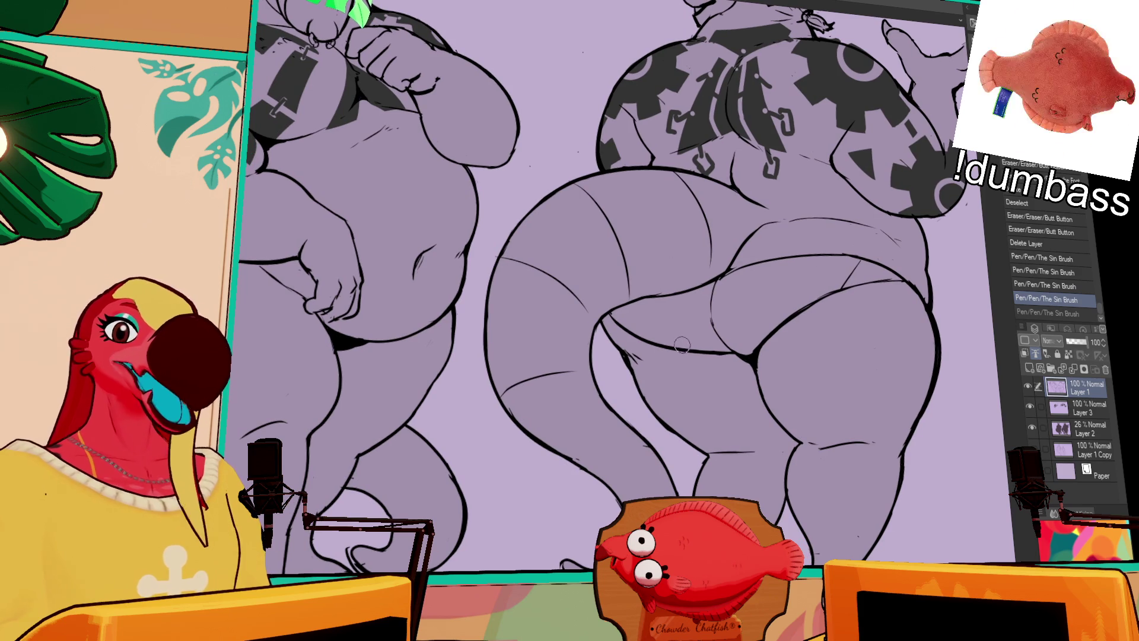
{"action": "left_click_drag", "start_coordinate": [529, 363], "coordinate": [582, 360]}
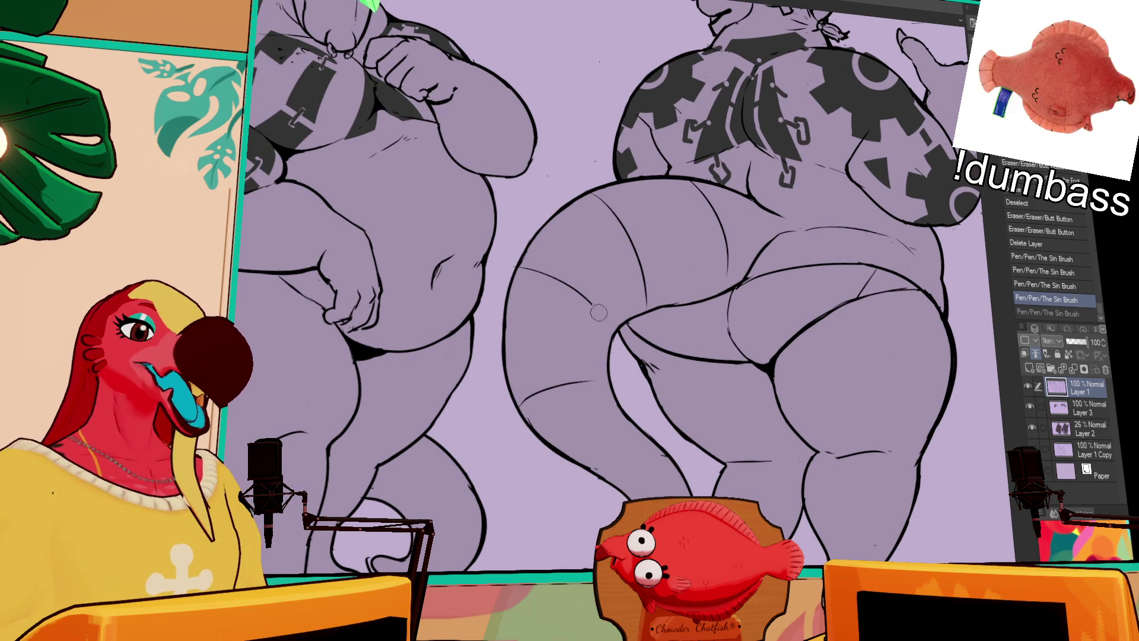
{"action": "mouse_move", "coordinate": [568, 294]}
{"action": "left_mouse_down"}
{"action": "mouse_move", "coordinate": [528, 283]}
{"action": "mouse_move", "coordinate": [546, 261]}
{"action": "left_mouse_up"}
{"action": "mouse_move", "coordinate": [549, 259]}
{"action": "left_mouse_down"}
{"action": "mouse_move", "coordinate": [561, 259]}
{"action": "mouse_move", "coordinate": [533, 299]}
{"action": "mouse_move", "coordinate": [513, 300]}
{"action": "left_mouse_up"}
{"action": "key", "text": "ctrl+z"}
{"action": "key", "text": "ctrl+z"}
{"action": "left_click_drag", "start_coordinate": [599, 285], "coordinate": [516, 303]}
{"action": "left_click_drag", "start_coordinate": [599, 306], "coordinate": [619, 320]}
{"action": "key", "text": "ctrl+z"}
{"action": "mouse_move", "coordinate": [558, 298]}
{"action": "left_mouse_down"}
{"action": "mouse_move", "coordinate": [534, 283]}
{"action": "mouse_move", "coordinate": [603, 327]}
{"action": "left_mouse_up"}
Clean up overlaps on the lower tail near the foot and add small pen touches.
{"action": "key", "text": "ctrl+z"}
{"action": "left_click_drag", "start_coordinate": [513, 284], "coordinate": [608, 360]}
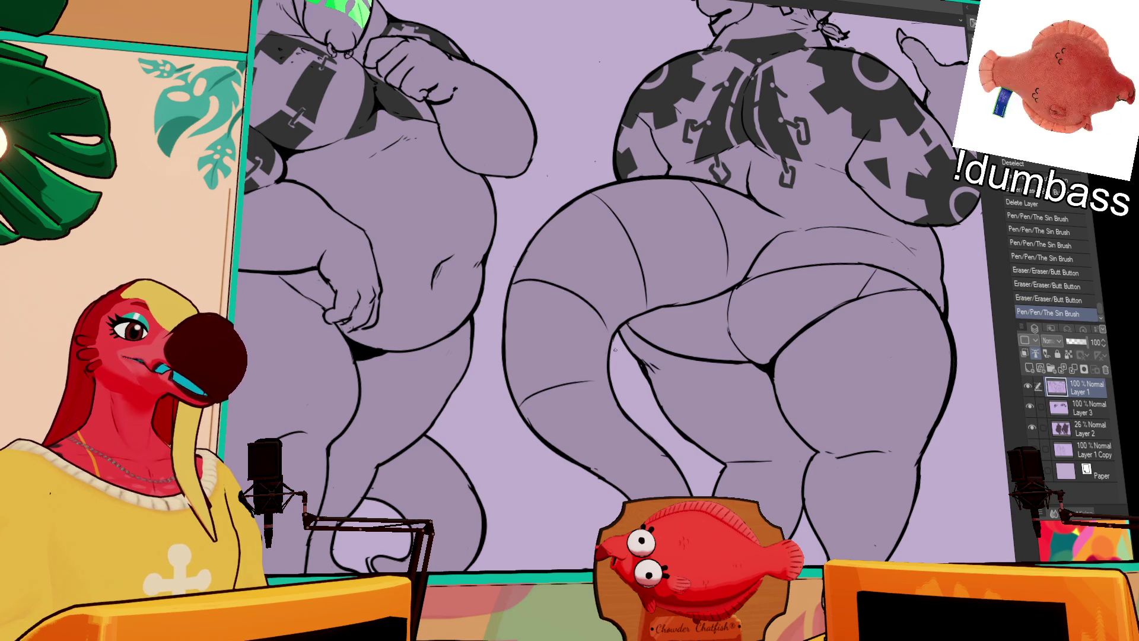
{"action": "left_click_drag", "start_coordinate": [688, 356], "coordinate": [681, 338]}
{"action": "mouse_move", "coordinate": [631, 458]}
{"action": "left_mouse_down"}
{"action": "mouse_move", "coordinate": [653, 435]}
{"action": "mouse_move", "coordinate": [621, 403]}
{"action": "mouse_move", "coordinate": [632, 418]}
{"action": "left_mouse_up"}
{"action": "left_click_drag", "start_coordinate": [635, 485], "coordinate": [670, 492]}
{"action": "left_click_drag", "start_coordinate": [653, 432], "coordinate": [661, 439]}
{"action": "key", "text": "ctrl+z"}
{"action": "left_click_drag", "start_coordinate": [791, 237], "coordinate": [875, 281]}
{"action": "mouse_move", "coordinate": [796, 264]}
{"action": "left_mouse_down"}
{"action": "mouse_move", "coordinate": [806, 275]}
{"action": "mouse_move", "coordinate": [805, 261]}
{"action": "mouse_move", "coordinate": [813, 290]}
{"action": "mouse_move", "coordinate": [809, 276]}
{"action": "left_mouse_up"}
{"action": "left_click_drag", "start_coordinate": [746, 297], "coordinate": [784, 283]}
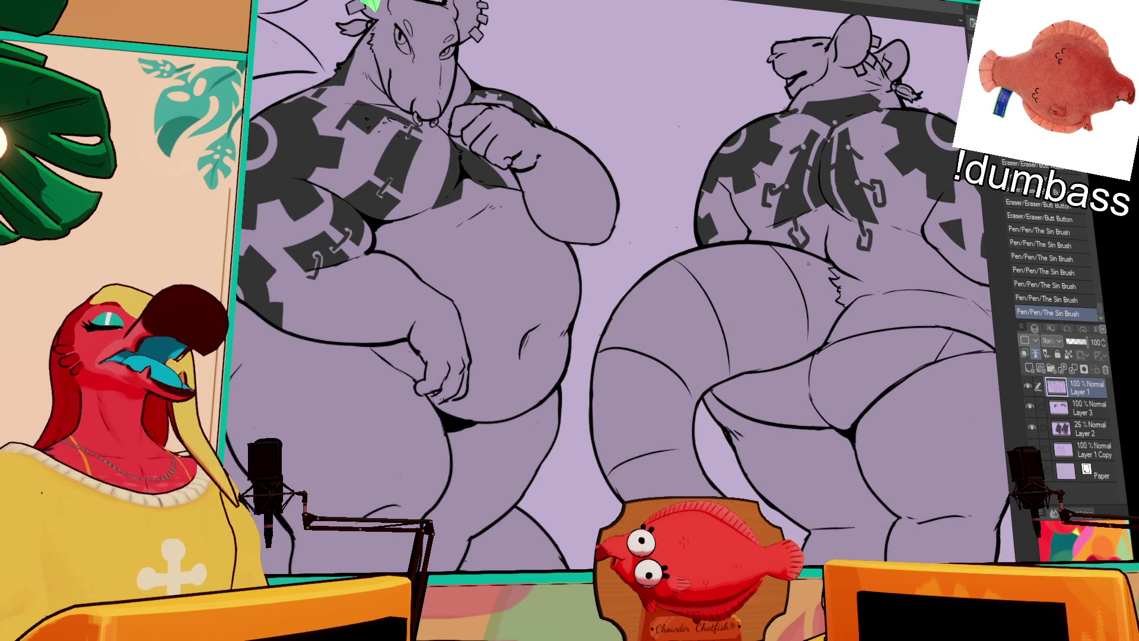
Move to the front view and tidy its left thigh outline.
{"action": "scroll", "coordinate": [810, 260], "scroll_direction": "left", "scroll_amount": 10}
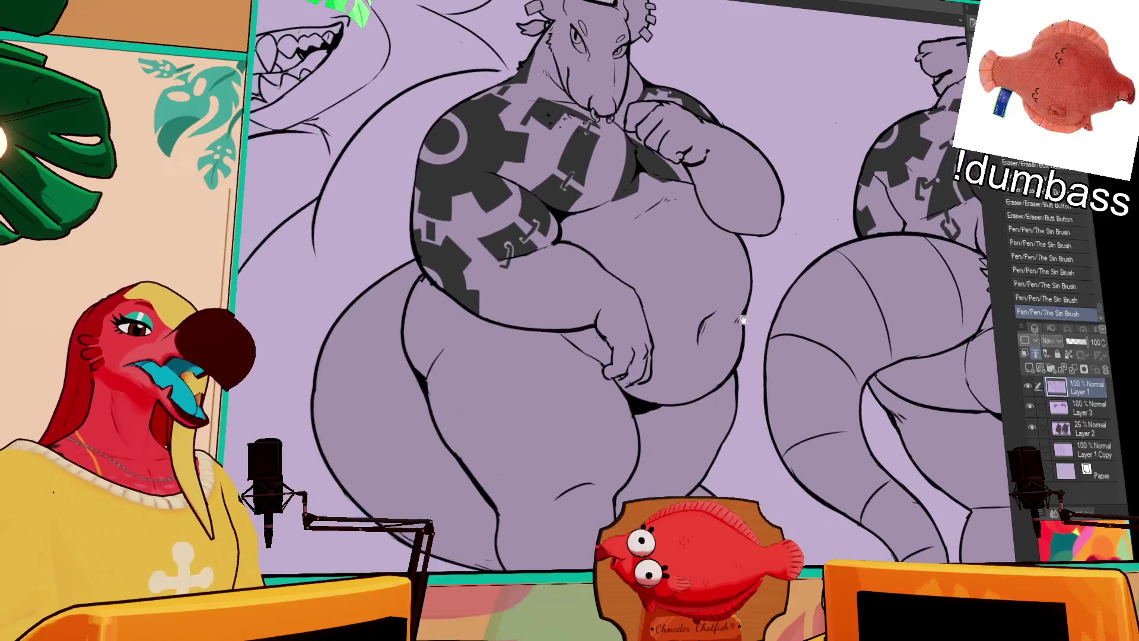
{"action": "left_click_drag", "start_coordinate": [614, 440], "coordinate": [590, 457]}
{"action": "key", "text": "ctrl+z"}
{"action": "left_click_drag", "start_coordinate": [633, 234], "coordinate": [669, 288]}
{"action": "left_click_drag", "start_coordinate": [705, 330], "coordinate": [734, 312]}
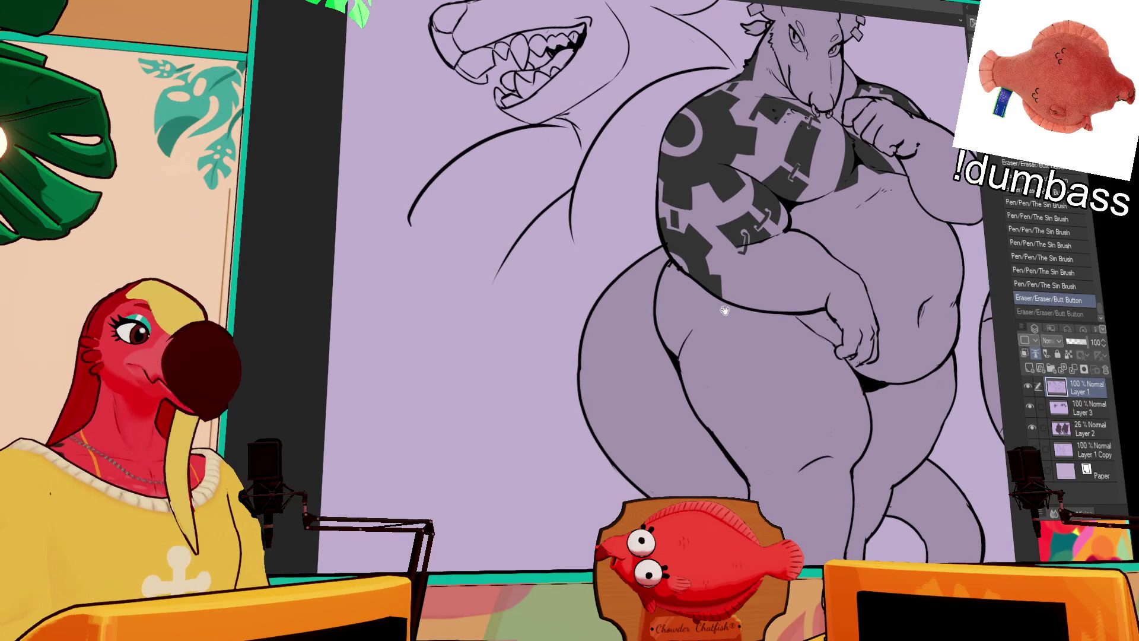
{"action": "left_click_drag", "start_coordinate": [593, 383], "coordinate": [584, 344]}
{"action": "mouse_move", "coordinate": [585, 403]}
{"action": "left_mouse_down"}
{"action": "mouse_move", "coordinate": [581, 353]}
{"action": "mouse_move", "coordinate": [578, 384]}
{"action": "left_mouse_up"}
{"action": "key", "text": "ctrl+z"}
{"action": "left_click_drag", "start_coordinate": [722, 296], "coordinate": [729, 355]}
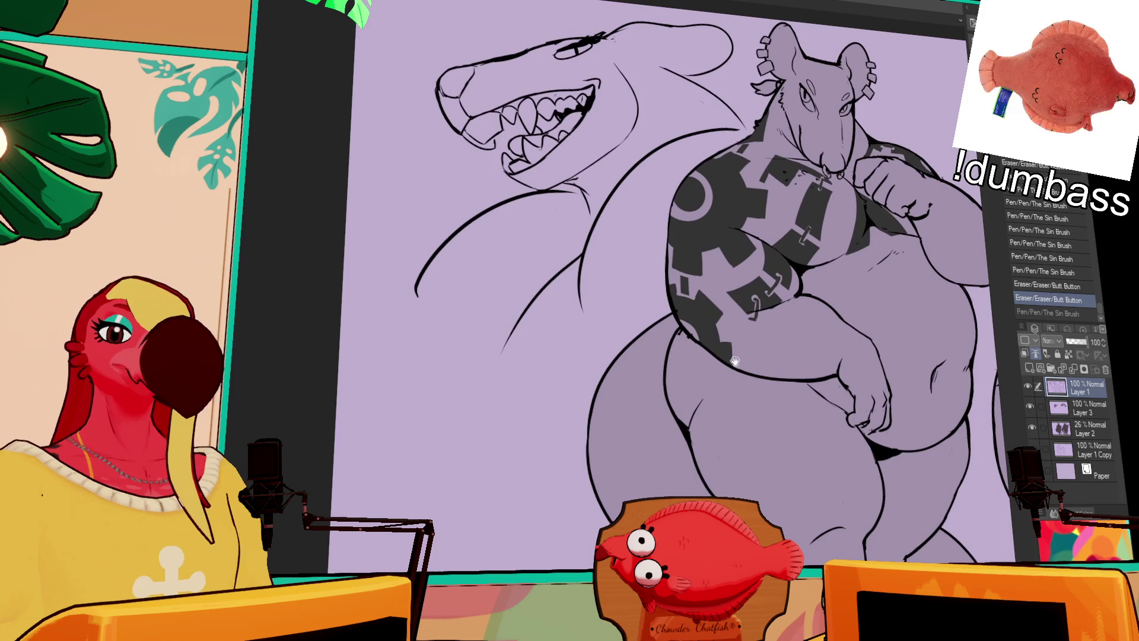
{"action": "mouse_move", "coordinate": [584, 455]}
{"action": "left_mouse_down"}
{"action": "mouse_move", "coordinate": [590, 415]}
{"action": "mouse_move", "coordinate": [634, 391]}
{"action": "mouse_move", "coordinate": [591, 426]}
{"action": "mouse_move", "coordinate": [674, 463]}
{"action": "left_mouse_up"}
{"action": "key", "text": "ctrl+z"}
{"action": "key", "text": "ctrl+z"}
Ink a ring line across the front view's tail and clean up the leg, knee and toe lines.
{"action": "left_click_drag", "start_coordinate": [611, 362], "coordinate": [688, 471]}
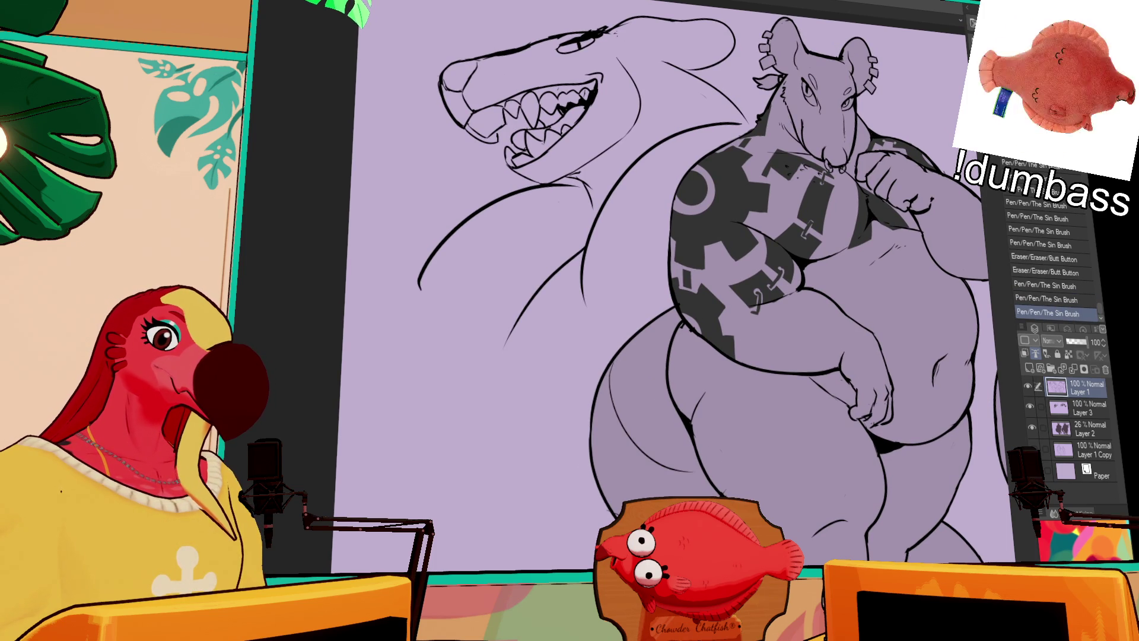
{"action": "left_click_drag", "start_coordinate": [780, 441], "coordinate": [727, 308]}
{"action": "left_click_drag", "start_coordinate": [669, 341], "coordinate": [675, 350]}
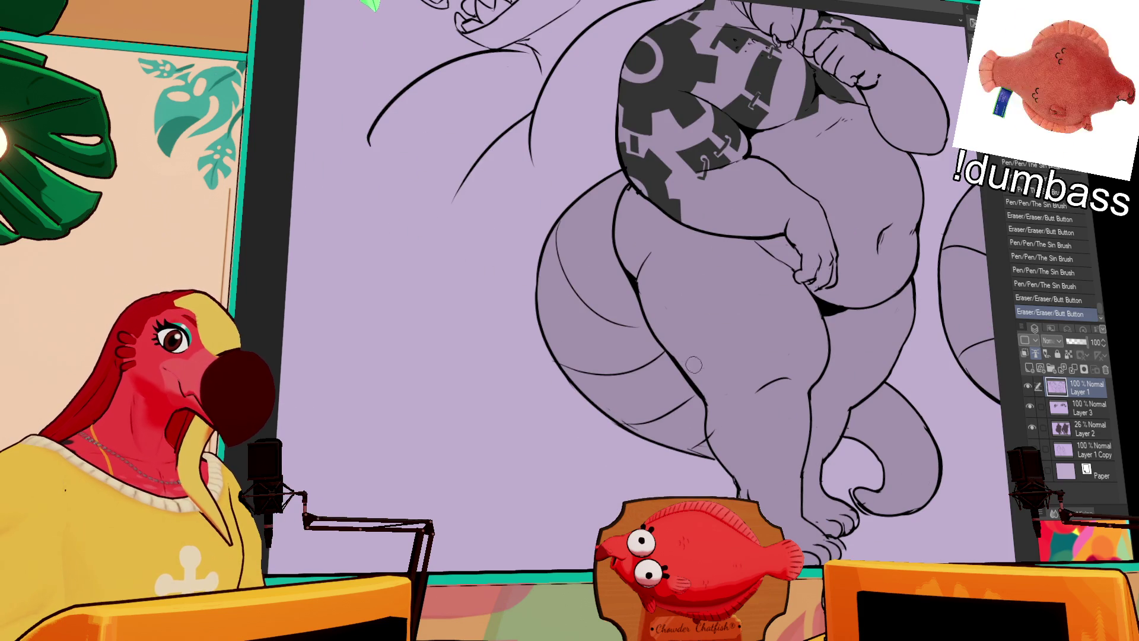
{"action": "left_click_drag", "start_coordinate": [709, 393], "coordinate": [718, 435]}
{"action": "left_click_drag", "start_coordinate": [824, 352], "coordinate": [809, 287]}
{"action": "mouse_move", "coordinate": [902, 424]}
{"action": "left_mouse_down"}
{"action": "mouse_move", "coordinate": [749, 321]}
{"action": "mouse_move", "coordinate": [758, 294]}
{"action": "left_mouse_up"}
{"action": "left_click_drag", "start_coordinate": [694, 377], "coordinate": [712, 409]}
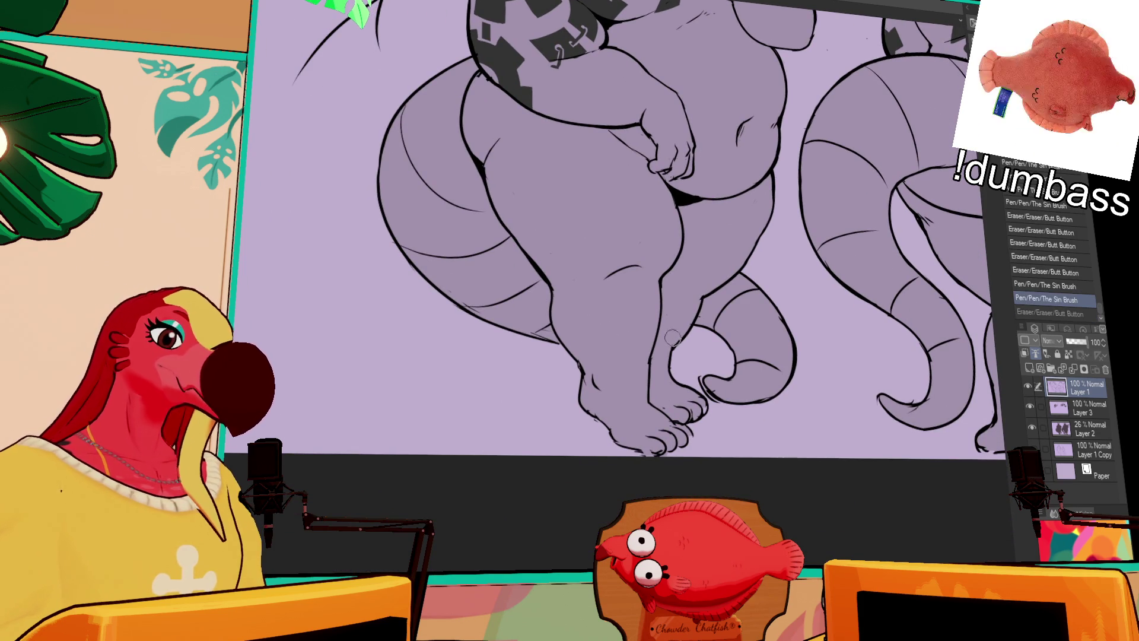
{"action": "left_click_drag", "start_coordinate": [698, 371], "coordinate": [711, 392]}
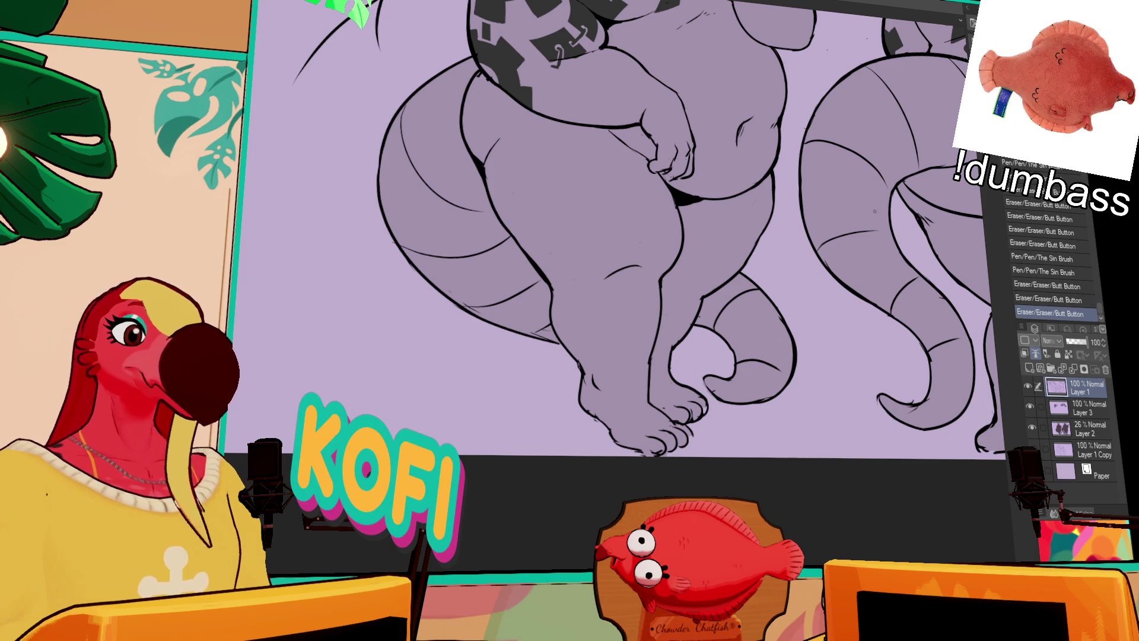